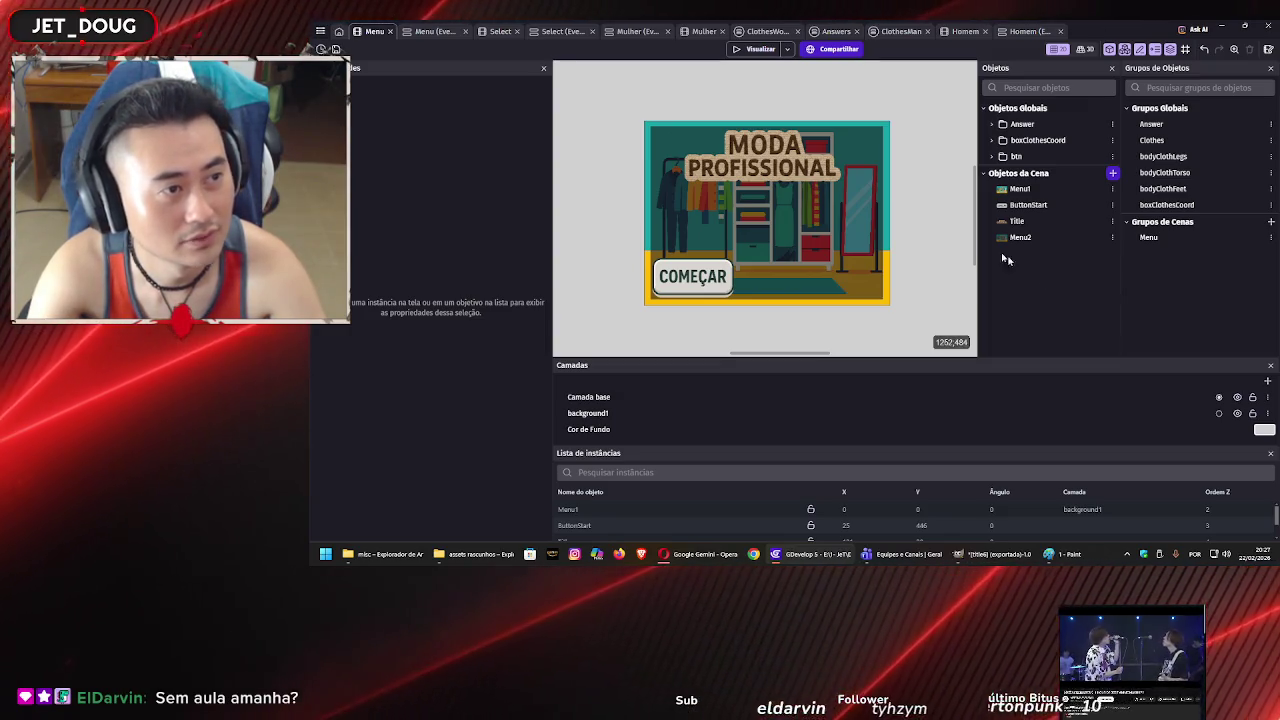
In Gemini's MODA PROFISSIONAL chat, attach the title1 image to the prompt.
left_click(763, 153)
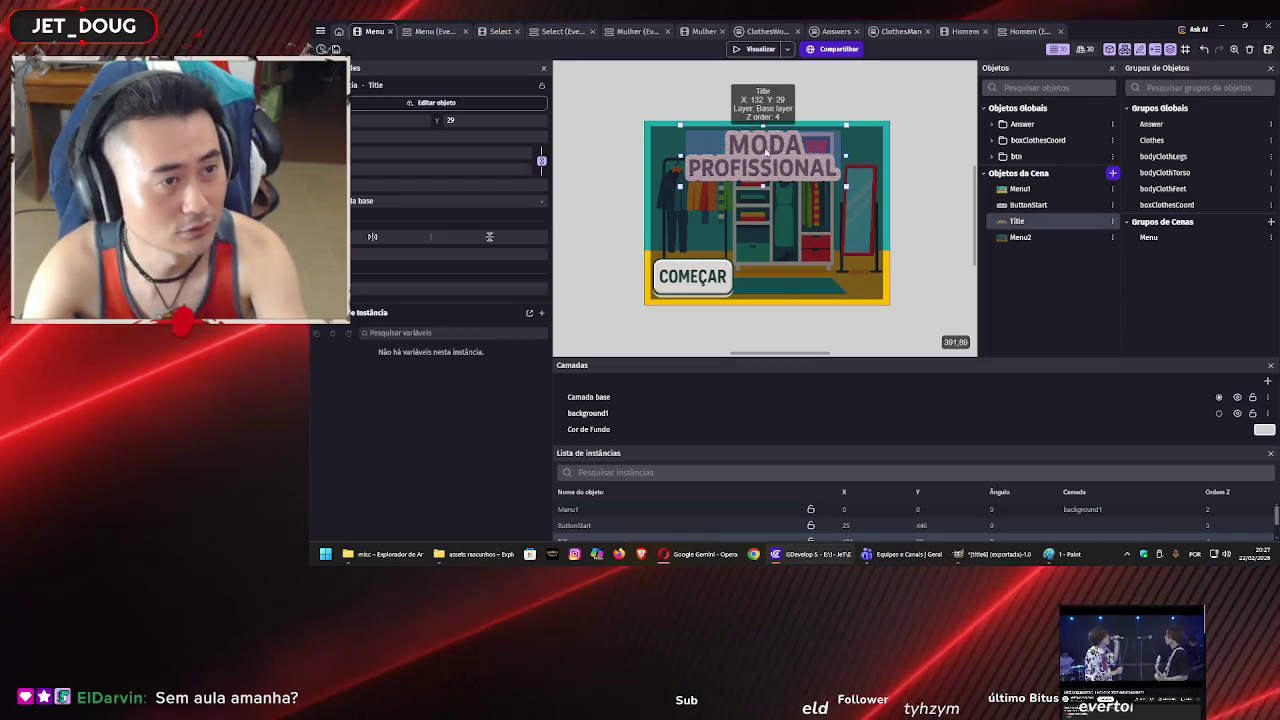
left_click(911, 171)
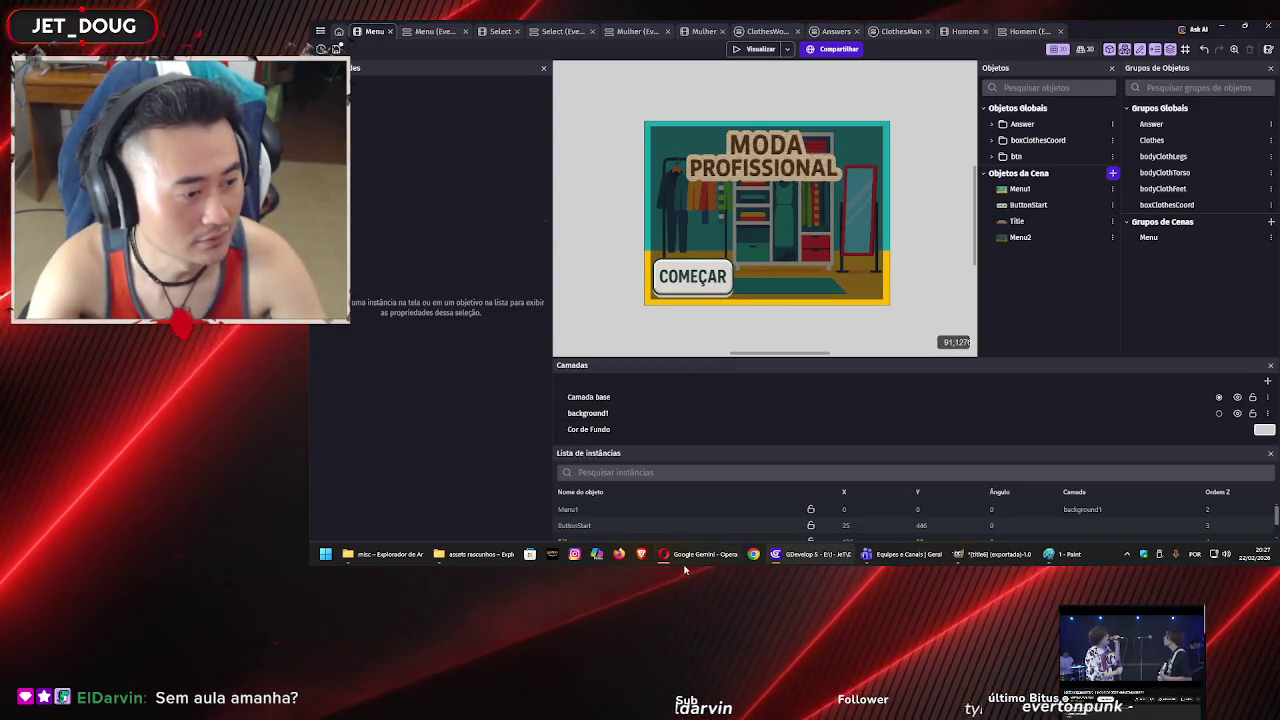
mouse_move(700, 556)
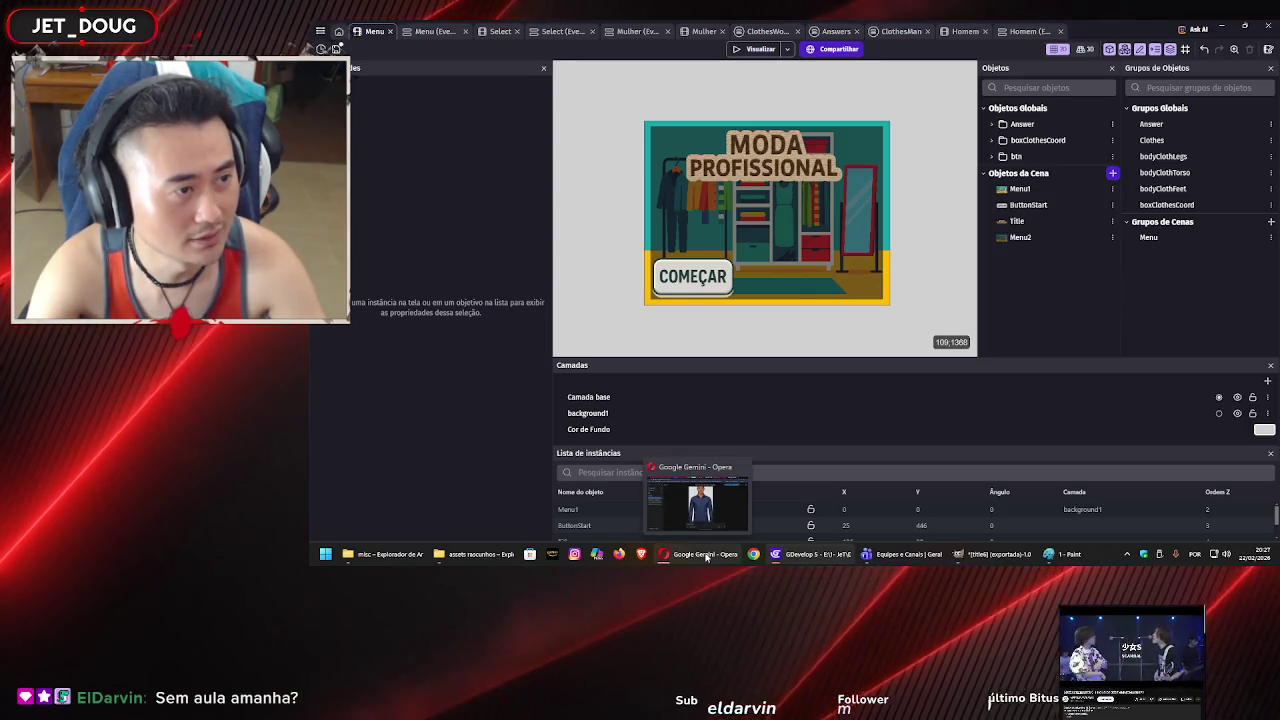
left_click(706, 557)
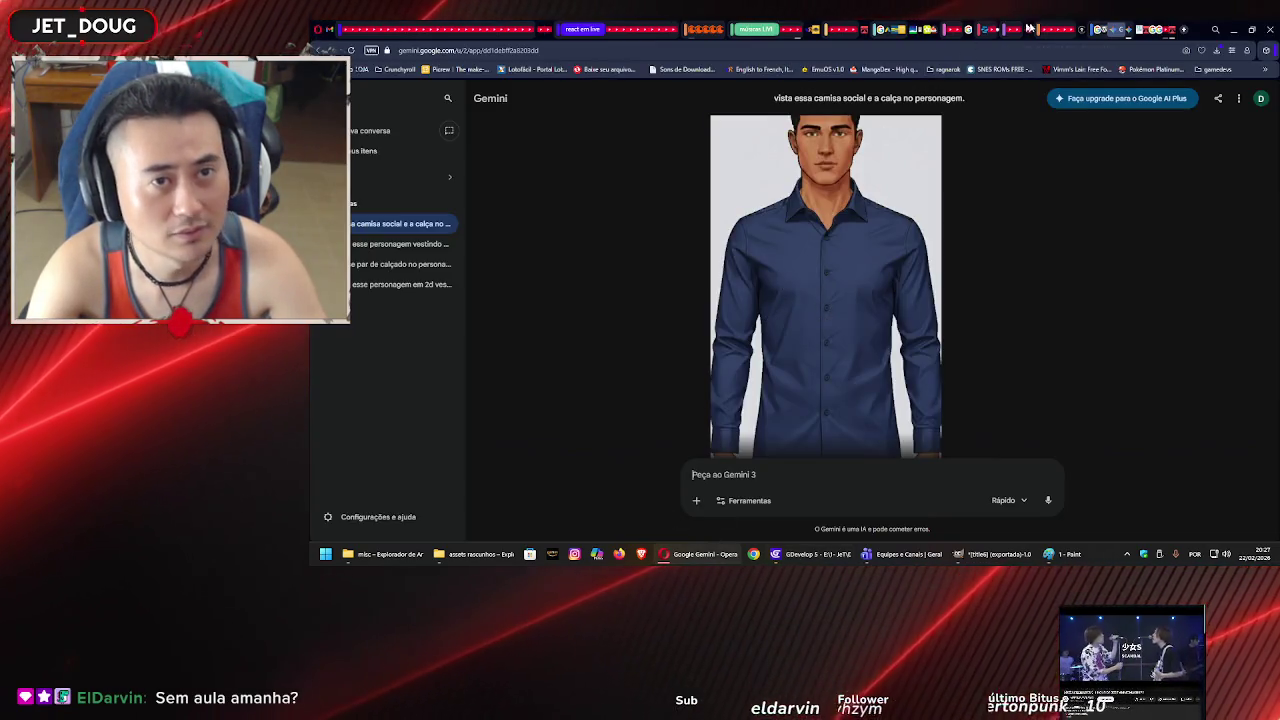
left_click(1127, 30)
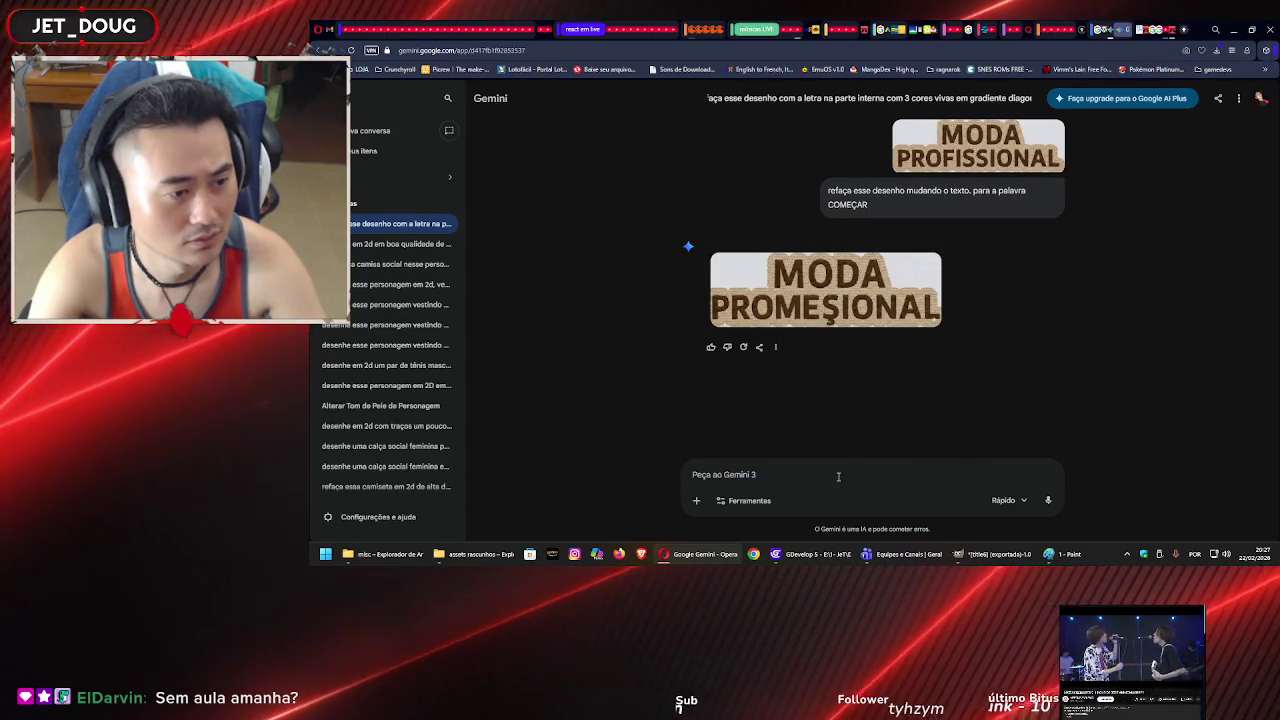
left_click(390, 556)
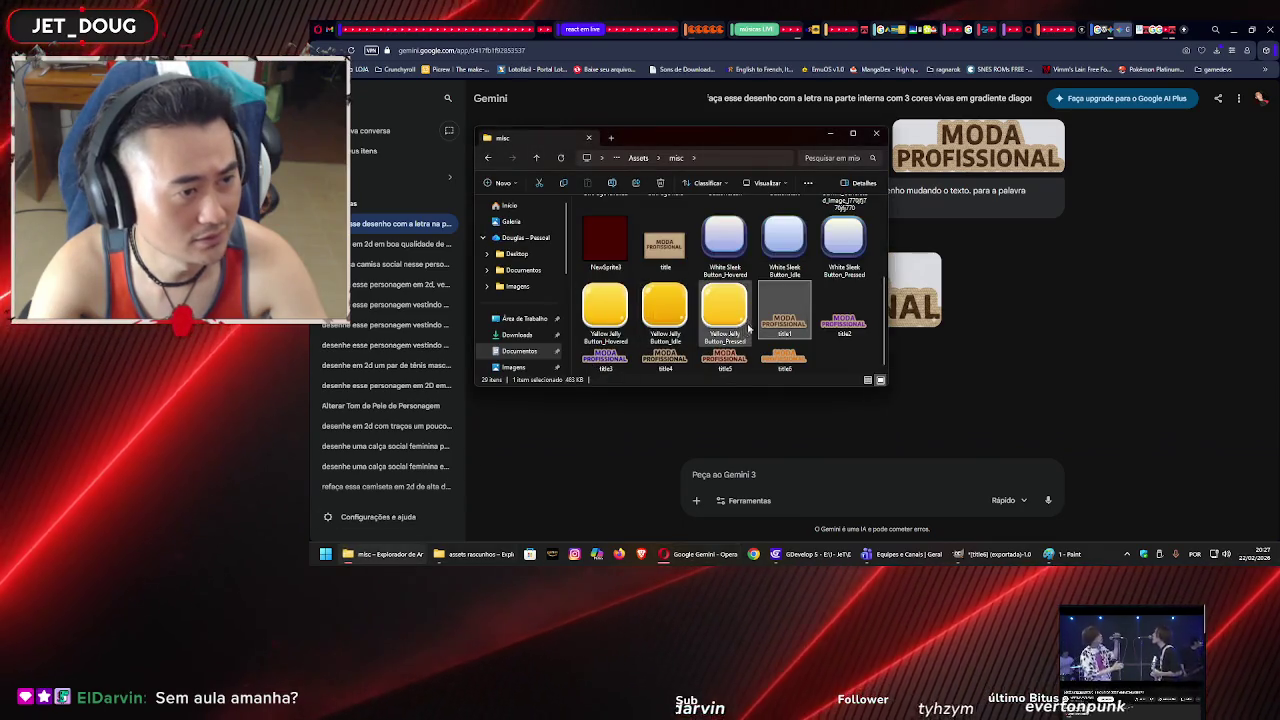
left_click_drag(784, 312, 780, 470)
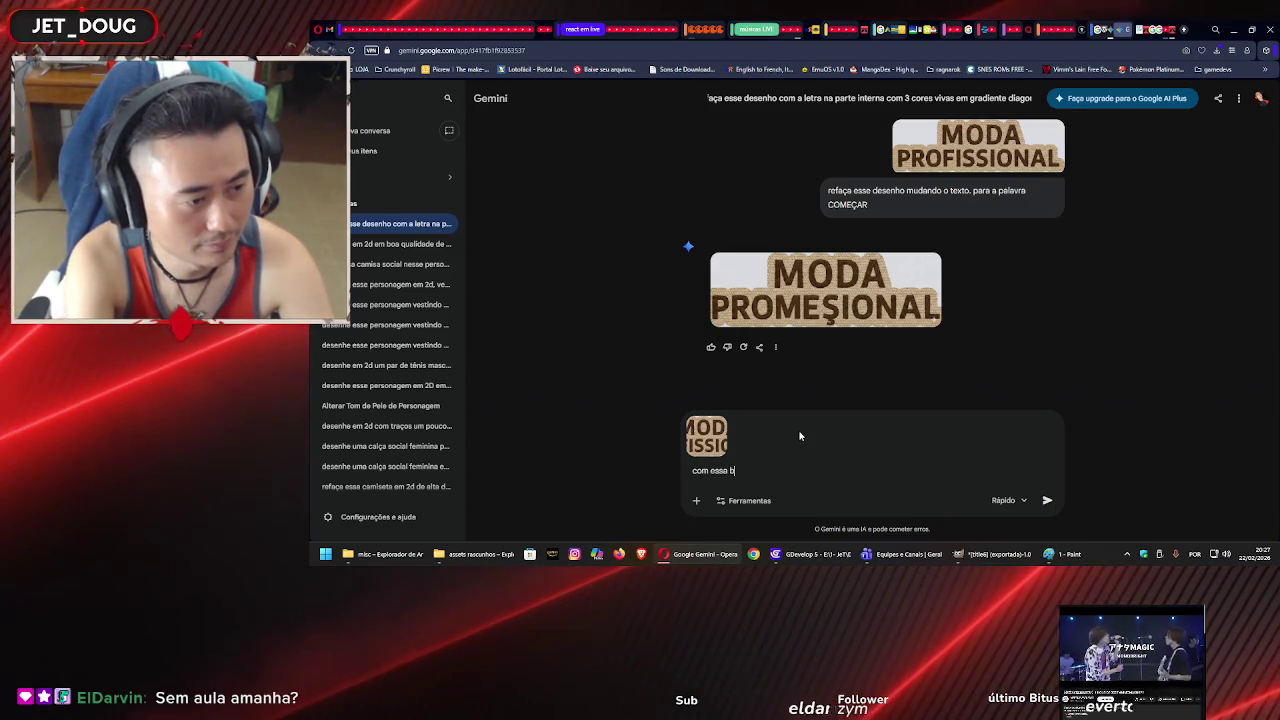
Ask Gemini to redraw the design with the word COMEÇAR in capital letters.
key("BackSpace")
key("BackSpace")
type("dese")
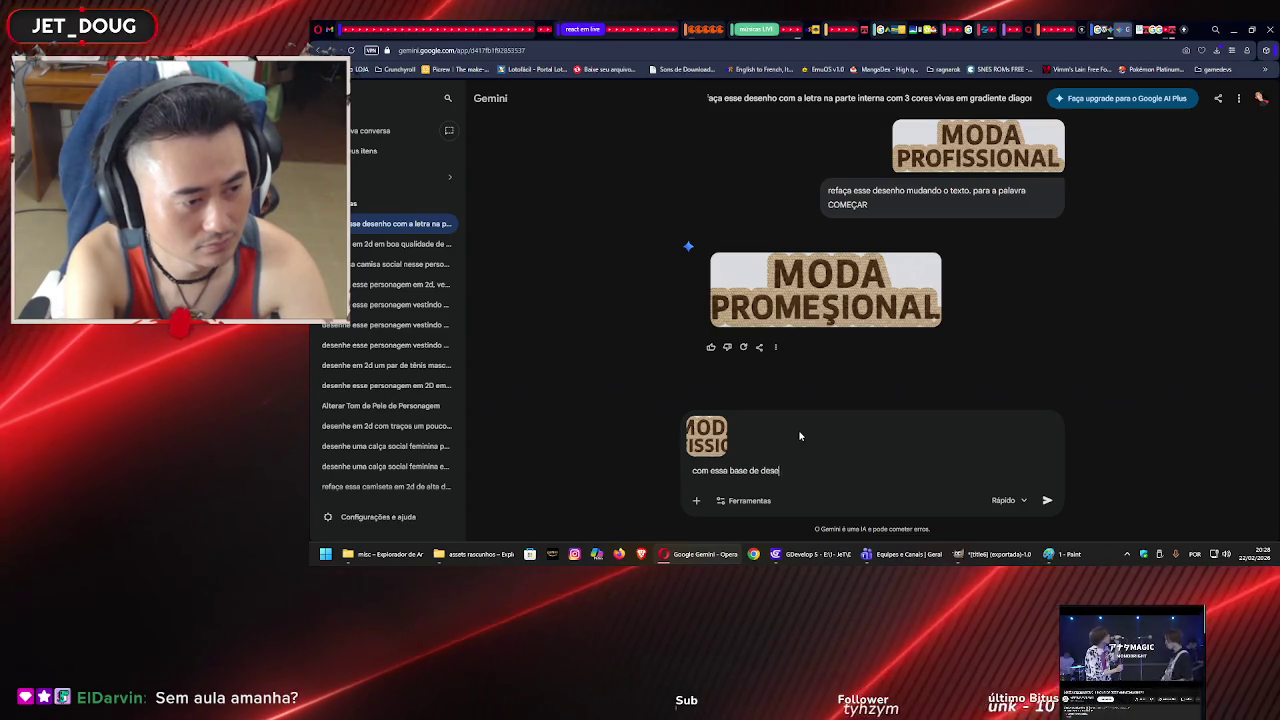
type("nho, escreva a pl")
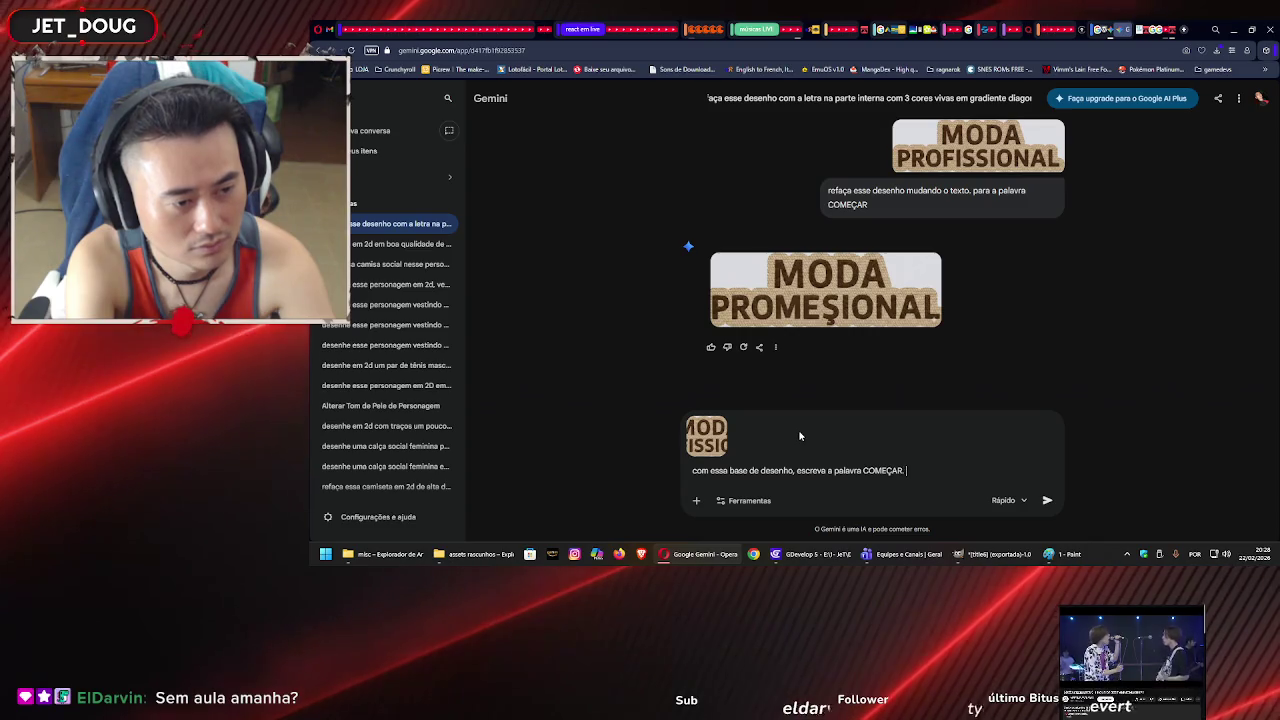
key("Left")
key("Left")
key("Left")
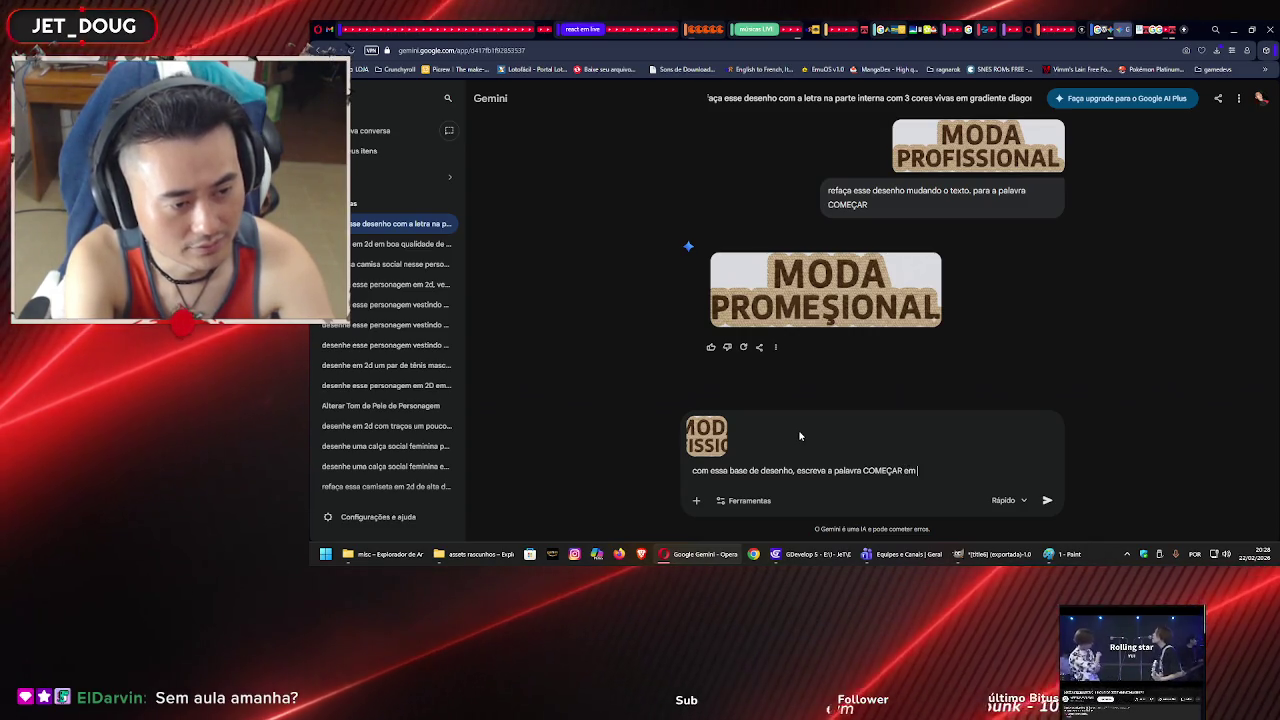
type("ca")
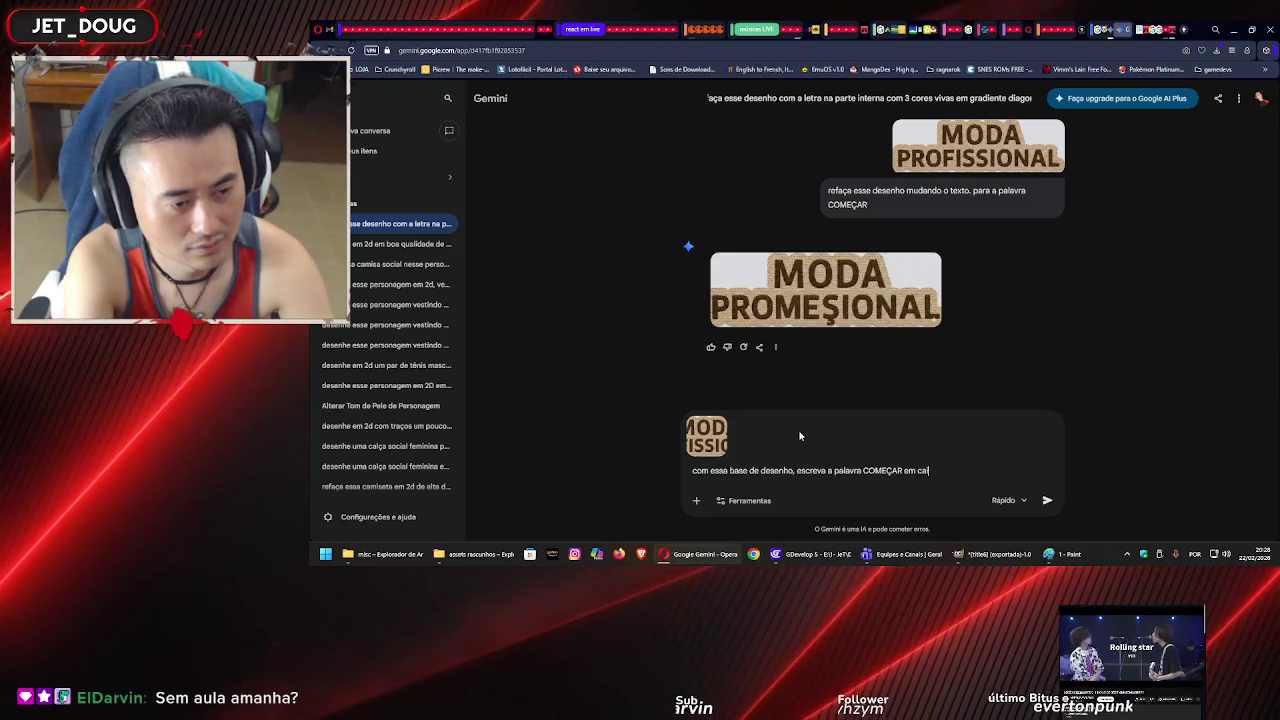
type("ixa alta.")
key("Return")
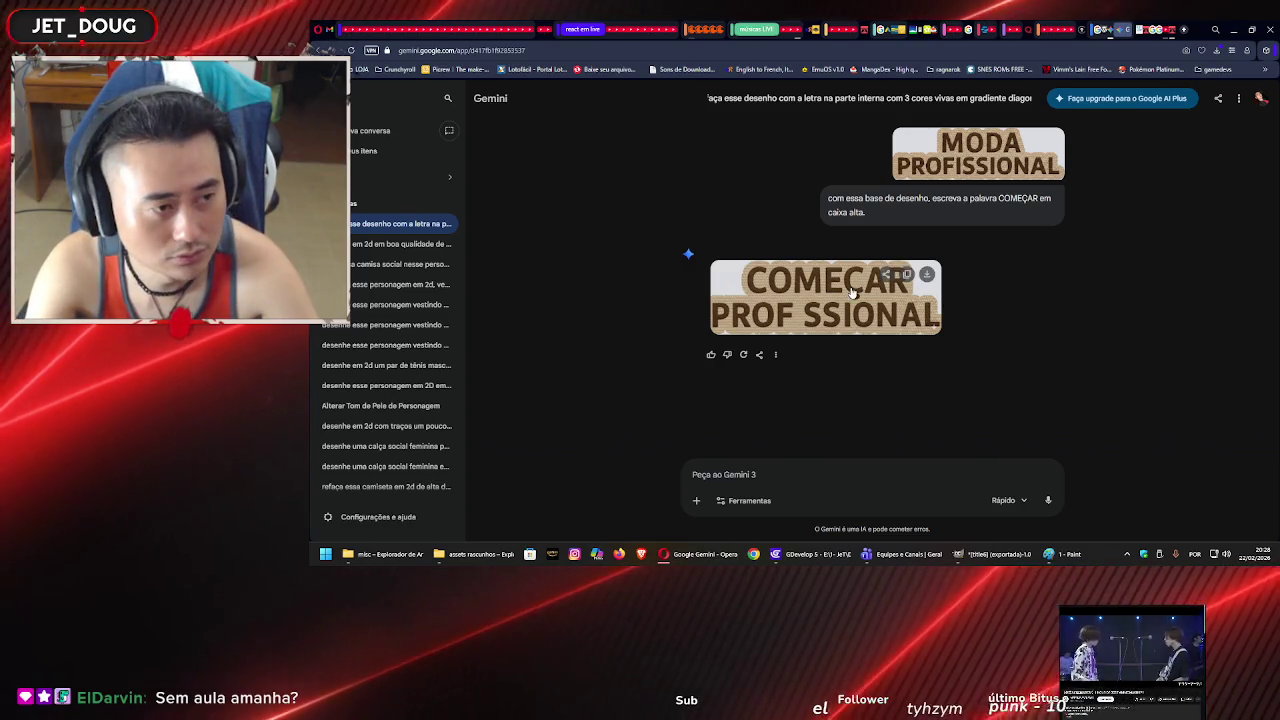
Ask Gemini to redo the image showing only the word "COMEÇAR".
mouse_move(777, 286)
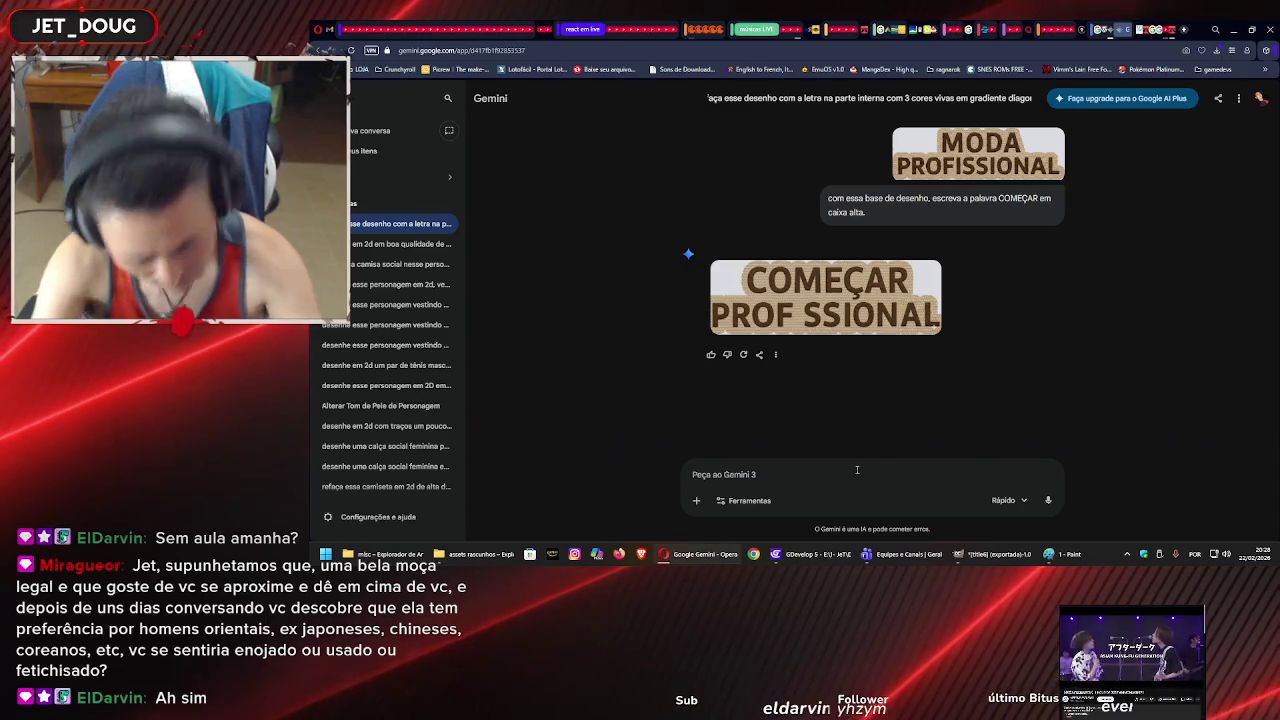
type("refaça, ")
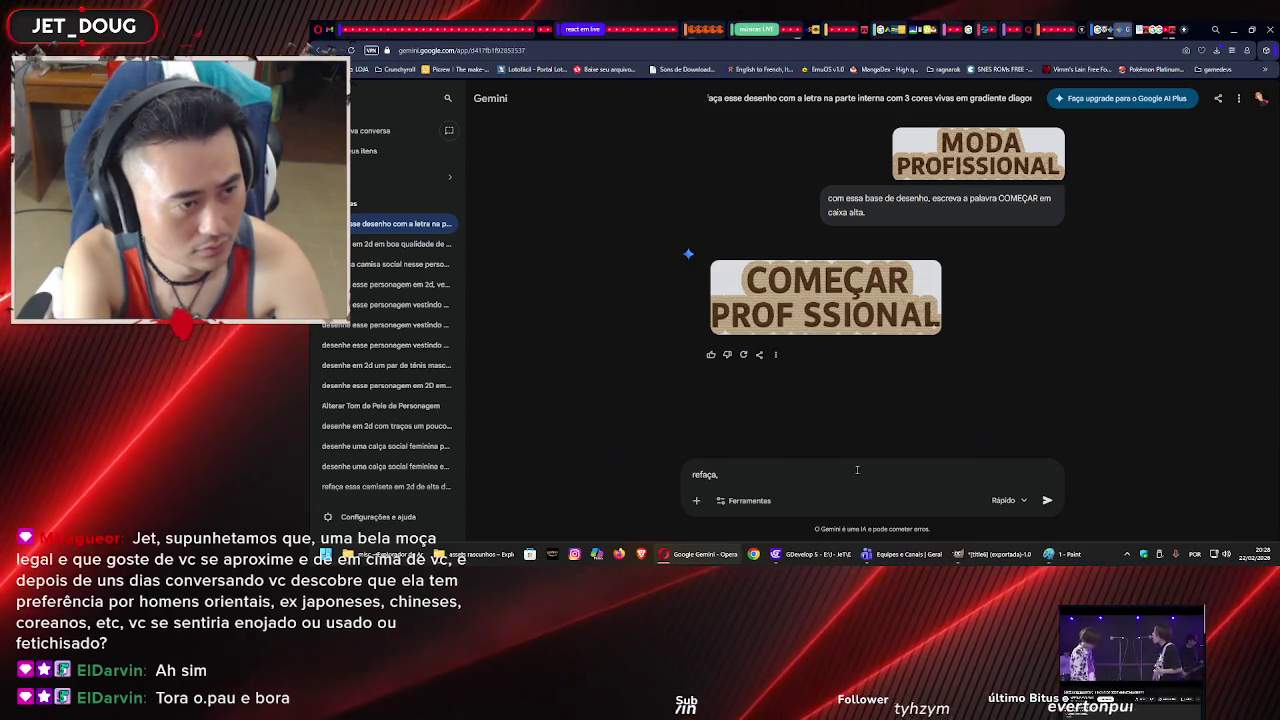
type("só")
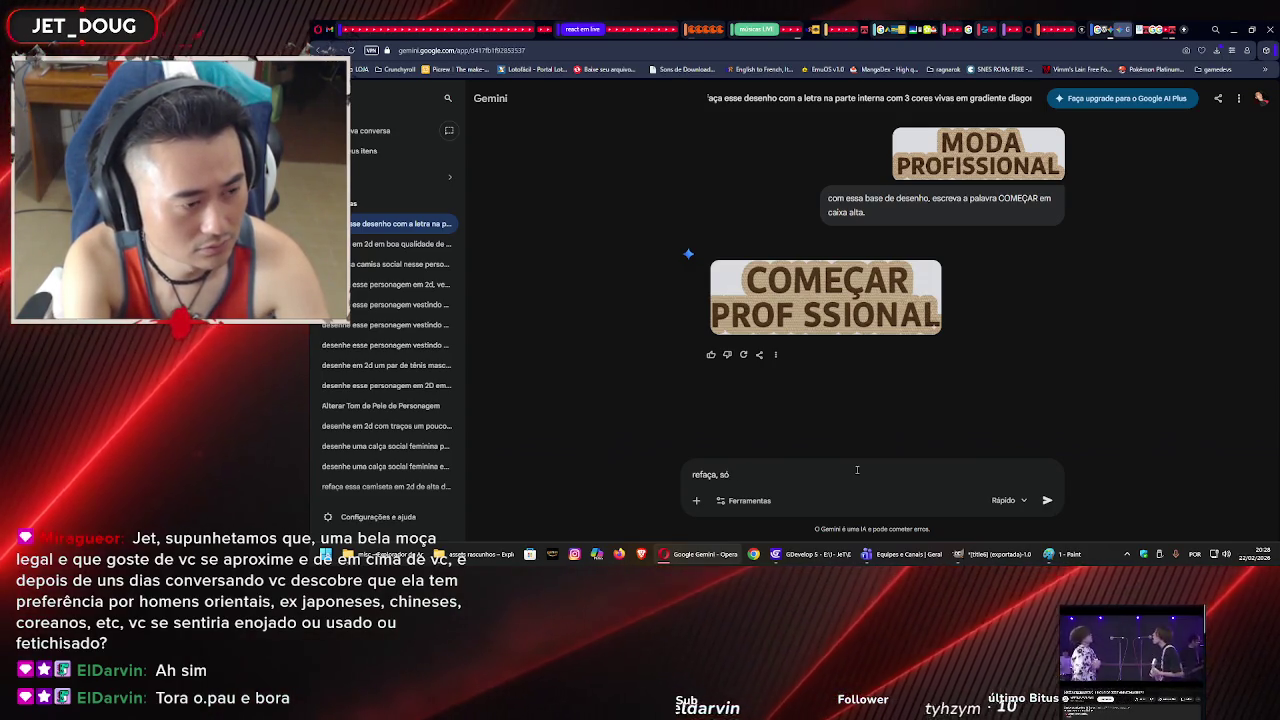
type(" quea palavra")
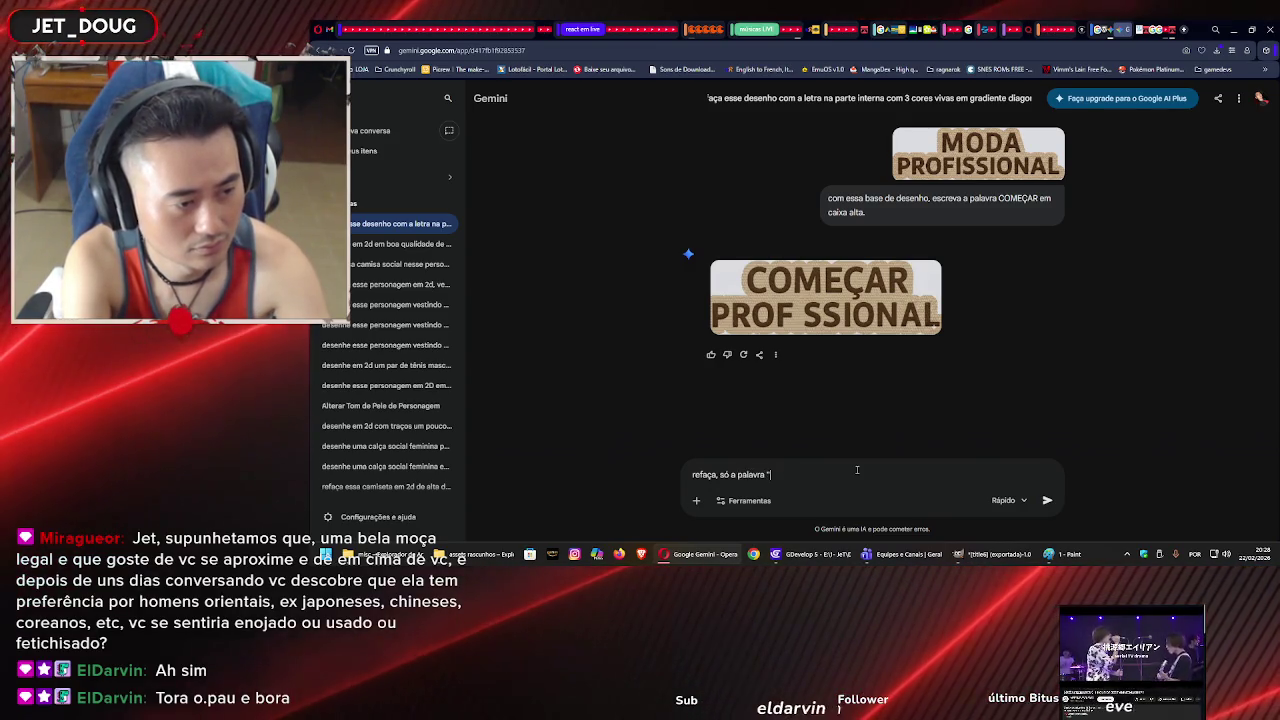
type("R\"")
key("Return")
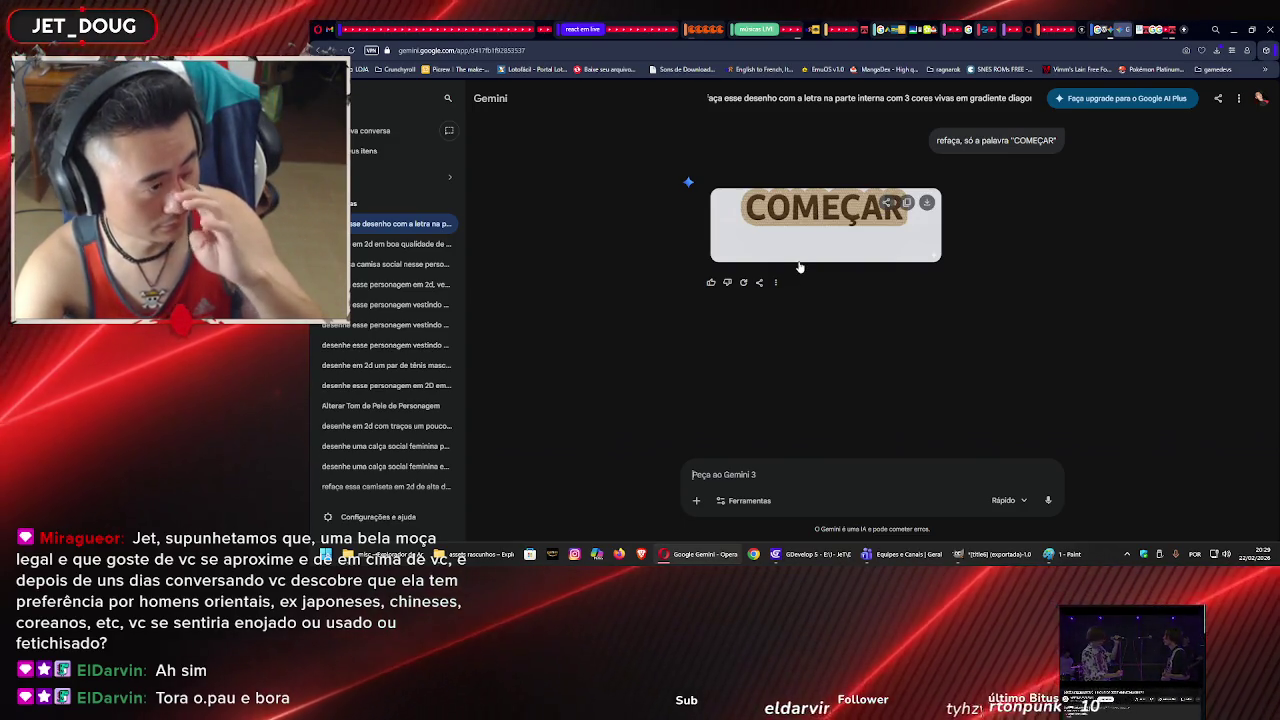
mouse_move(801, 246)
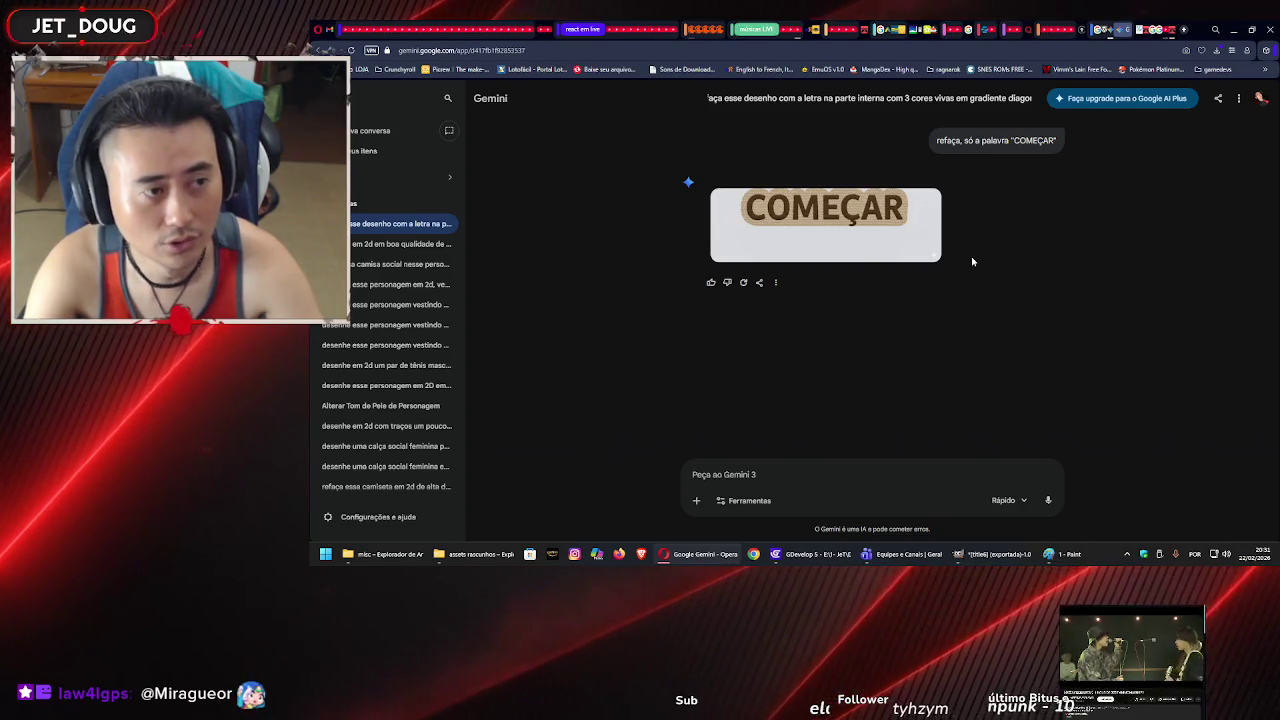
scroll(972, 261, "up", 1)
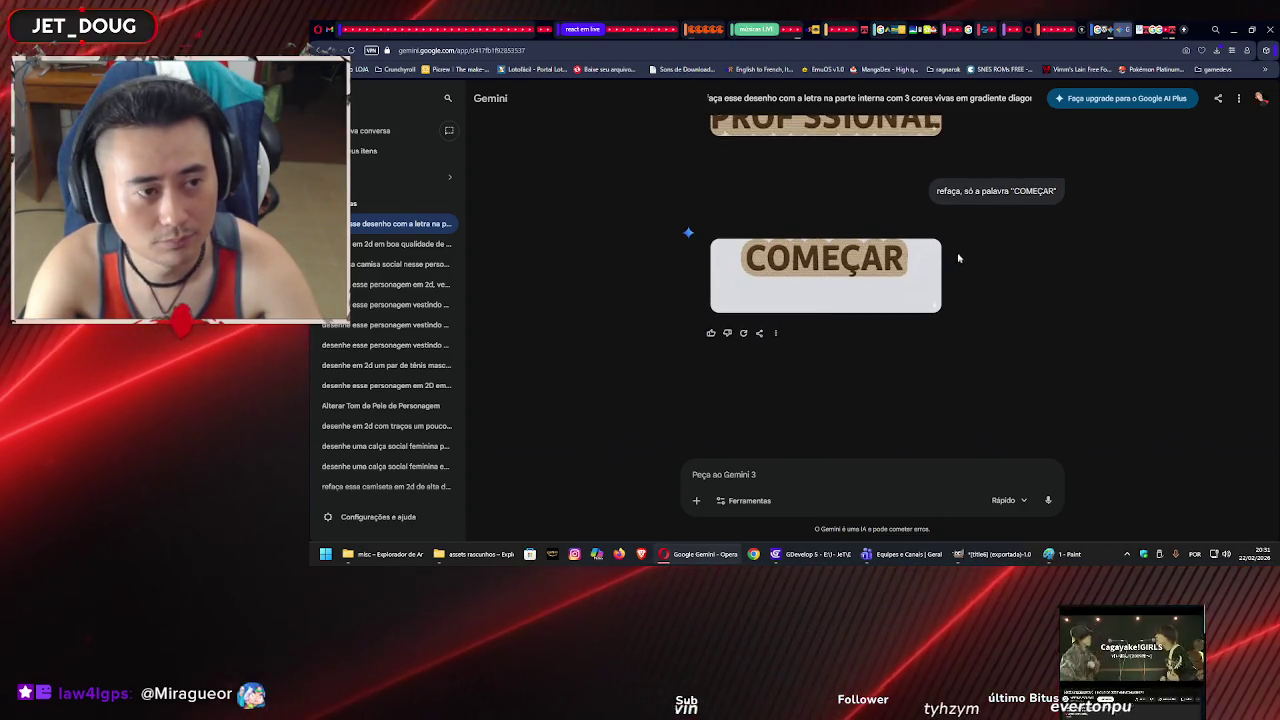
mouse_move(930, 257)
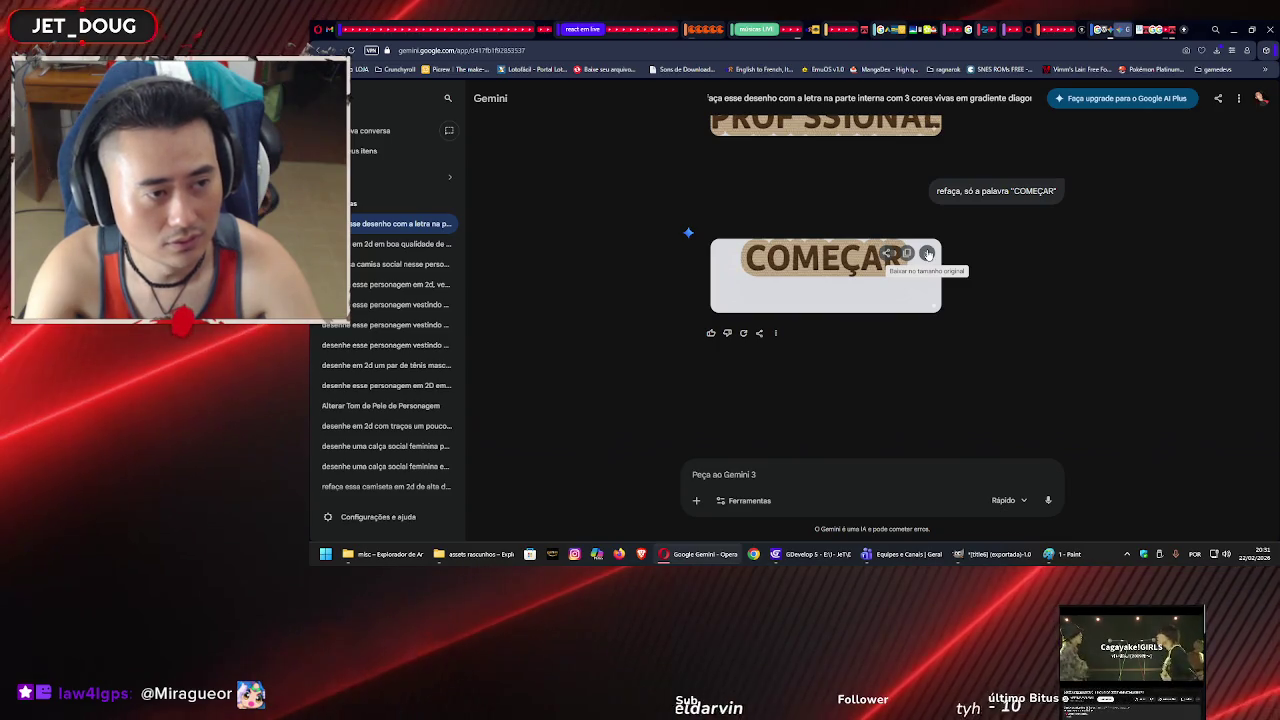
Download the COMEÇAR image and save it as start.png in the misc assets folder.
left_click(928, 255)
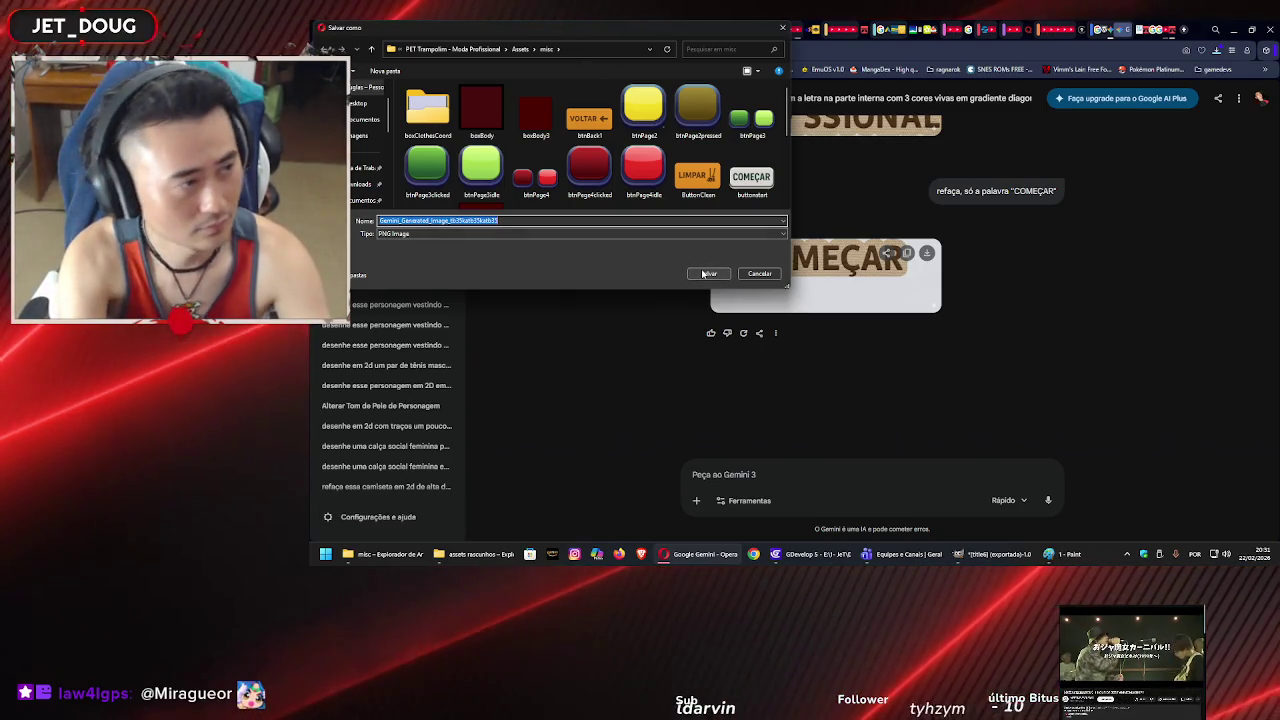
type("come")
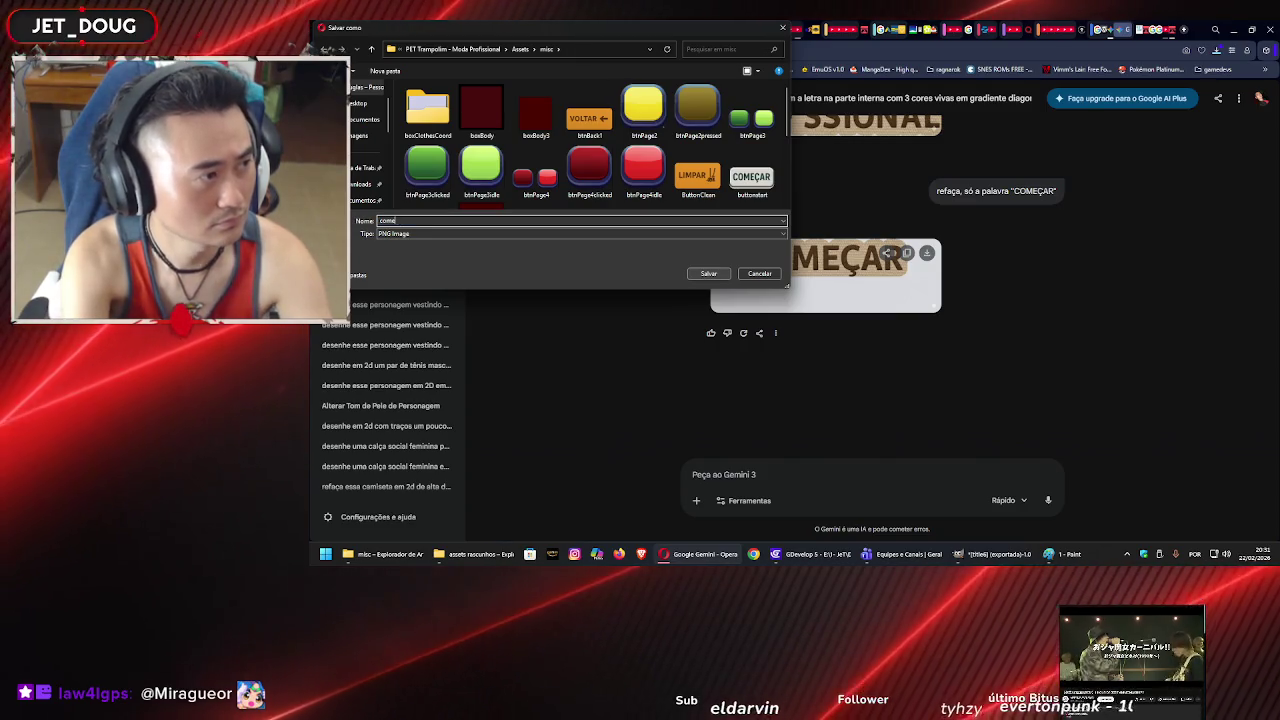
key("BackSpace")
key("BackSpace")
key("BackSpace")
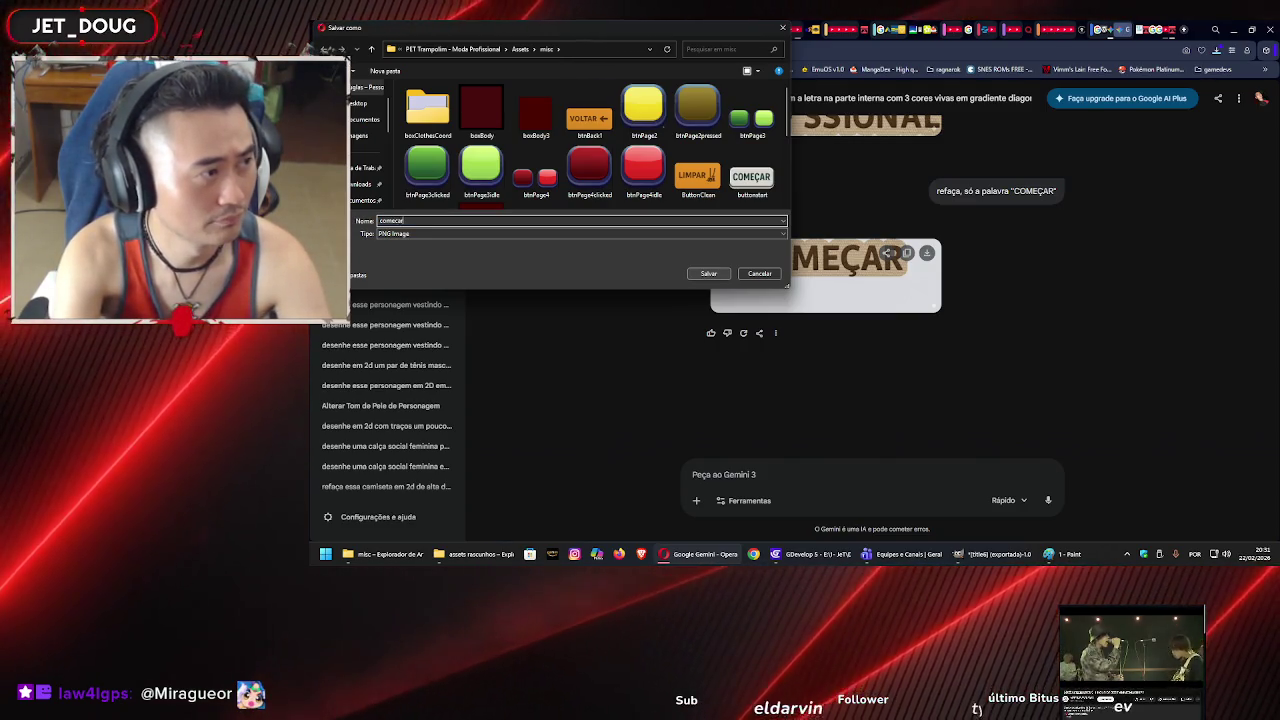
type("start")
left_click(702, 270)
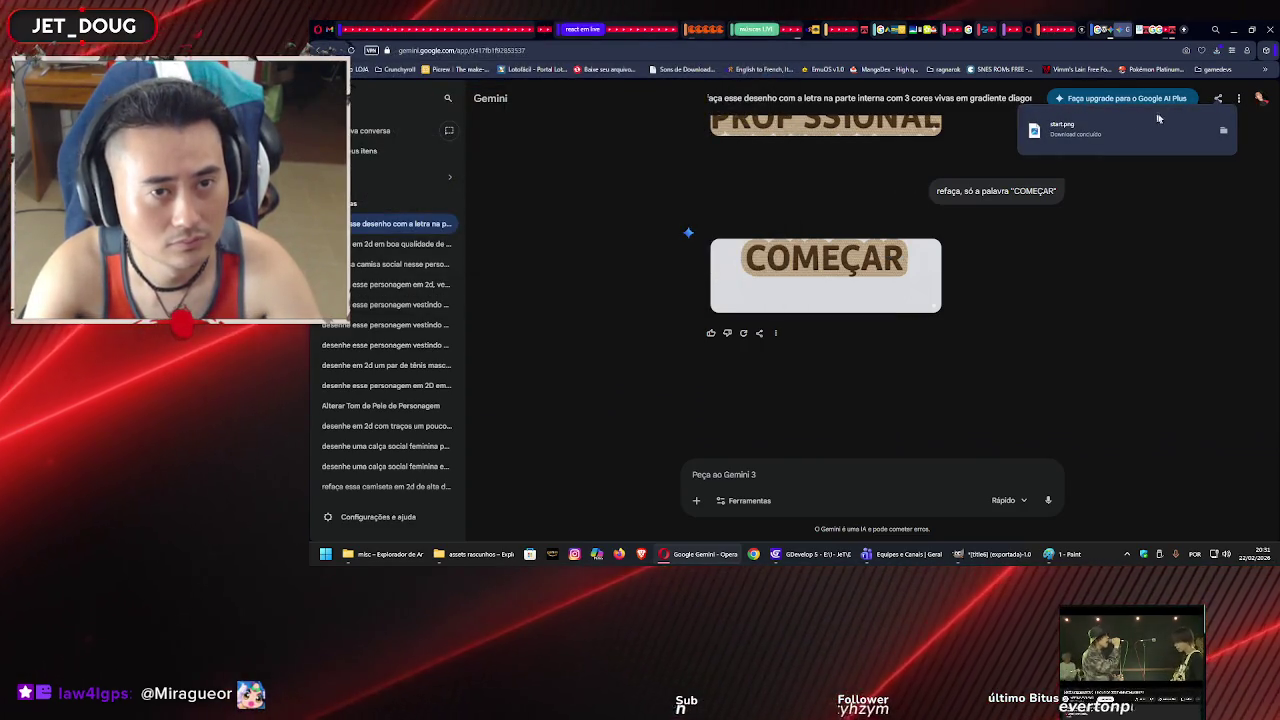
left_click(414, 562)
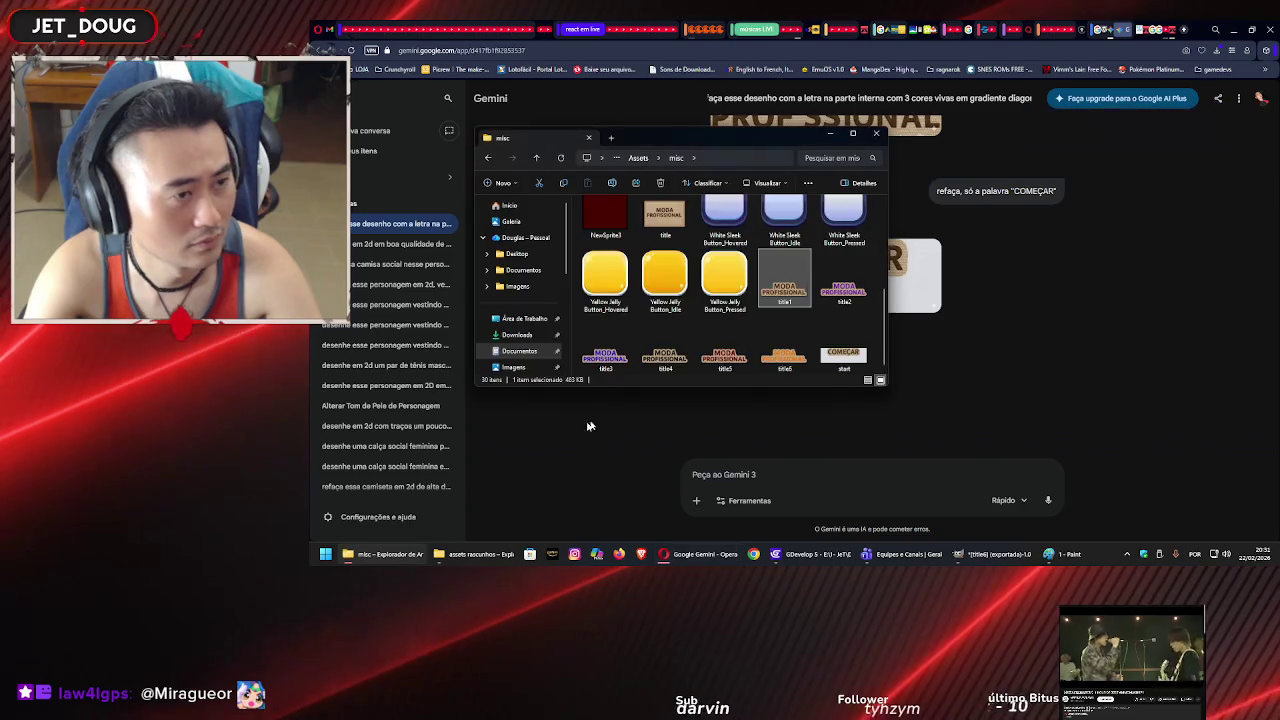
left_click(995, 554)
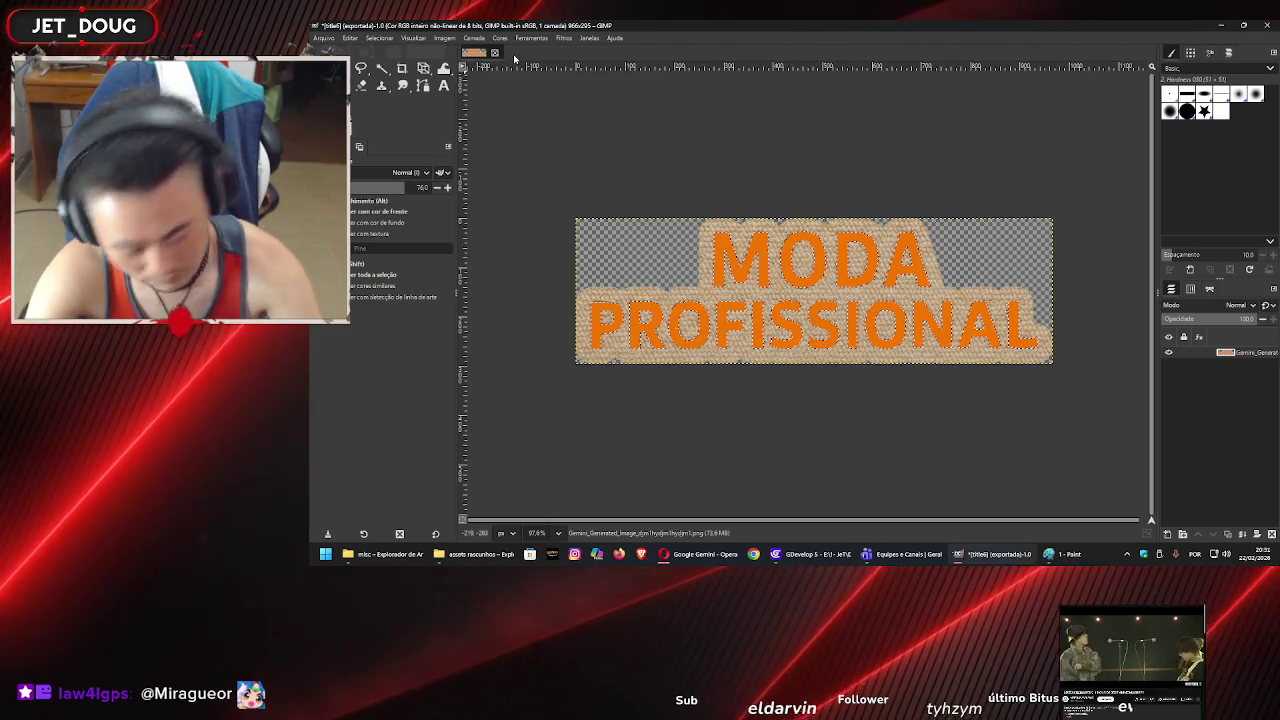
Create a new transparent-filled canvas with its width set to 1000.
key("ctrl+n")
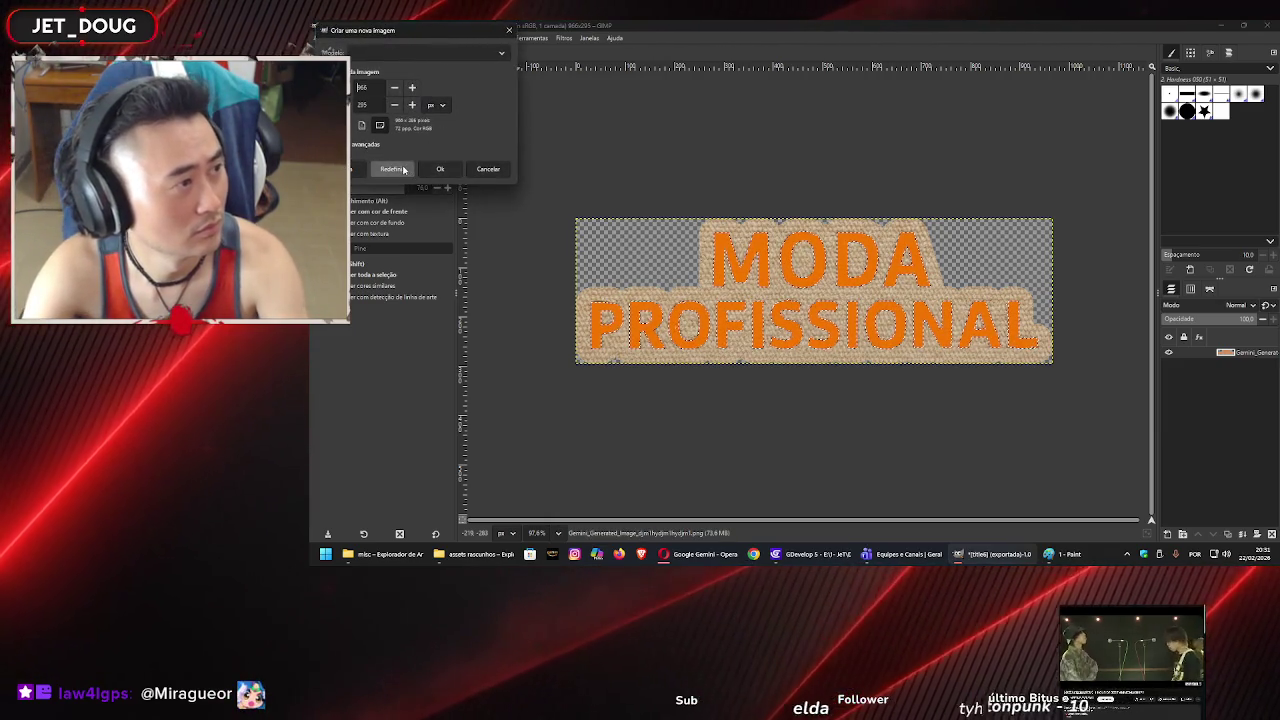
double_click(362, 87)
type("1500")
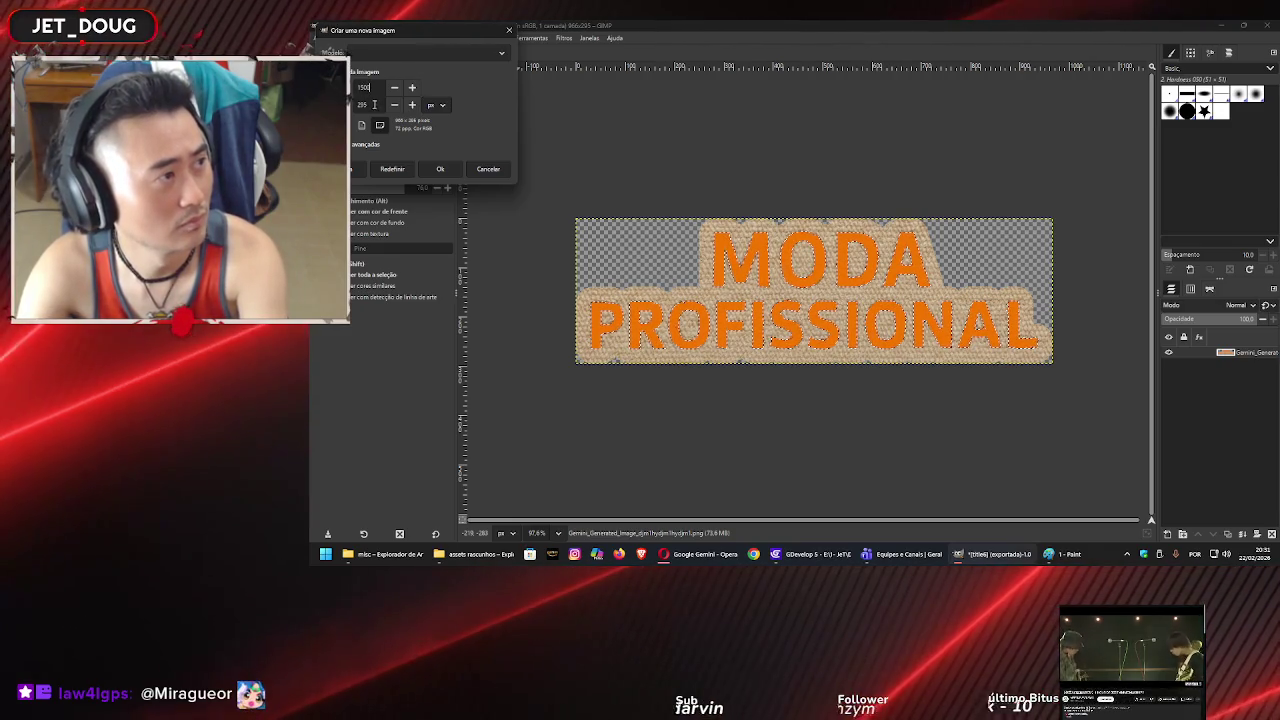
type("1000")
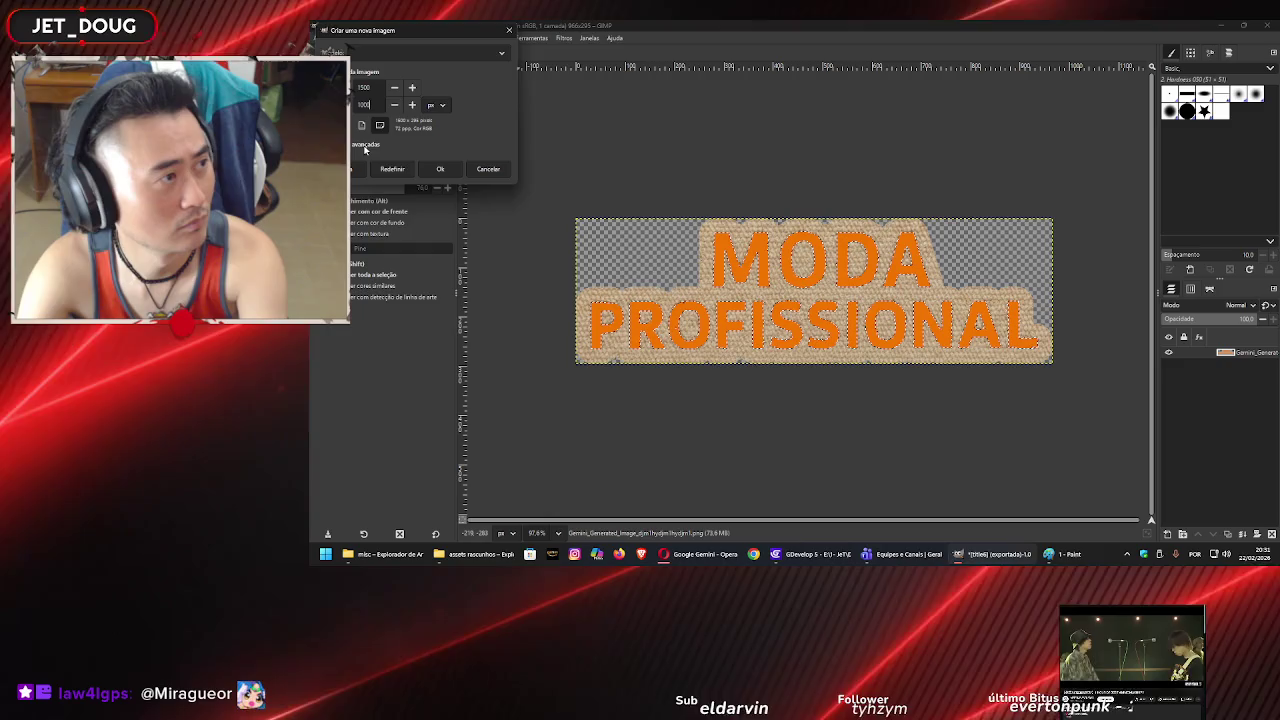
left_click(365, 144)
scroll(422, 254, "down", 2)
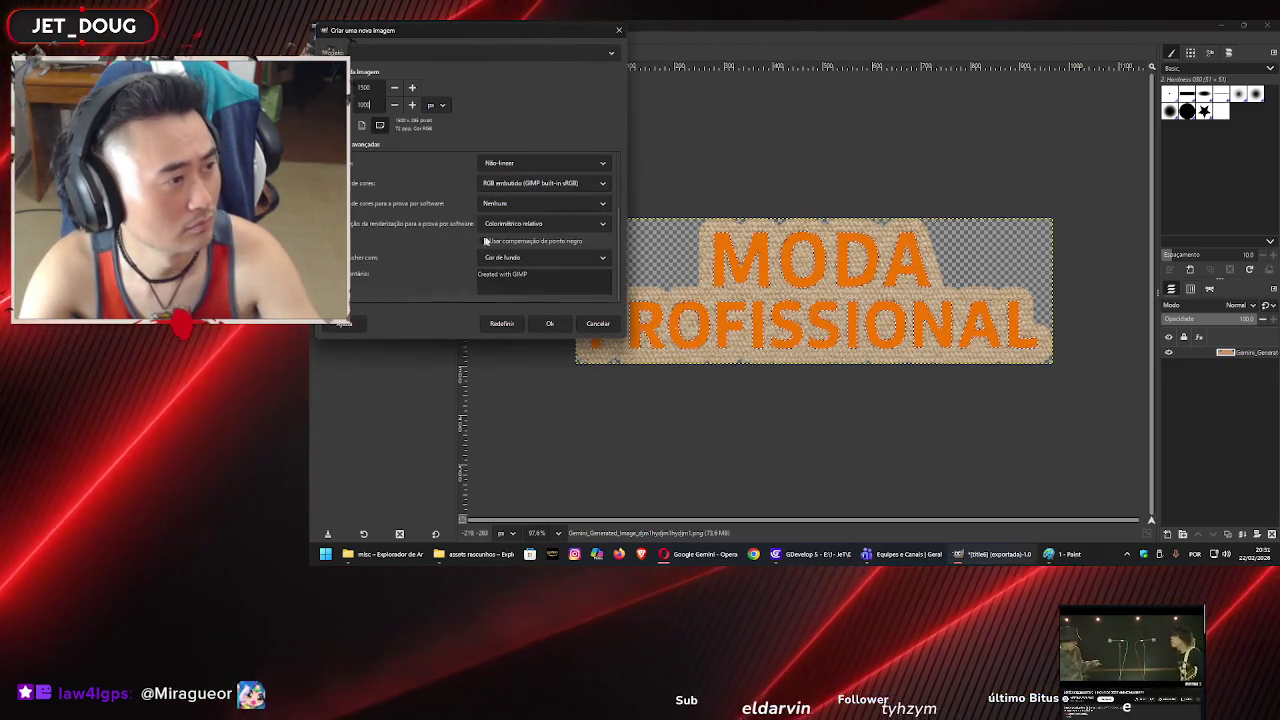
left_click(508, 259)
left_click(501, 303)
left_click(540, 323)
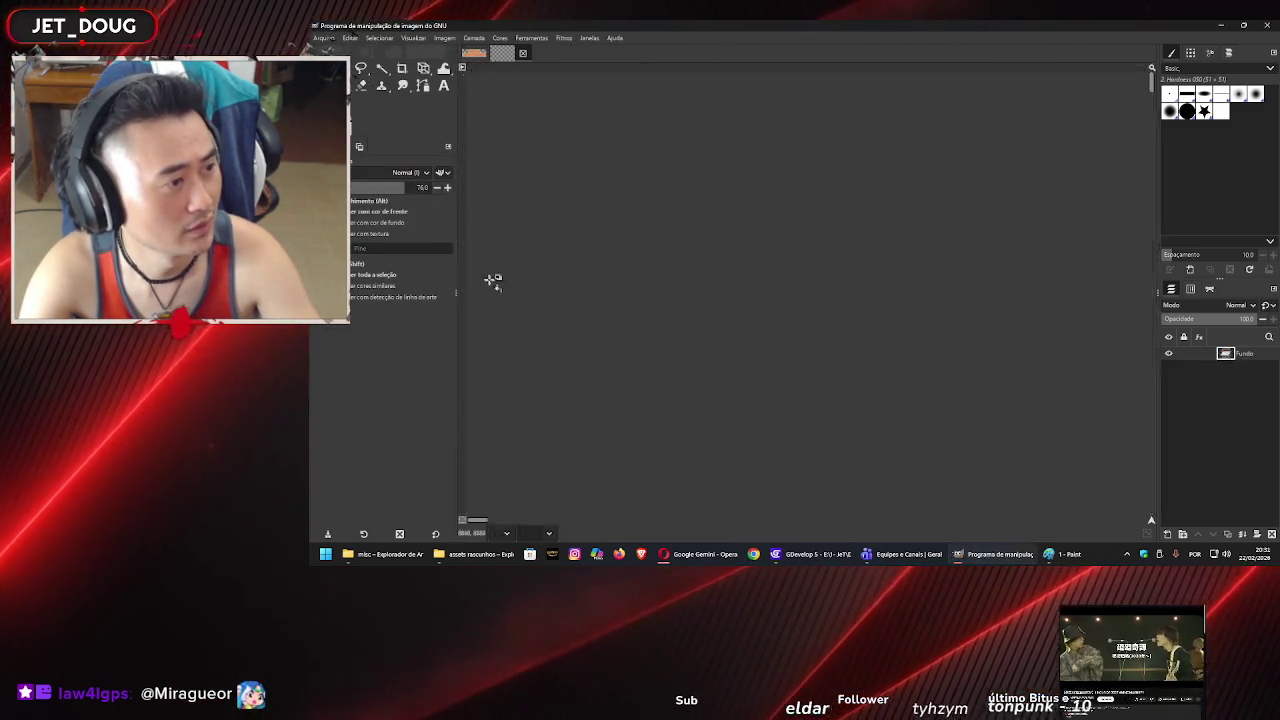
Add start.png as a layer and delete its white background using Fuzzy Select.
left_click(385, 554)
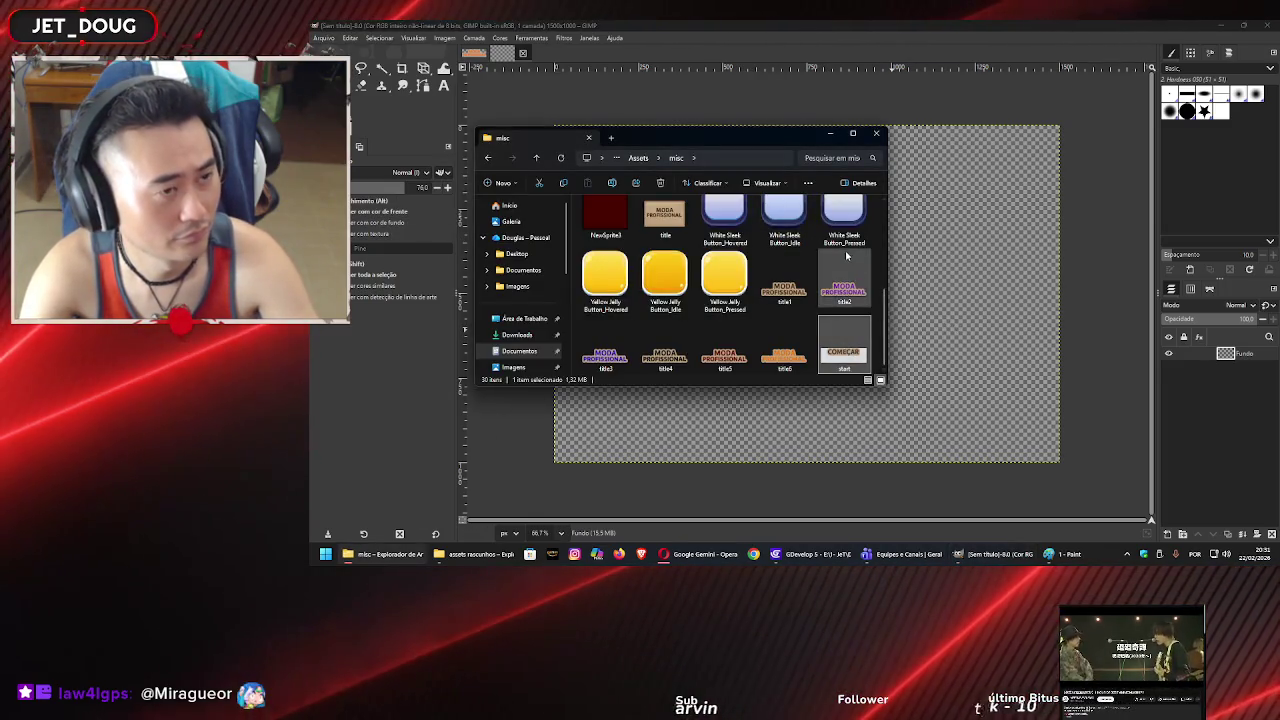
left_click_drag(846, 256, 853, 253)
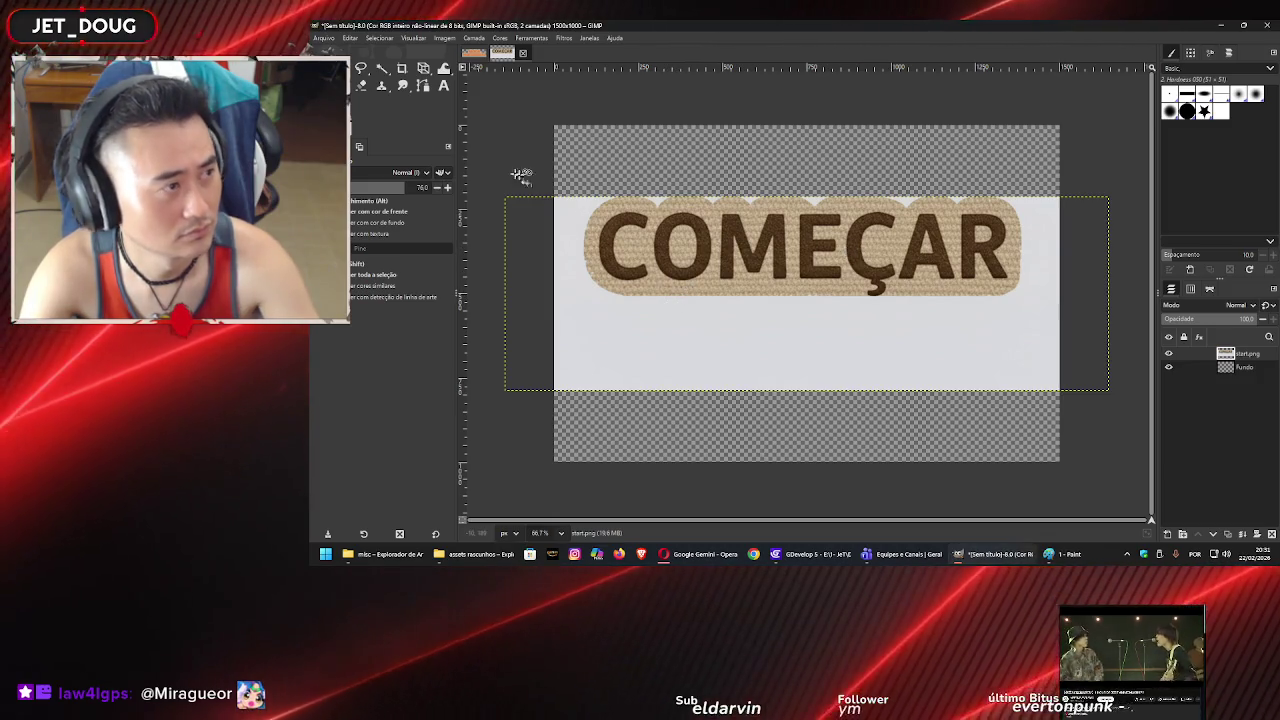
key("u")
left_click(758, 353)
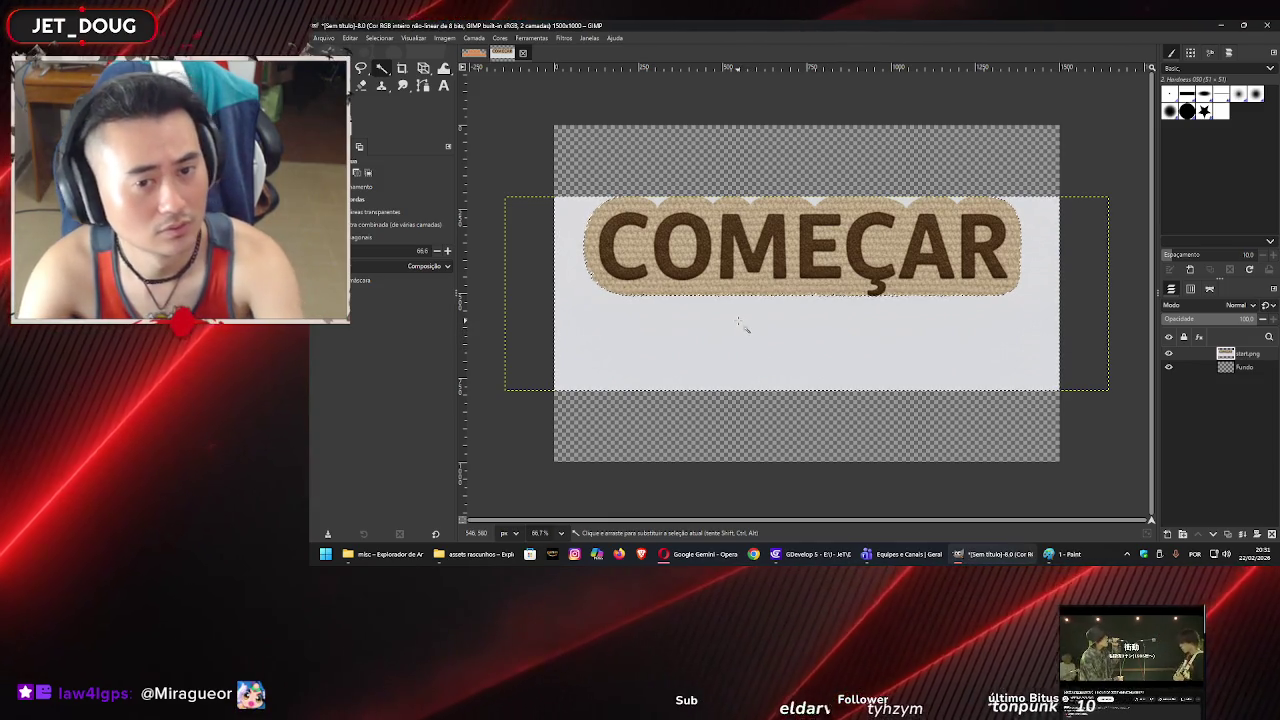
key("Delete")
Erase the leftover white patches above the letters and along the top edge.
scroll(726, 272, "up", 6)
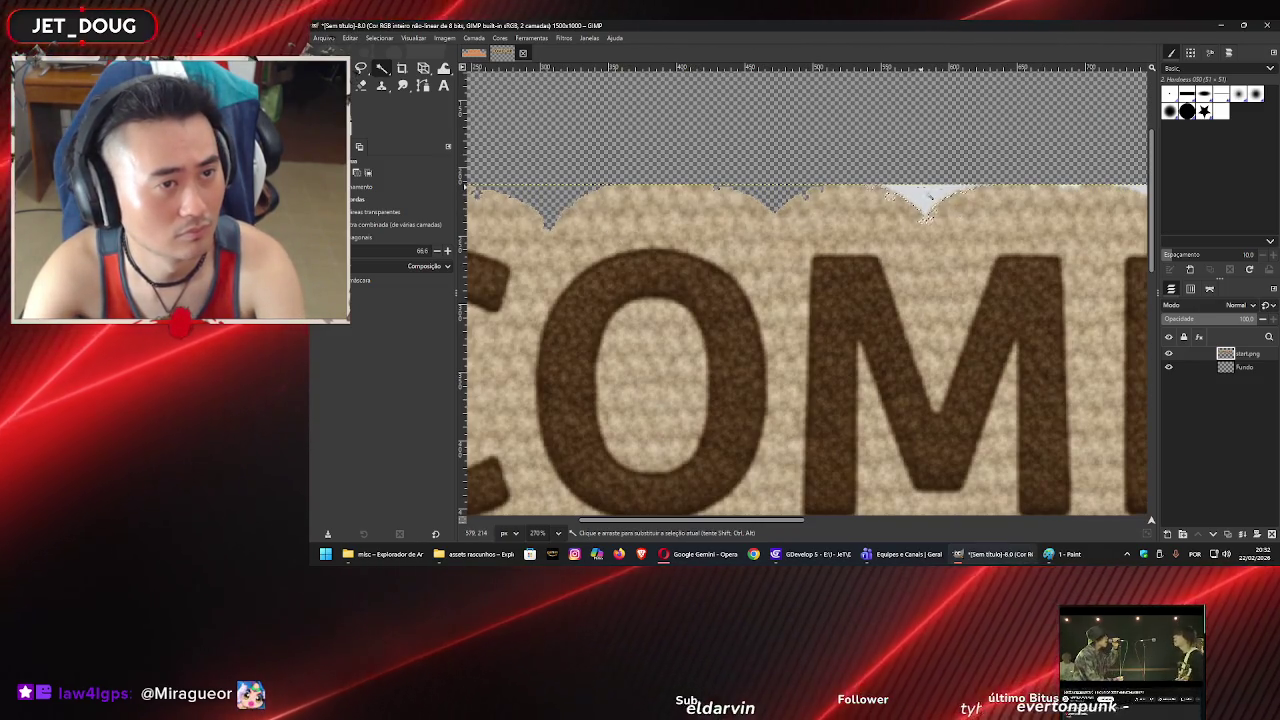
scroll(600, 230, "right", 5)
scroll(685, 261, "up", 1)
left_click(850, 268)
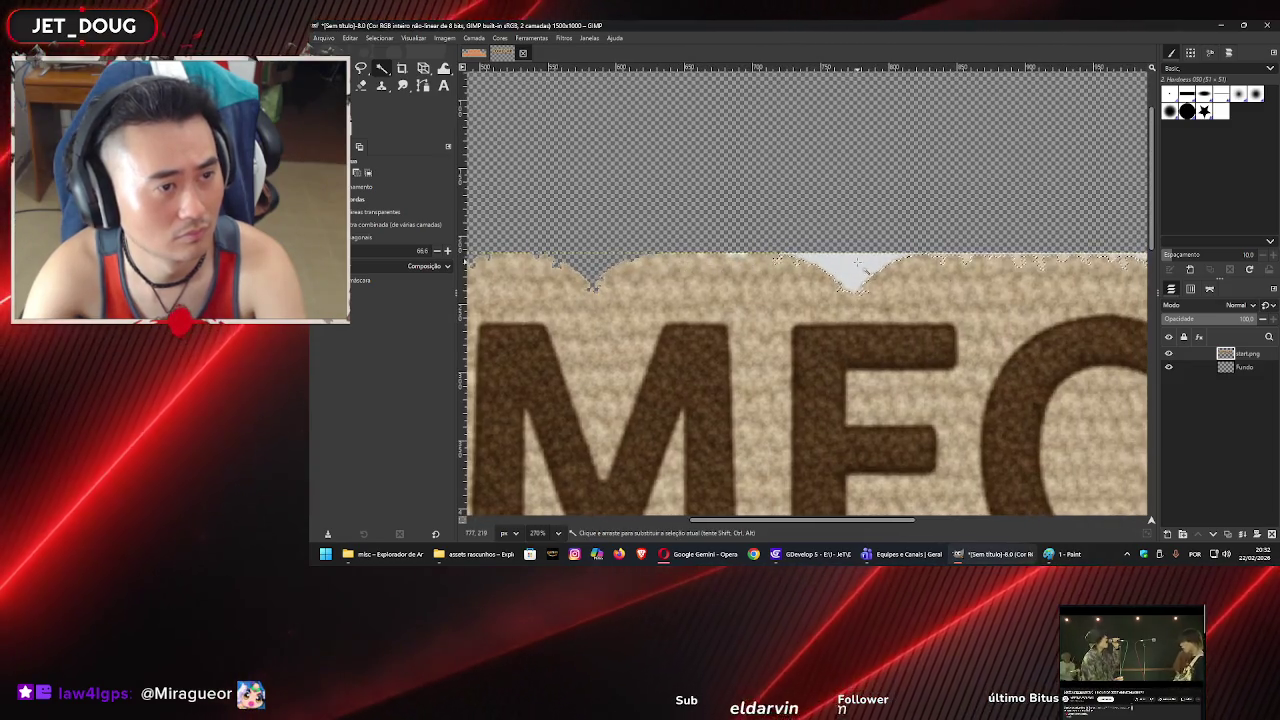
key("Delete")
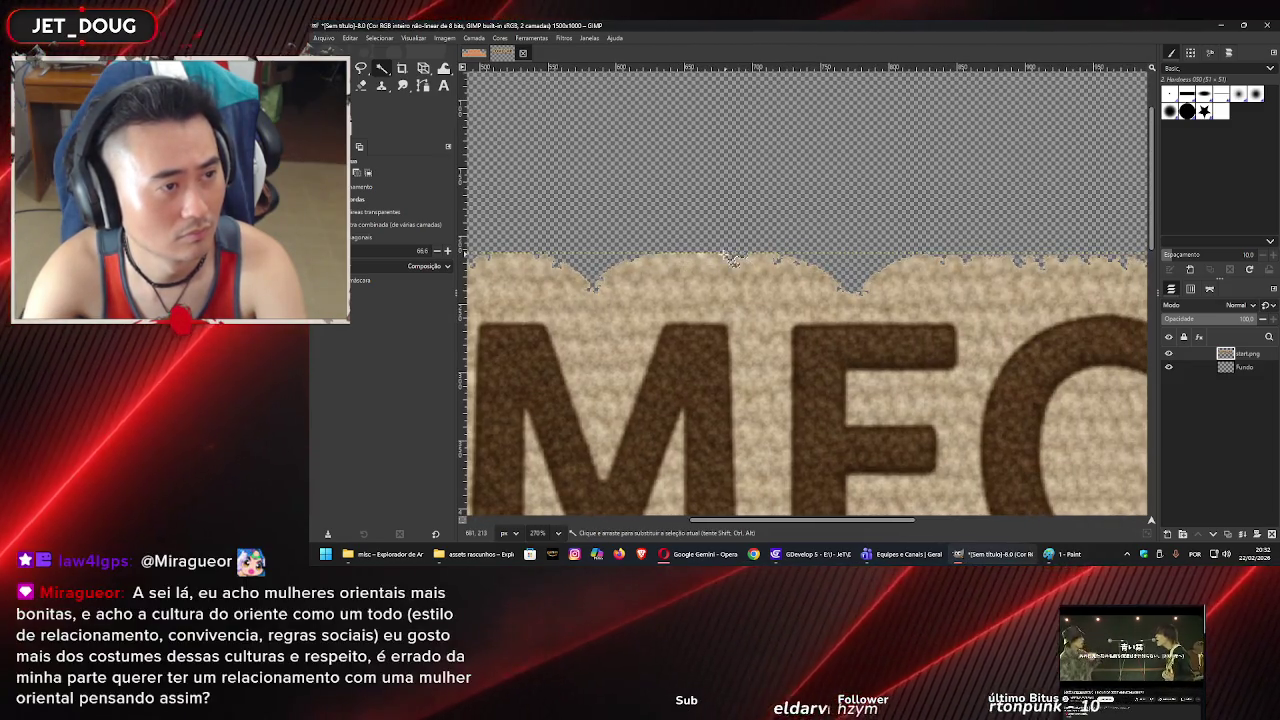
left_click(703, 254)
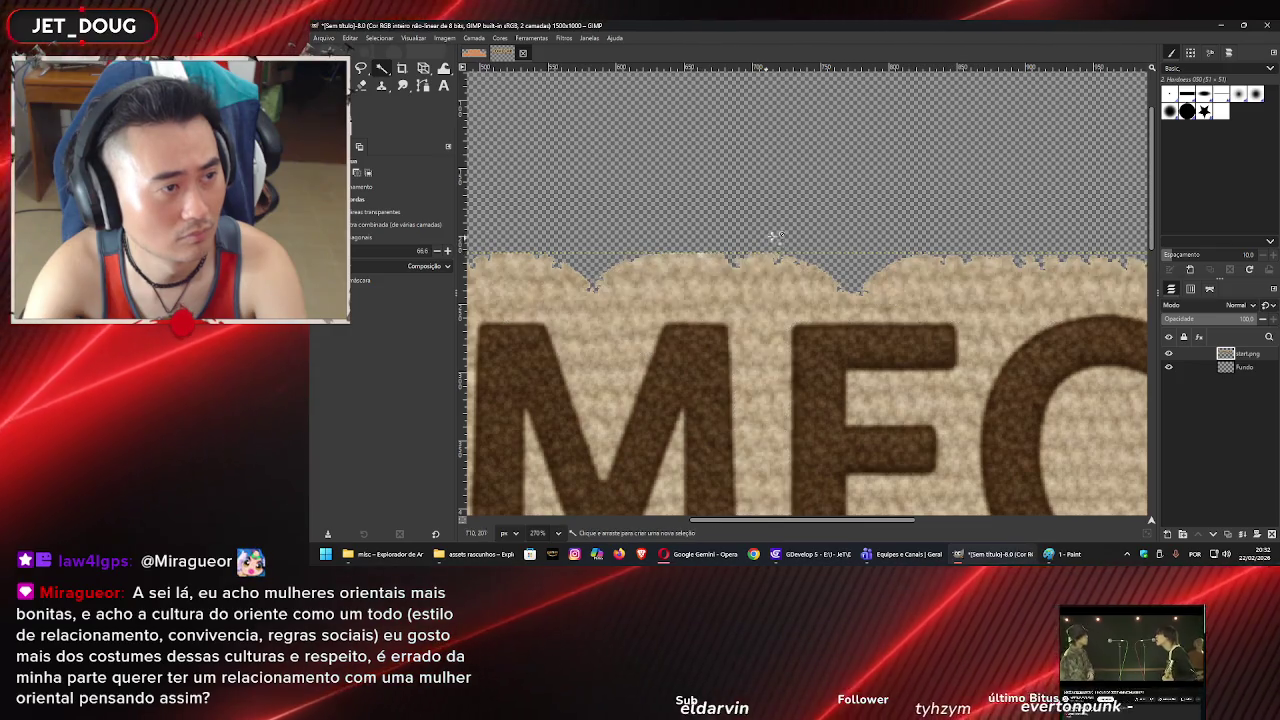
scroll(860, 225, "right", 5)
scroll(880, 230, "right", 5)
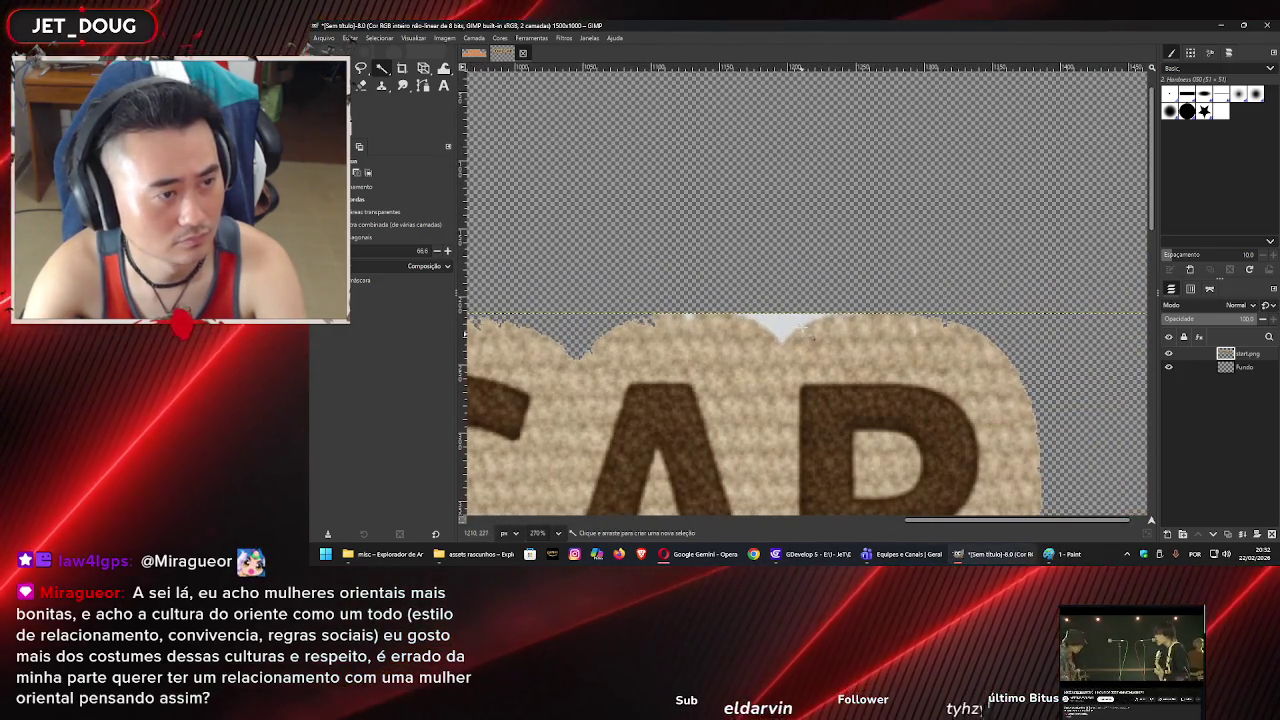
key("Delete")
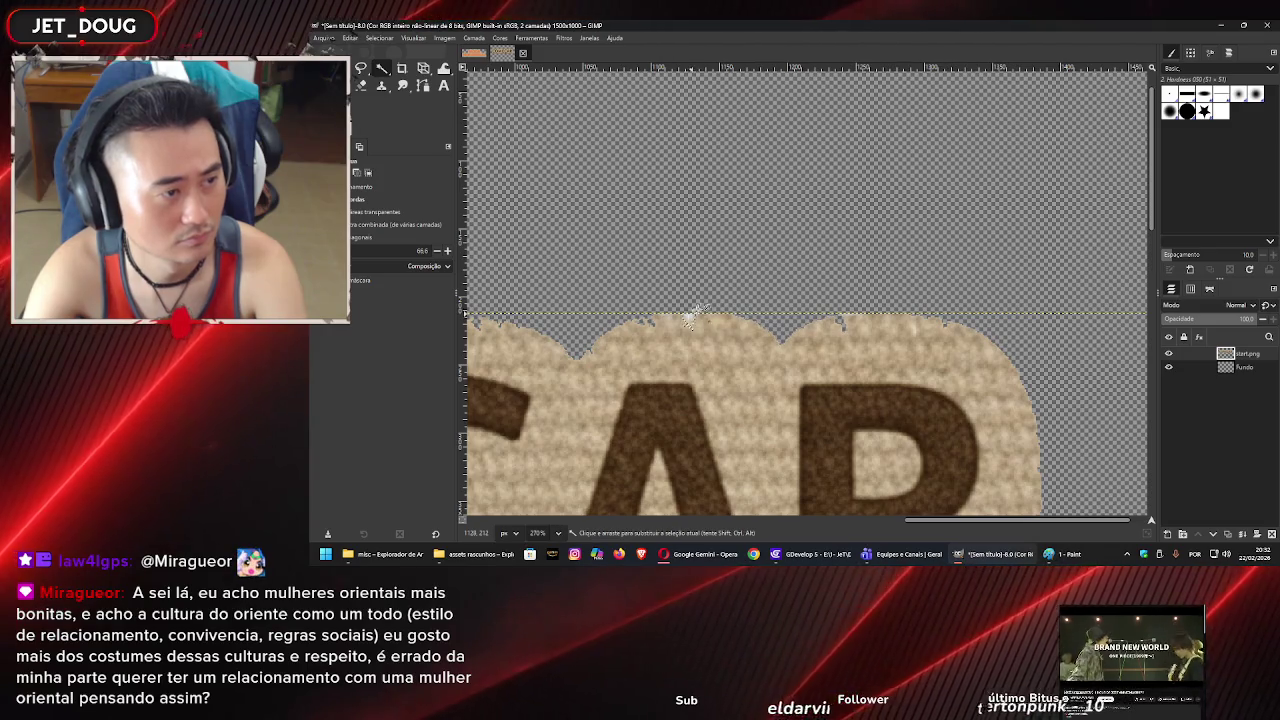
scroll(885, 240, "down", 6)
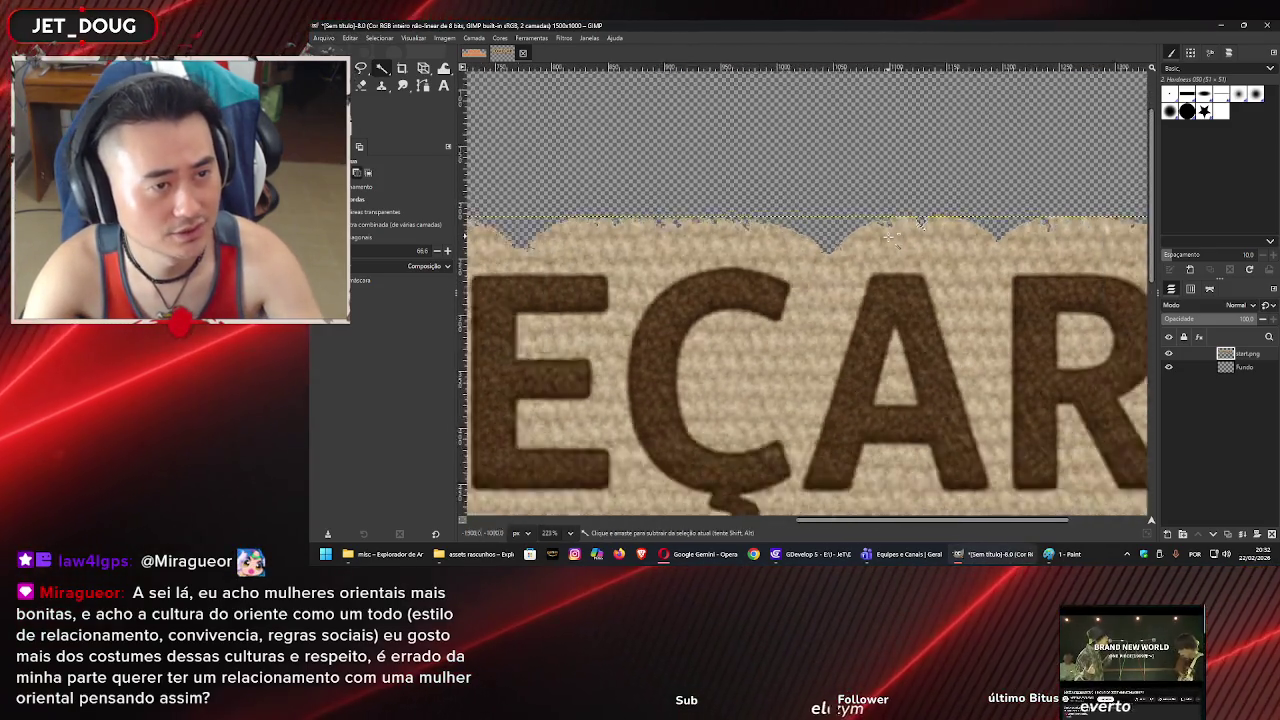
scroll(884, 240, "down", 1)
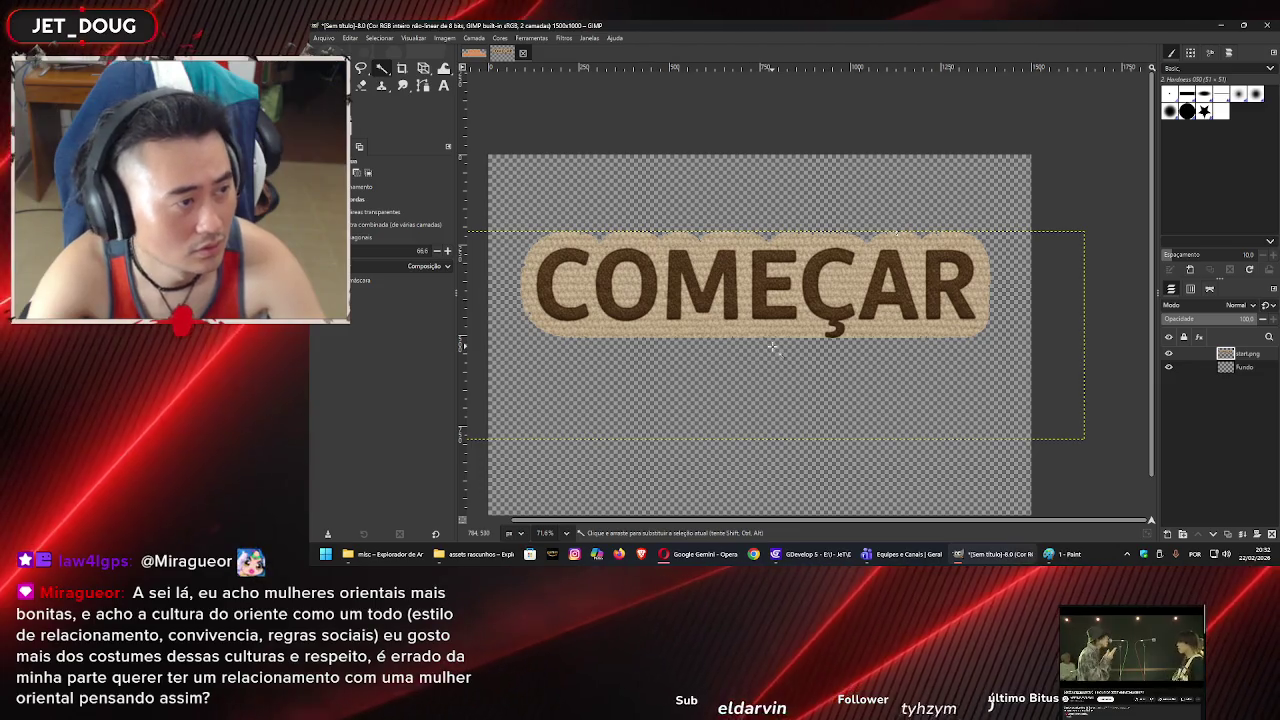
scroll(575, 317, "left", 3)
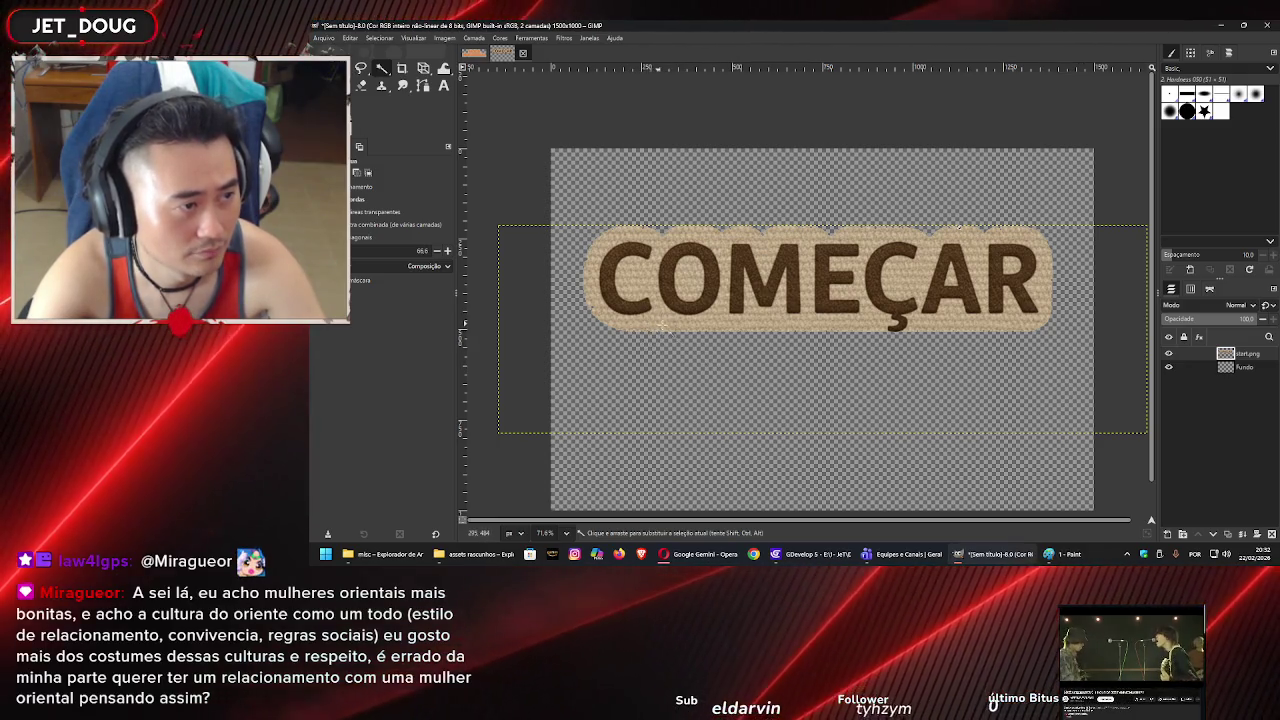
scroll(670, 321, "up", 2)
scroll(658, 324, "up", 2)
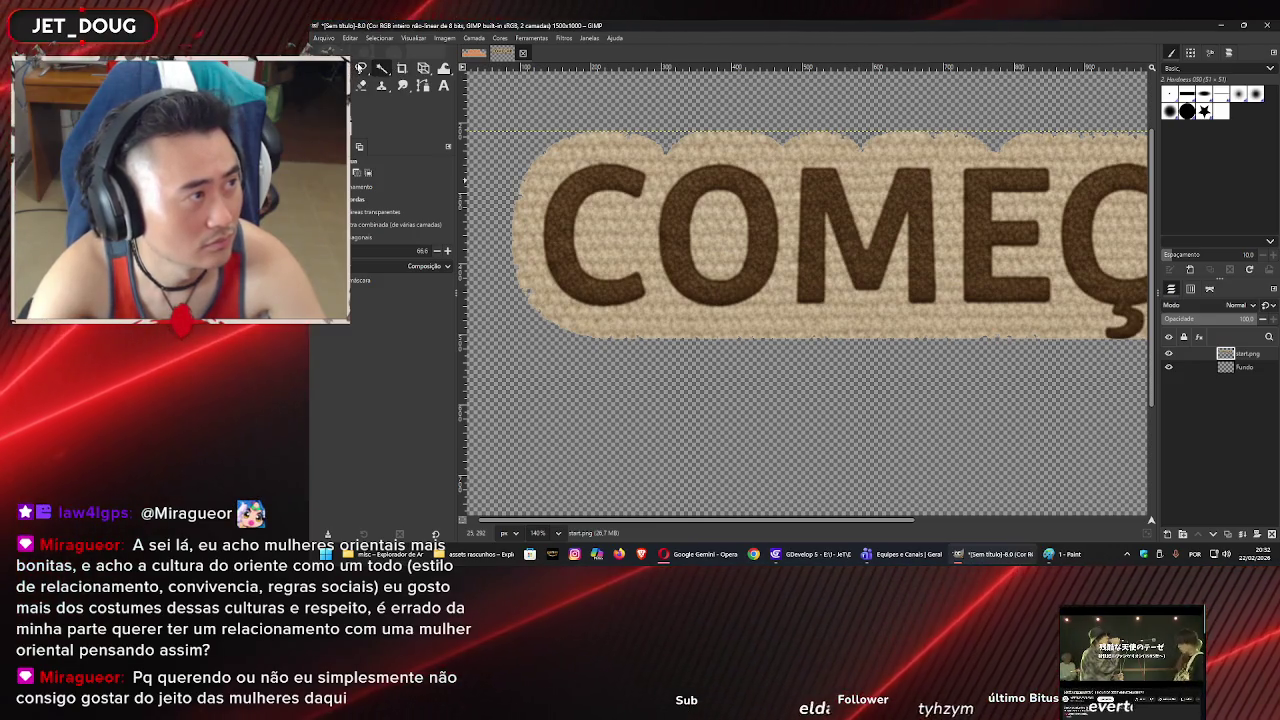
Try outlining the banner's ragged bottom edge with the Free Select lasso.
left_click(361, 68)
scroll(620, 342, "up", 2)
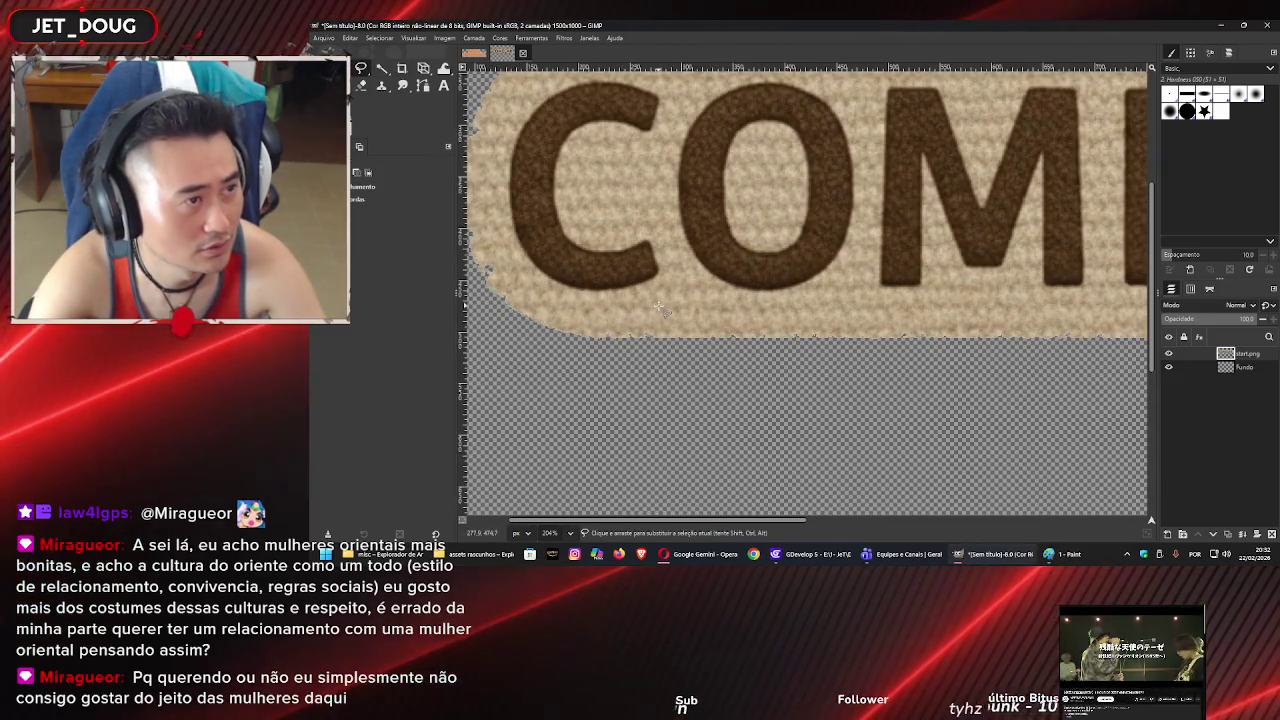
scroll(660, 308, "up", 2)
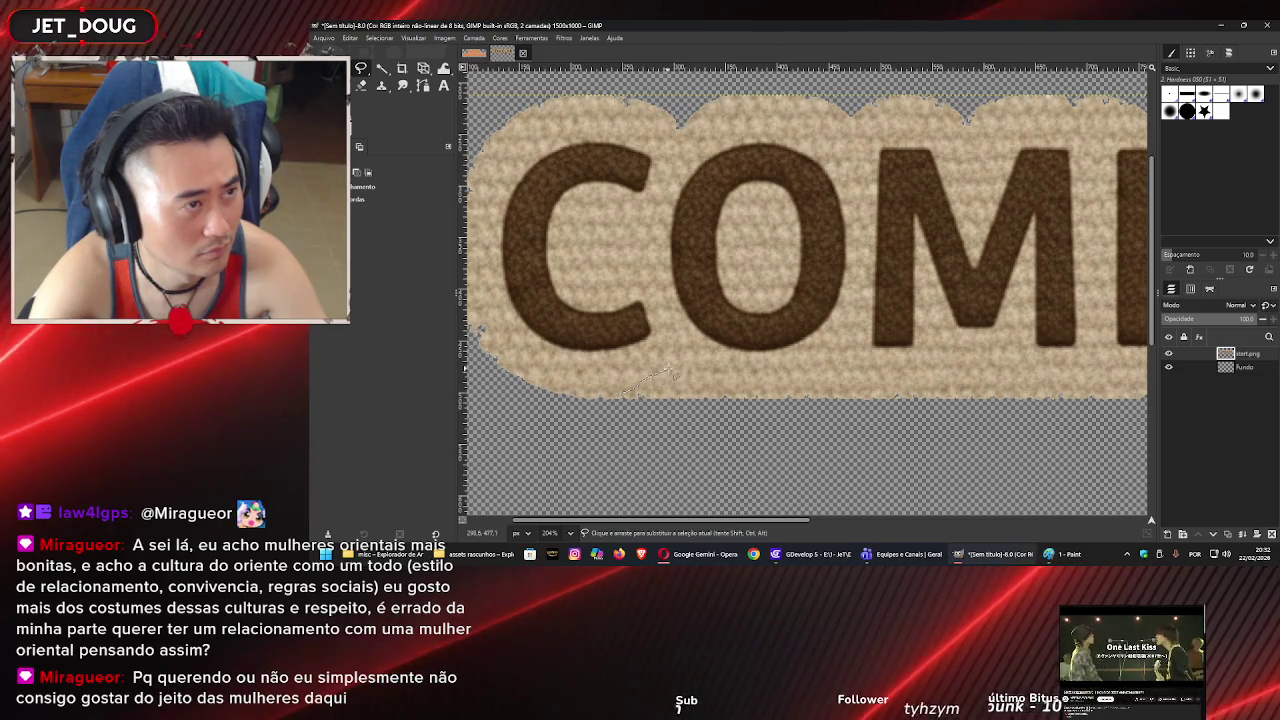
left_click(679, 370)
left_click(757, 409)
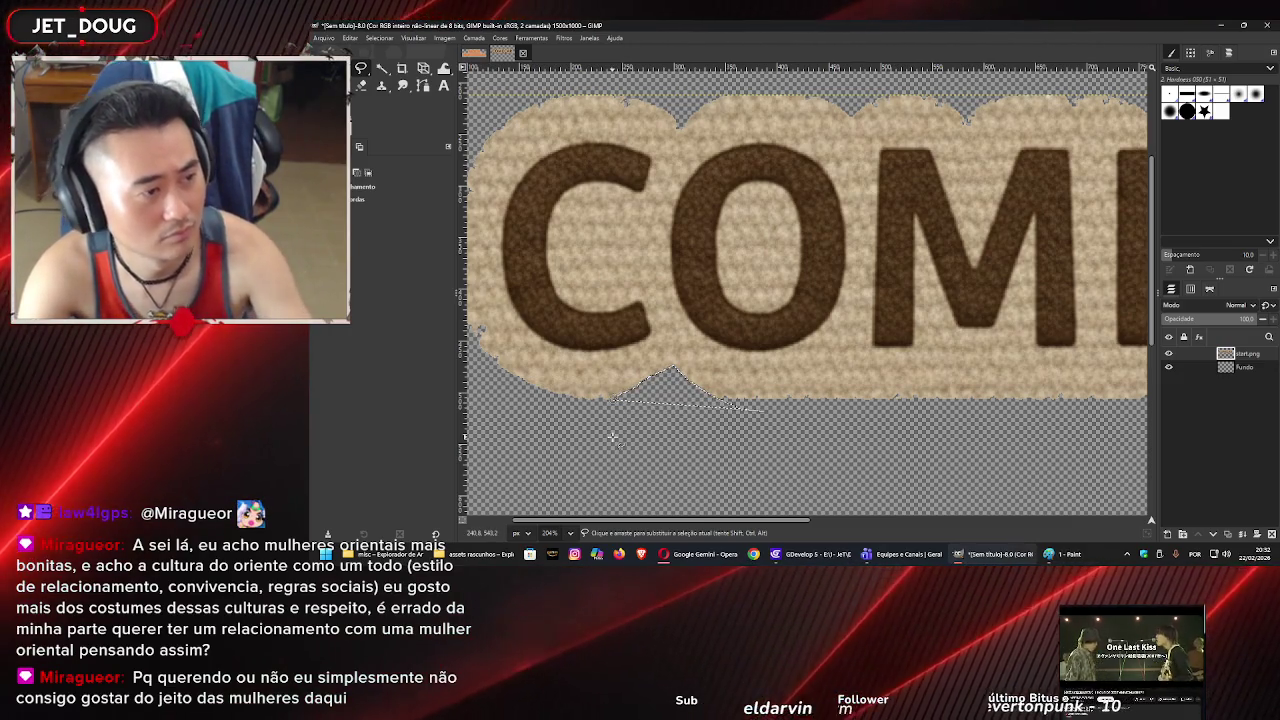
key("Escape")
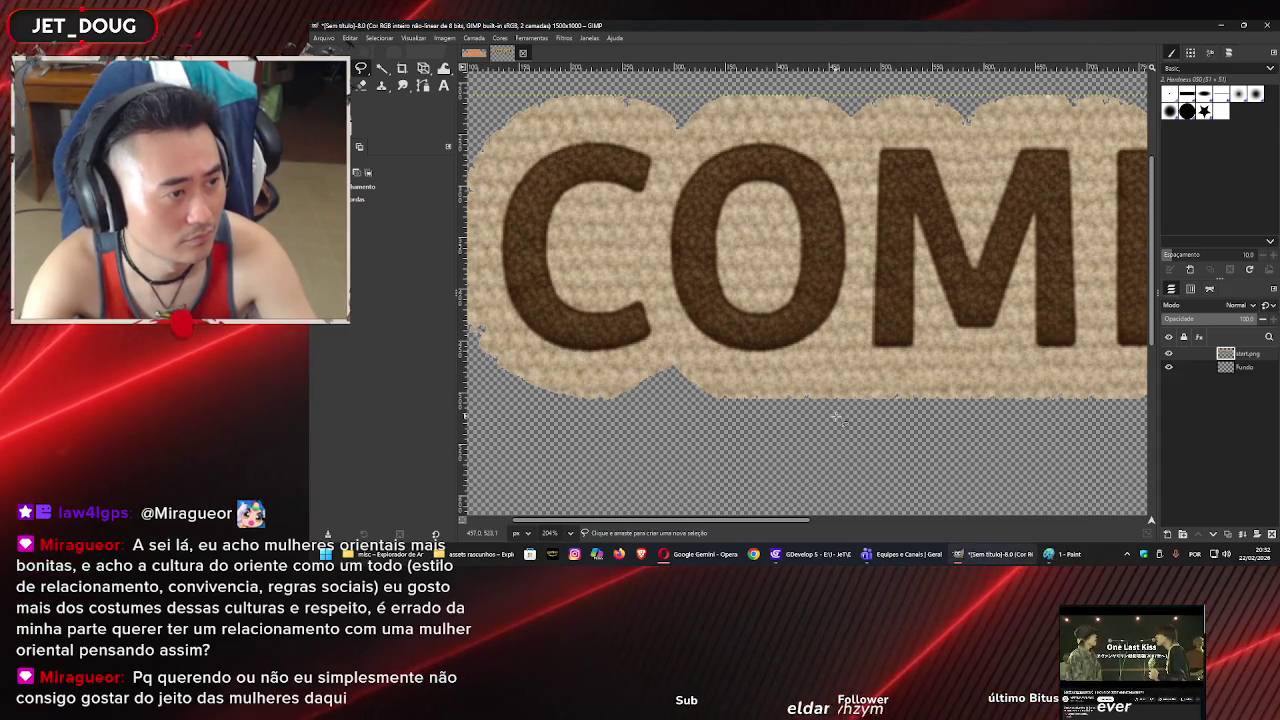
left_click_drag(836, 417, 774, 400)
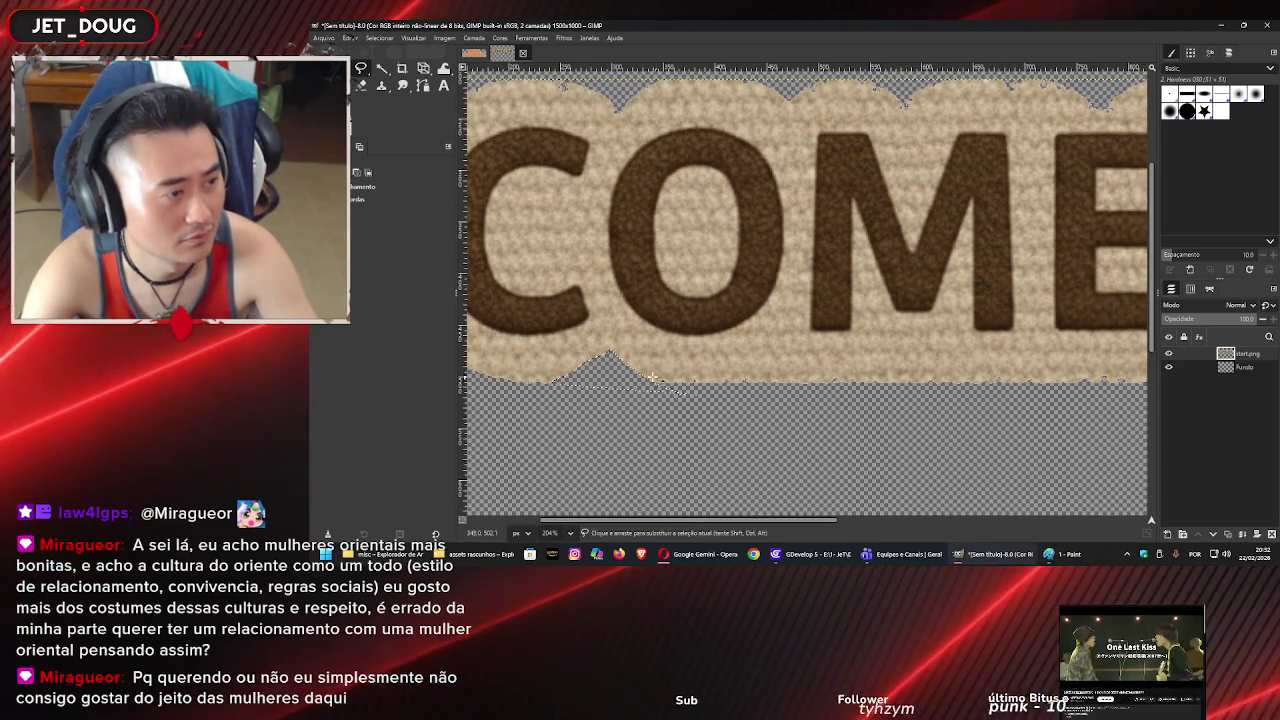
scroll(596, 376, "up", 2)
scroll(596, 376, "down", 2)
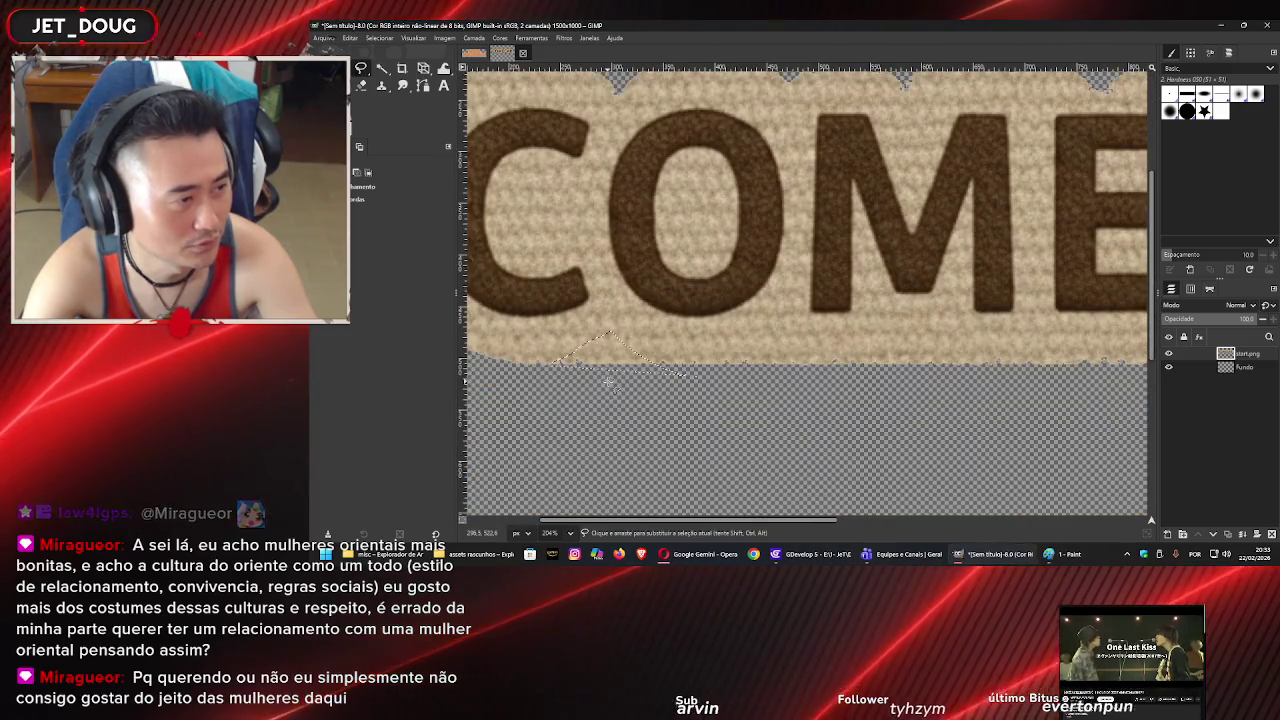
scroll(605, 370, "up", 3, "ctrl")
scroll(612, 365, "left", 3)
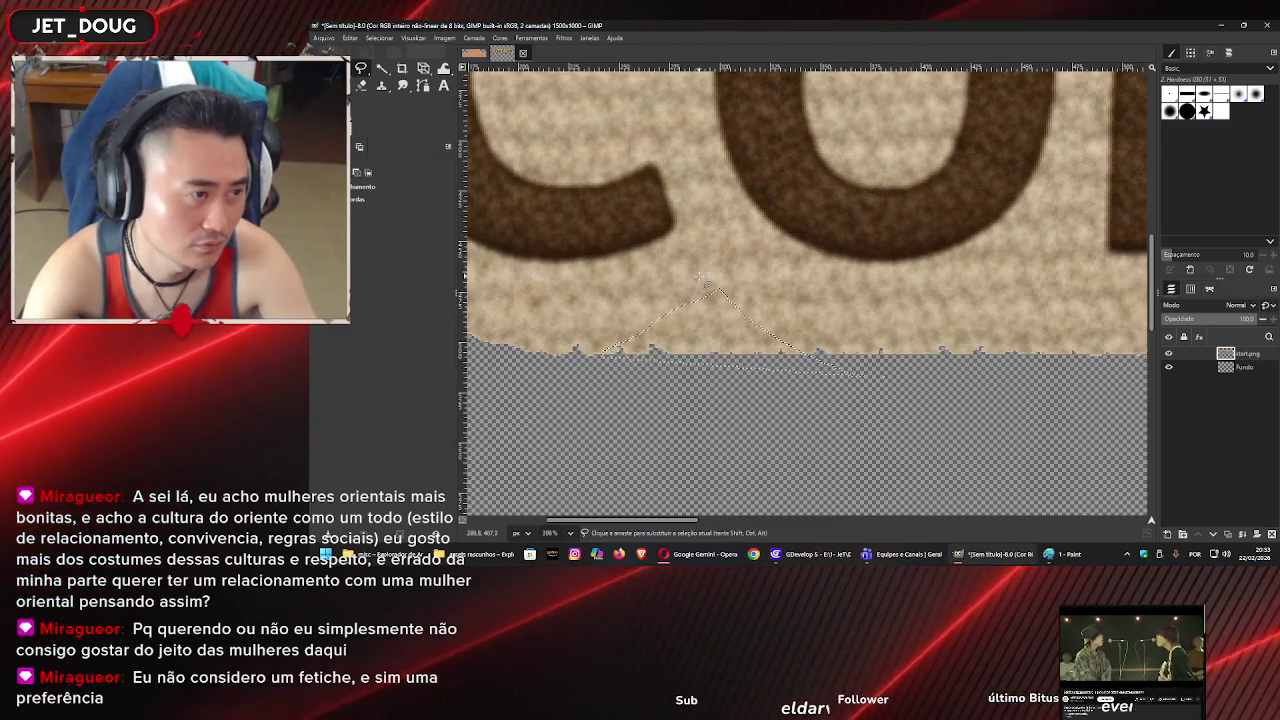
scroll(700, 280, "down", 3)
scroll(712, 267, "down", 4)
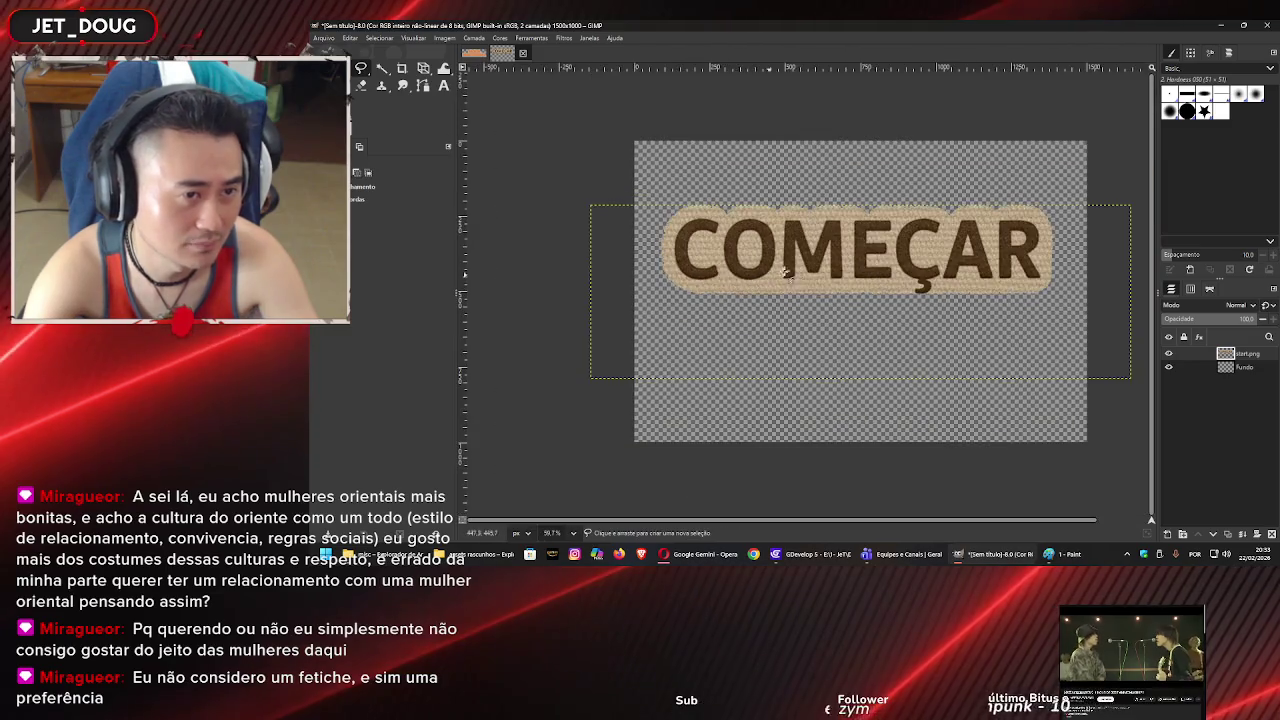
left_click_drag(785, 306, 765, 319)
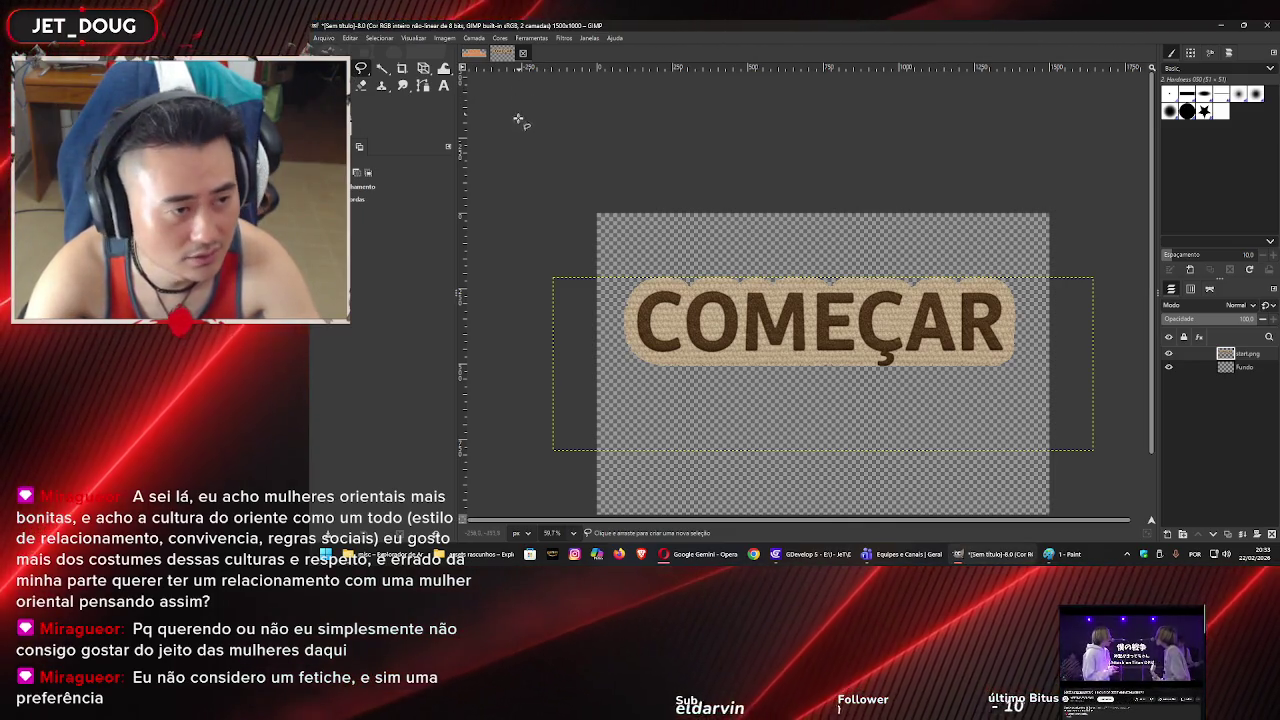
scroll(743, 336, "up", 4, "ctrl")
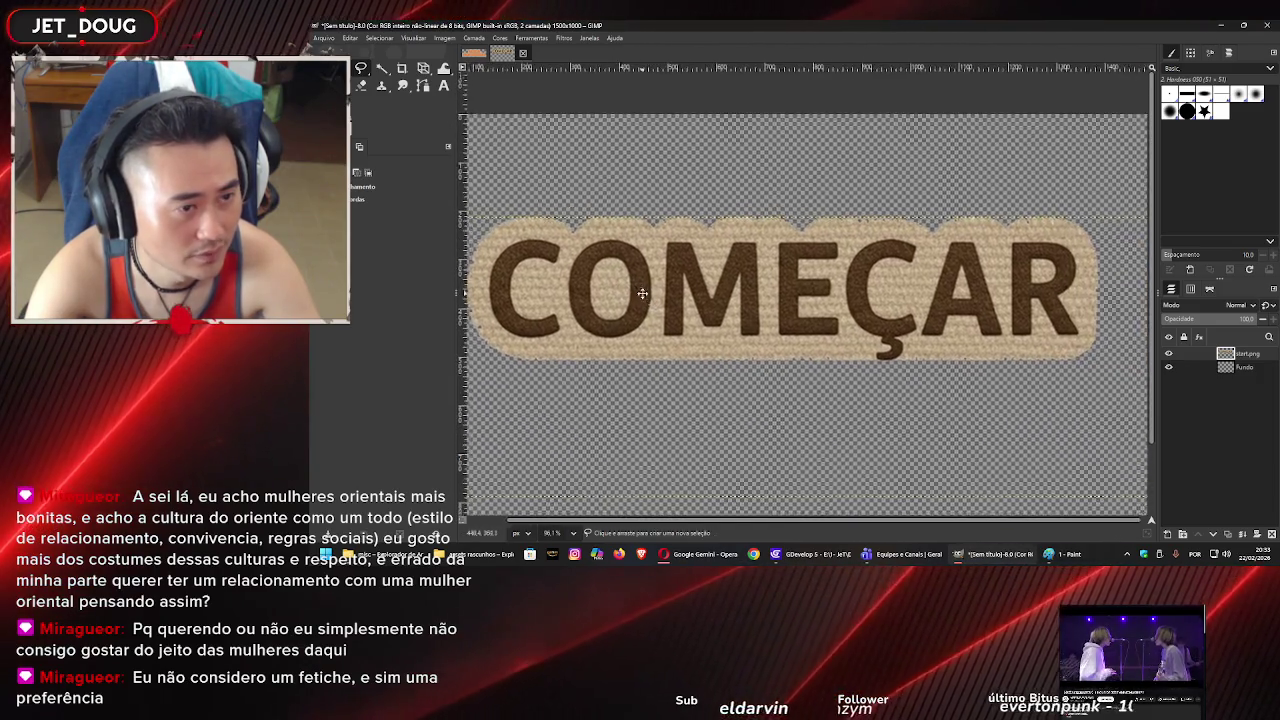
scroll(645, 278, "down", 1, "ctrl")
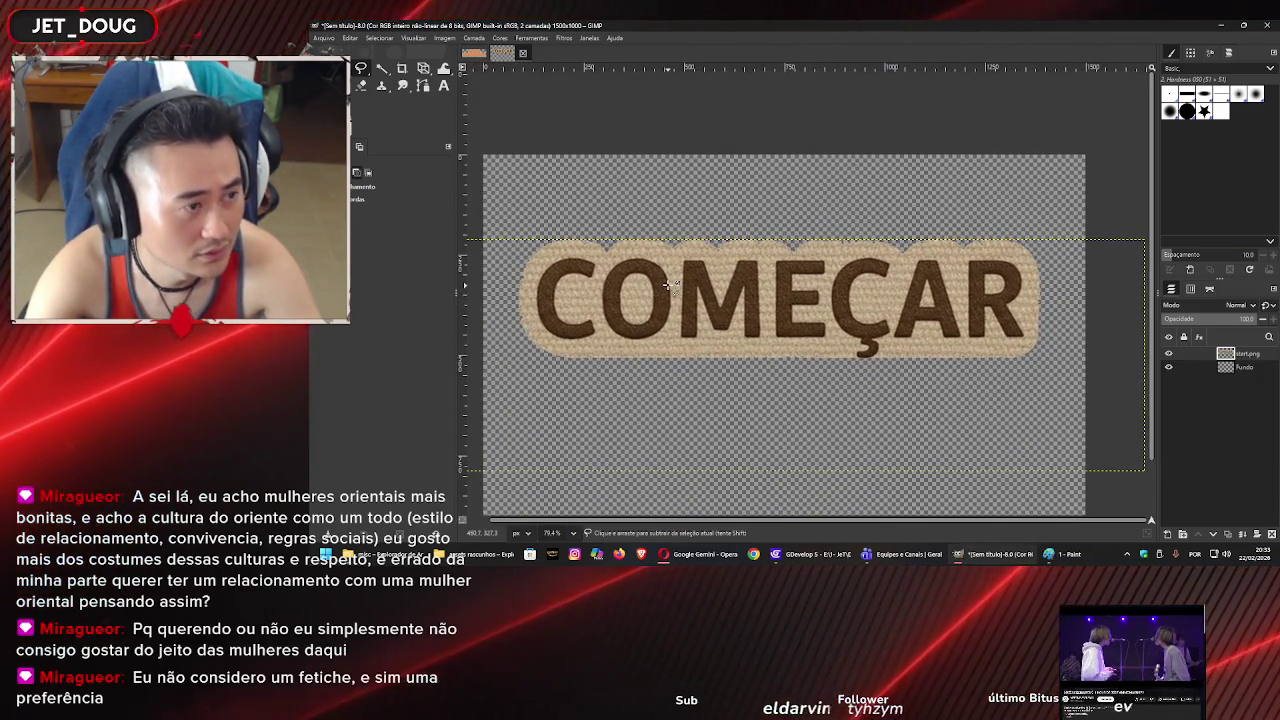
scroll(667, 288, "up", 1, "ctrl")
scroll(667, 288, "down", 1, "ctrl")
scroll(683, 291, "up", 1, "ctrl")
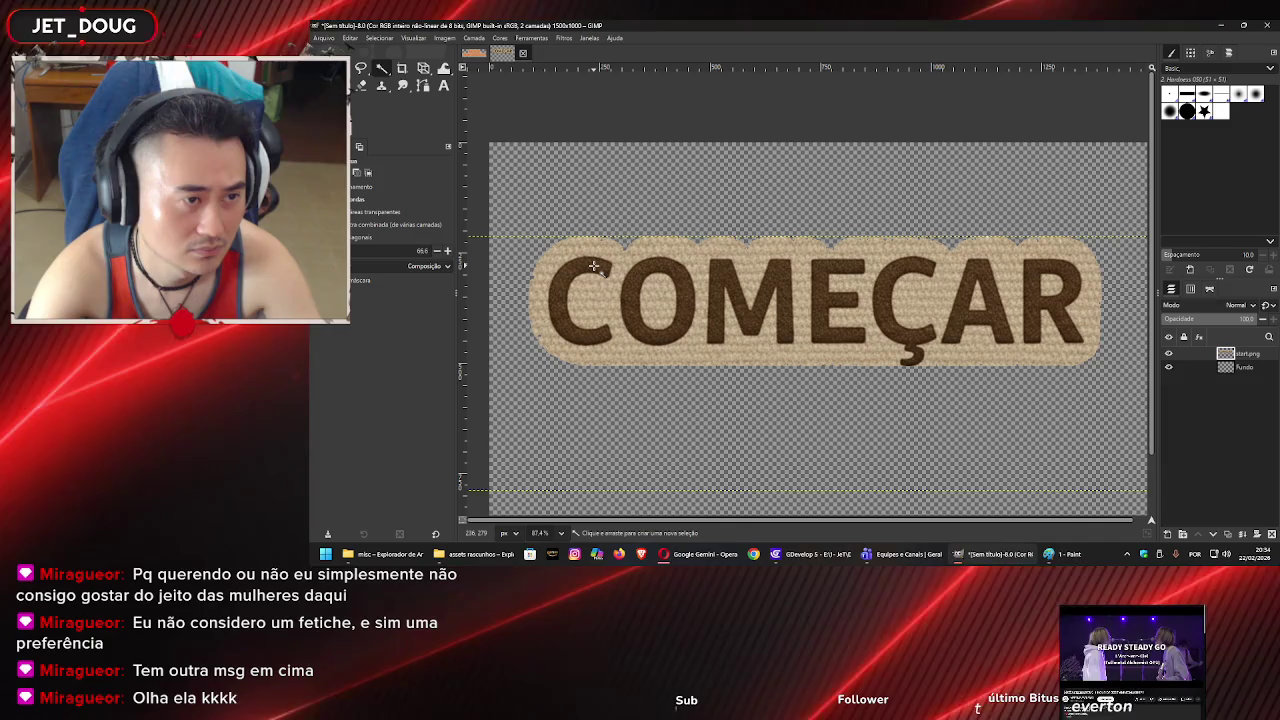
scroll(596, 266, "down", 1)
scroll(596, 266, "down", 2)
Crop the image to its content and bring up the Export Image dialog.
left_click(444, 38)
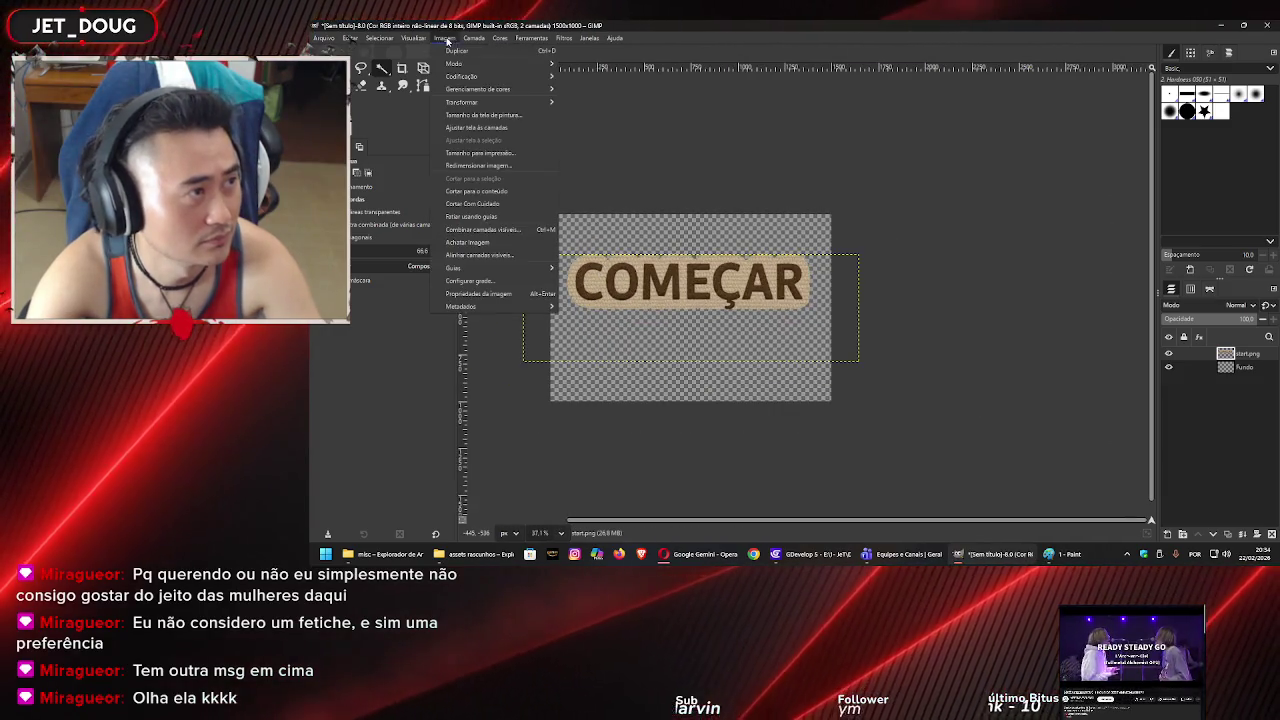
left_click(478, 191)
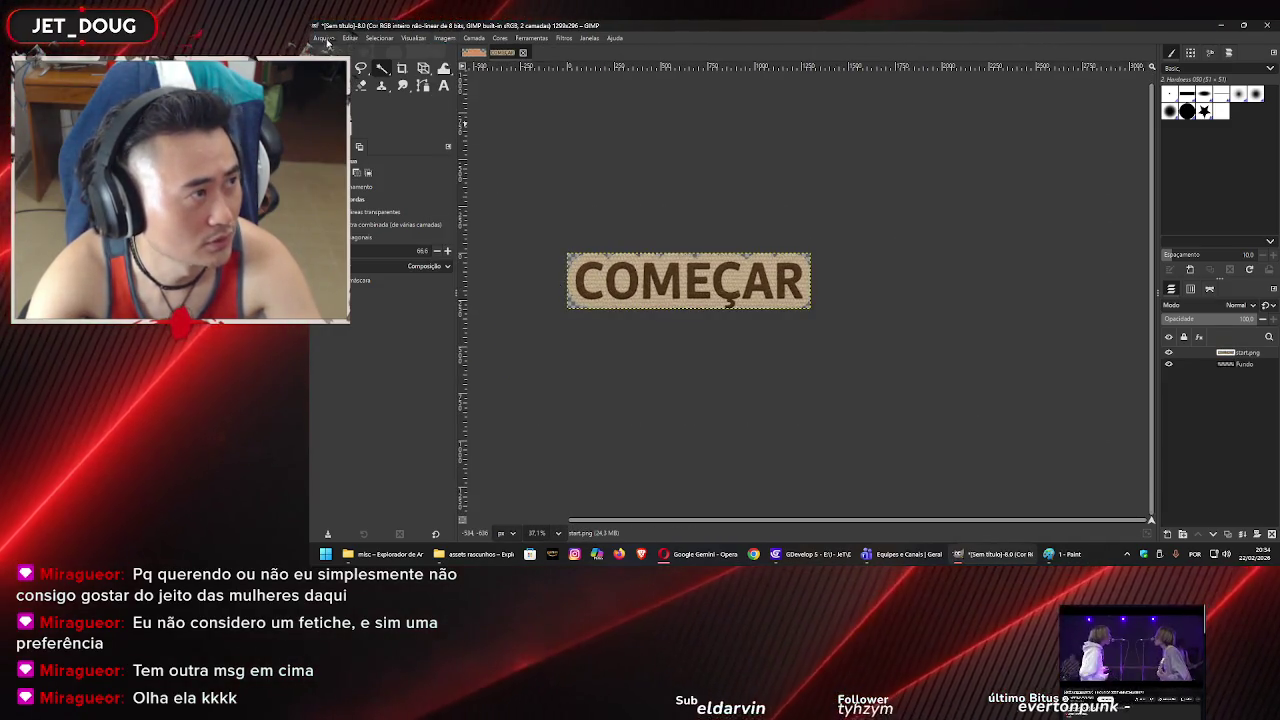
left_click(324, 38)
left_click(389, 196)
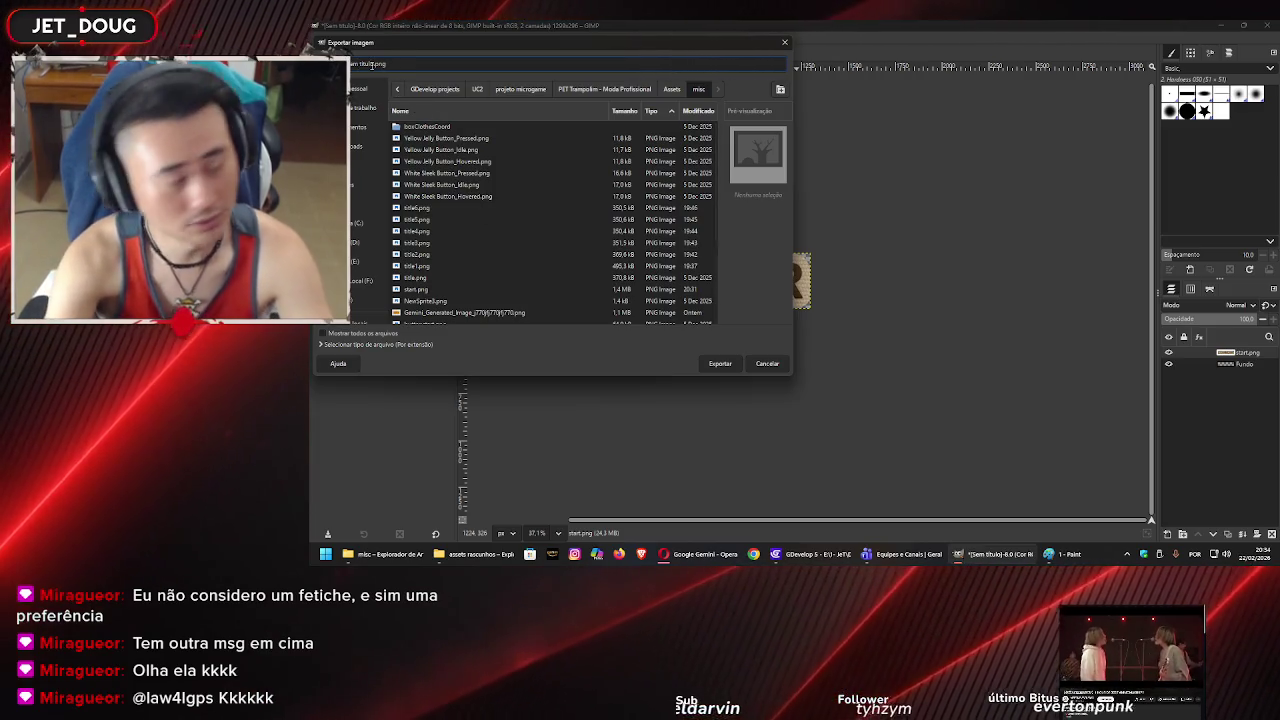
Rename the export to start2 and save it as a PNG.
left_click_drag(371, 64, 345, 64)
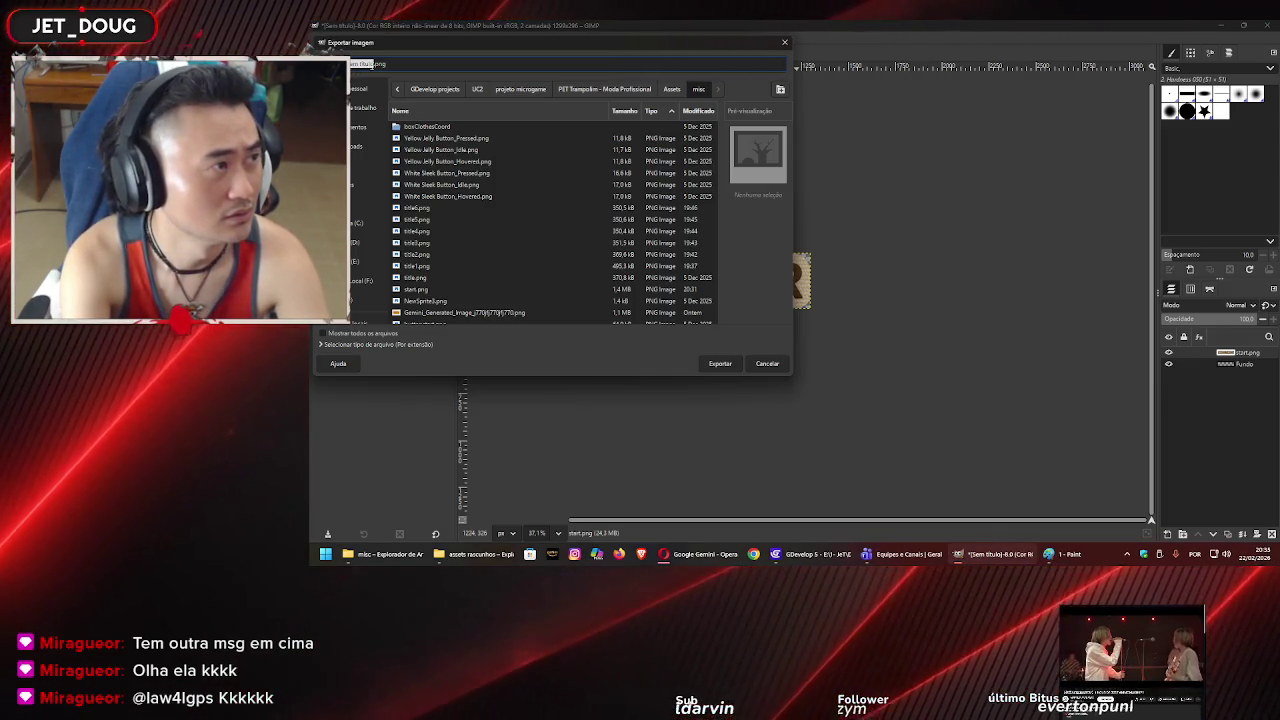
type("start")
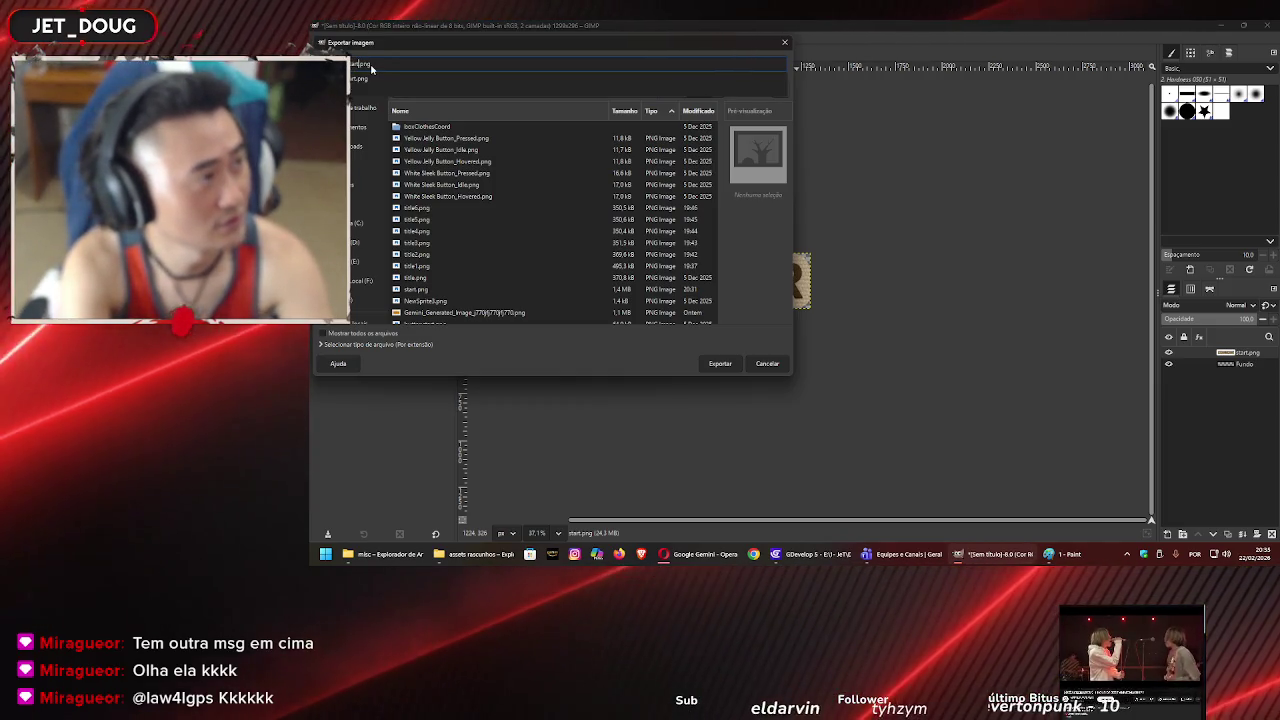
key("Return")
key("Return")
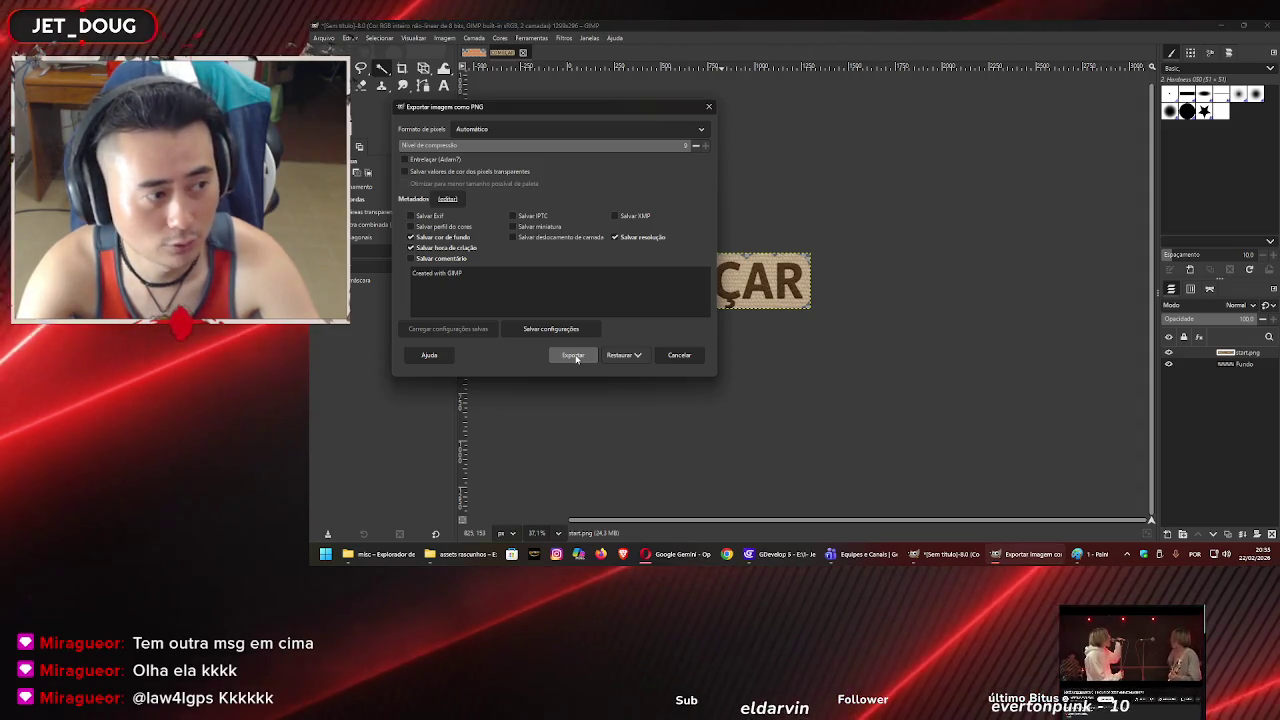
left_click(573, 355)
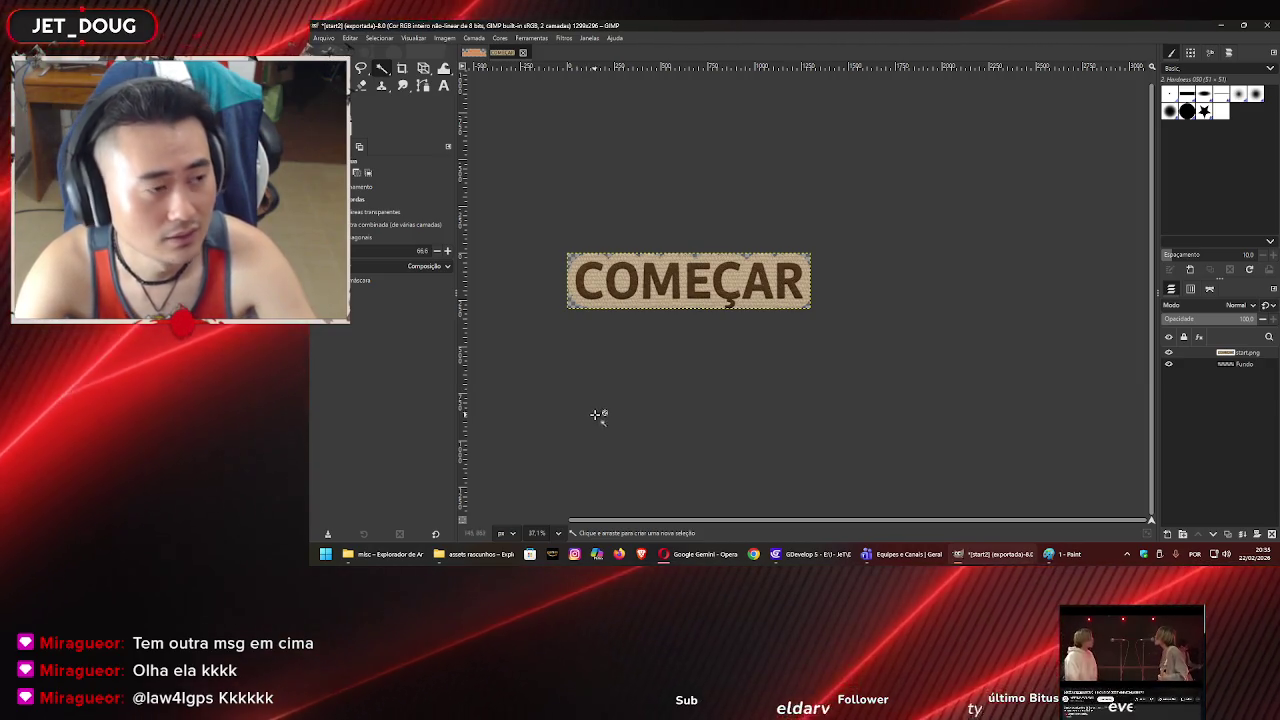
mouse_move(817, 565)
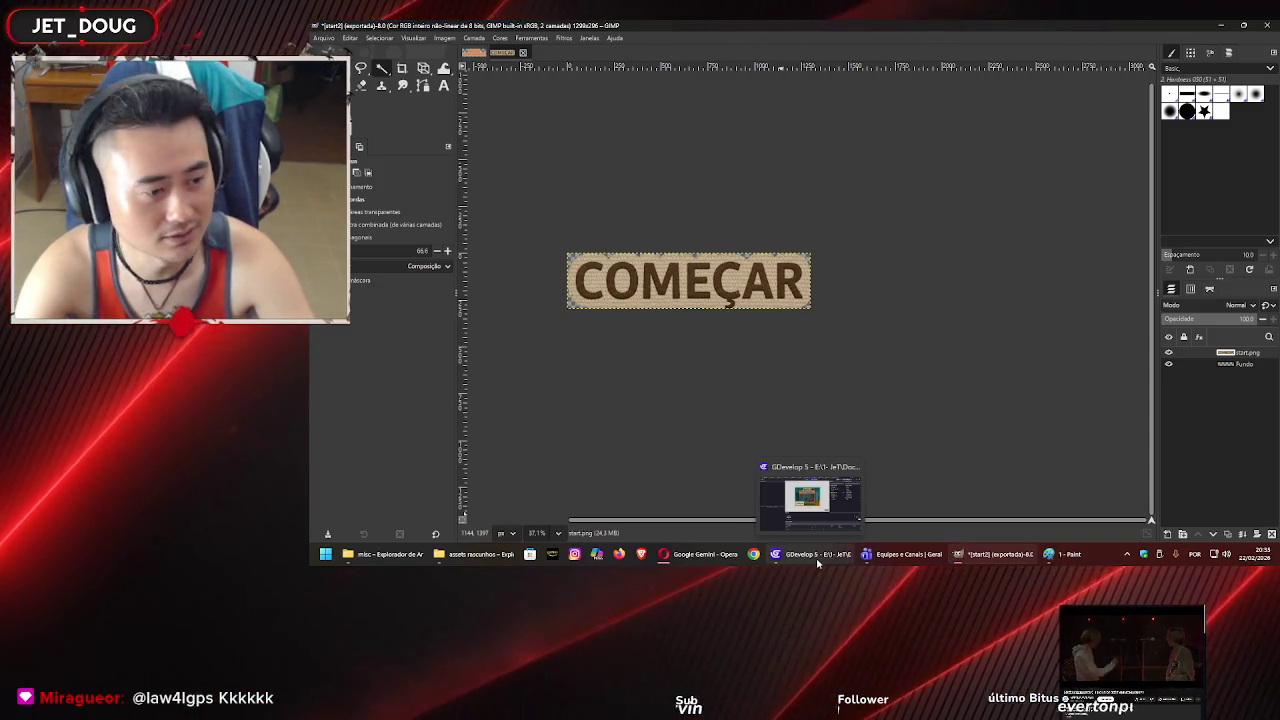
Swap ButtonStart's sprite frame for start2, deleting the old COMEÇAR frame.
left_click(817, 563)
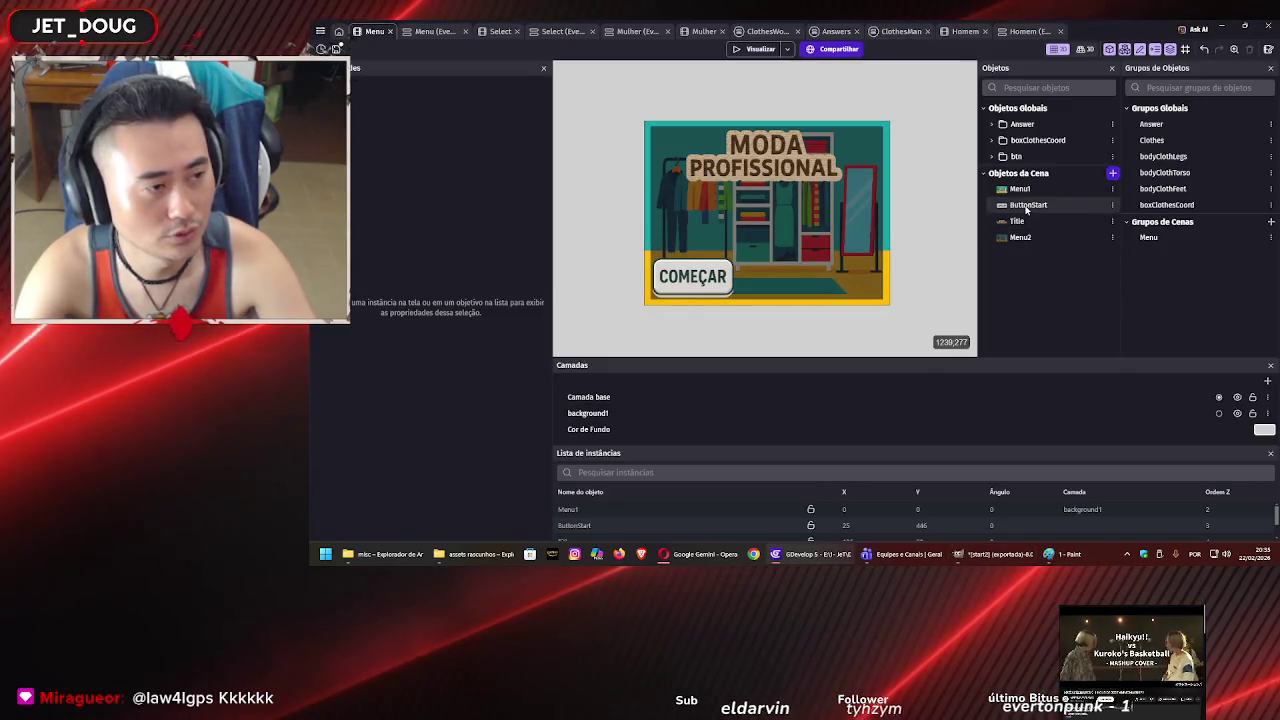
double_click(1026, 206)
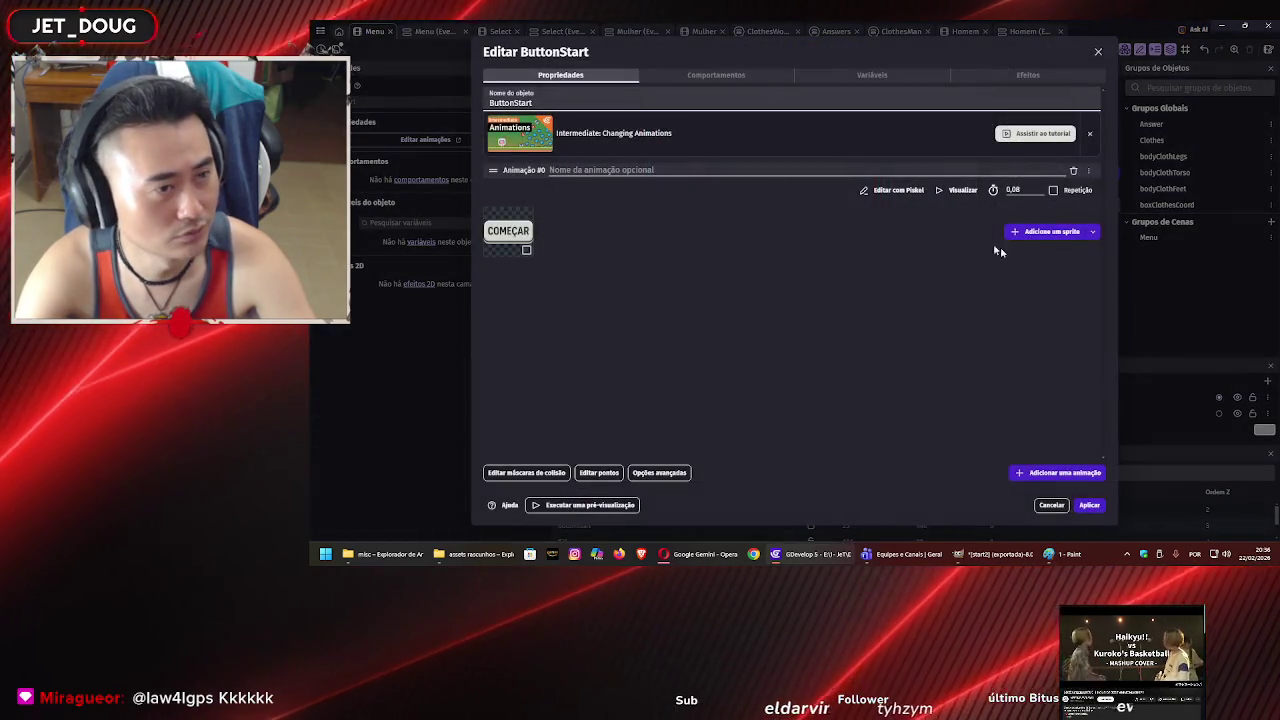
left_click(1050, 232)
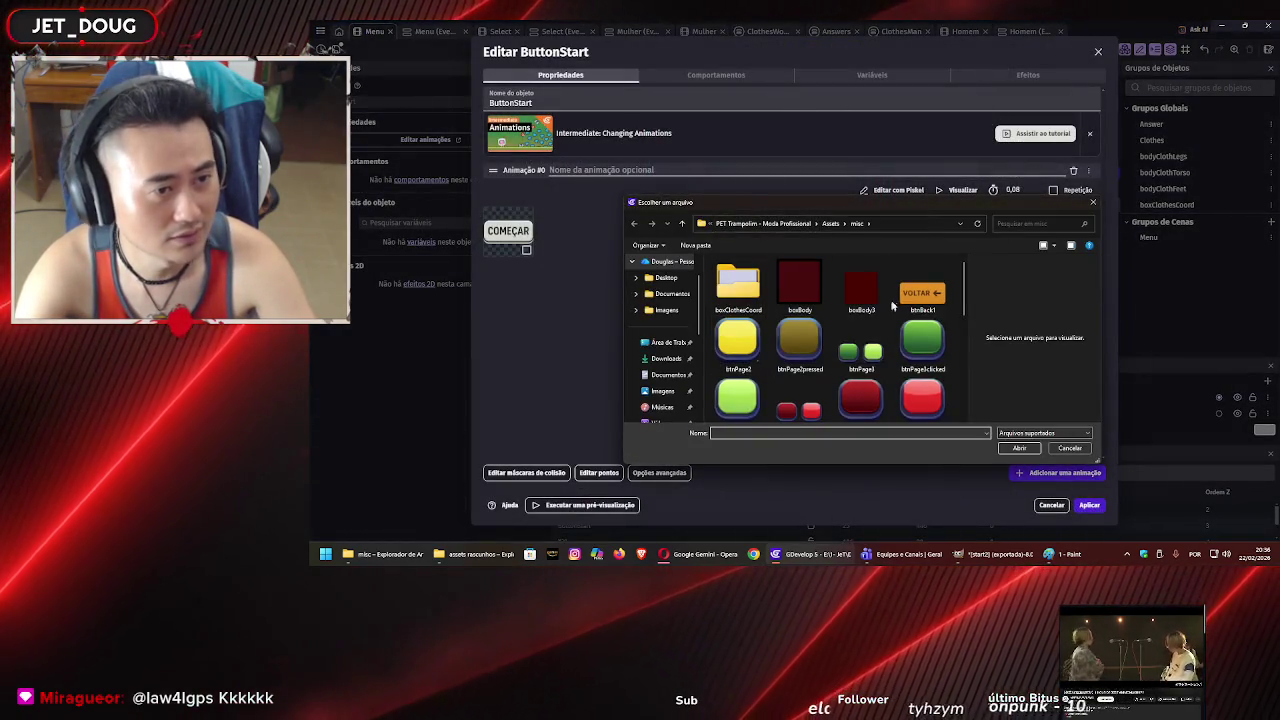
scroll(893, 306, "down", 5)
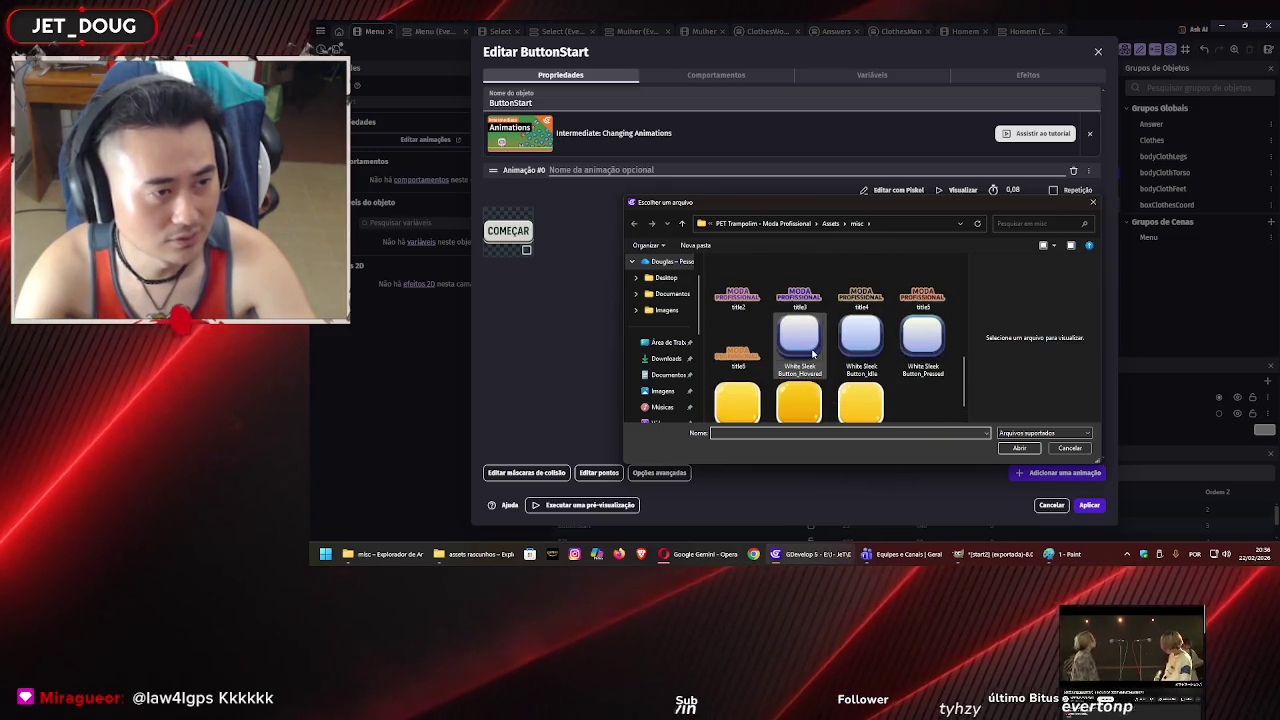
scroll(813, 353, "up", 3)
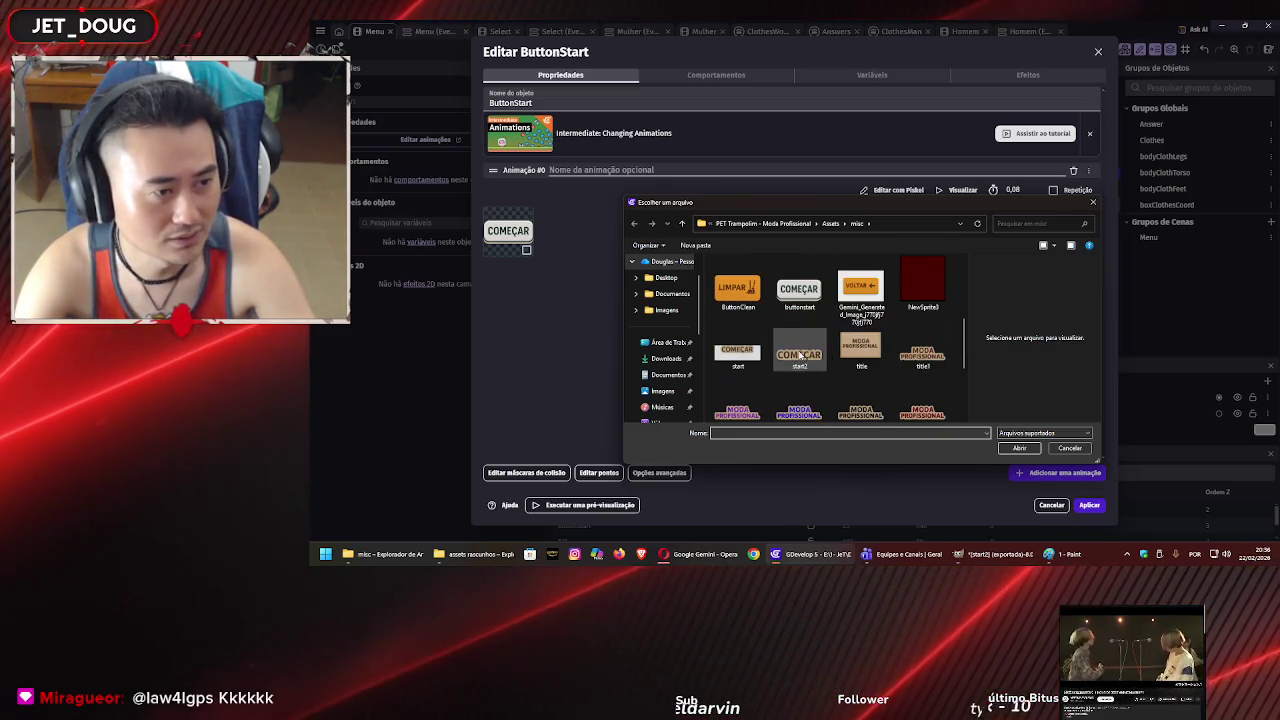
left_click(1021, 449)
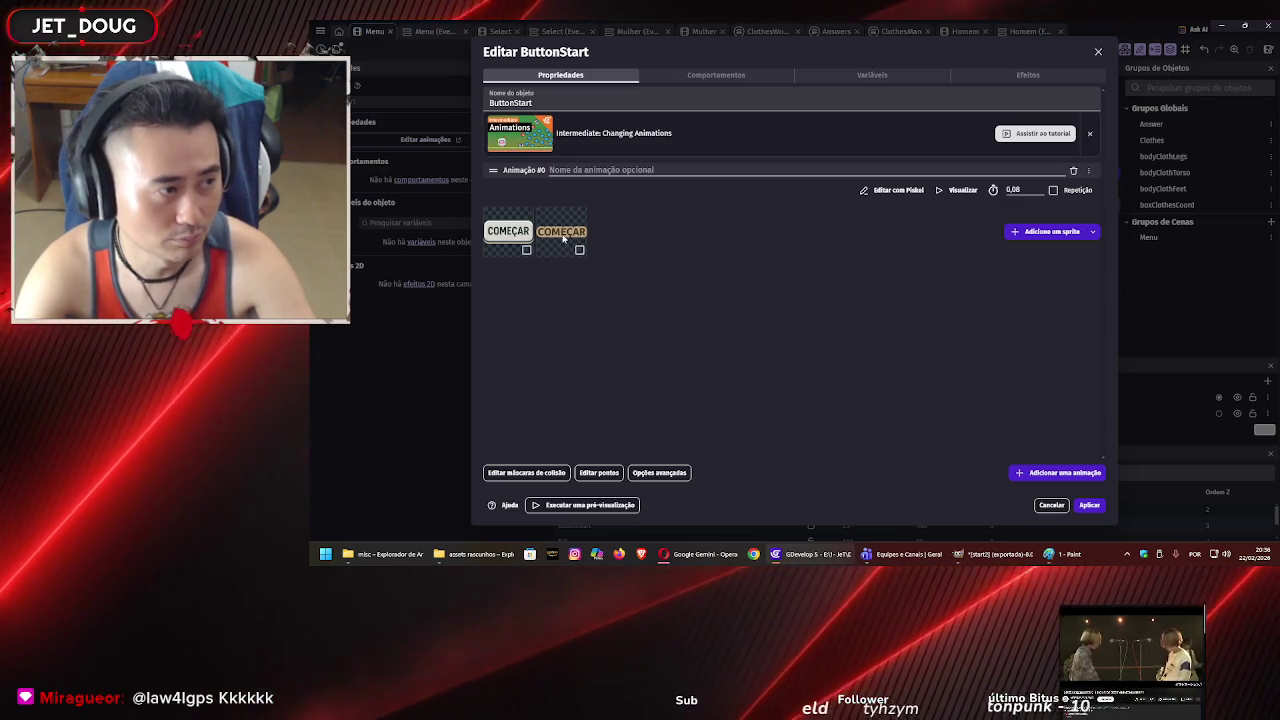
key("Delete")
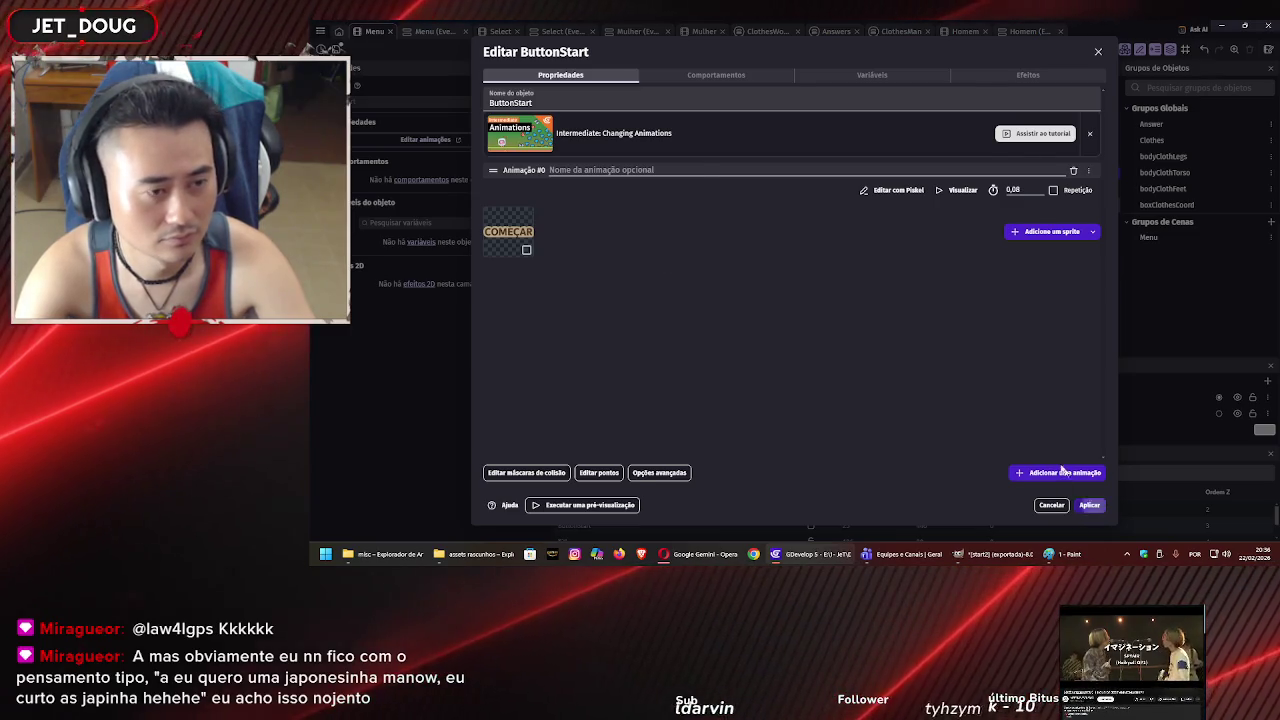
left_click(1089, 505)
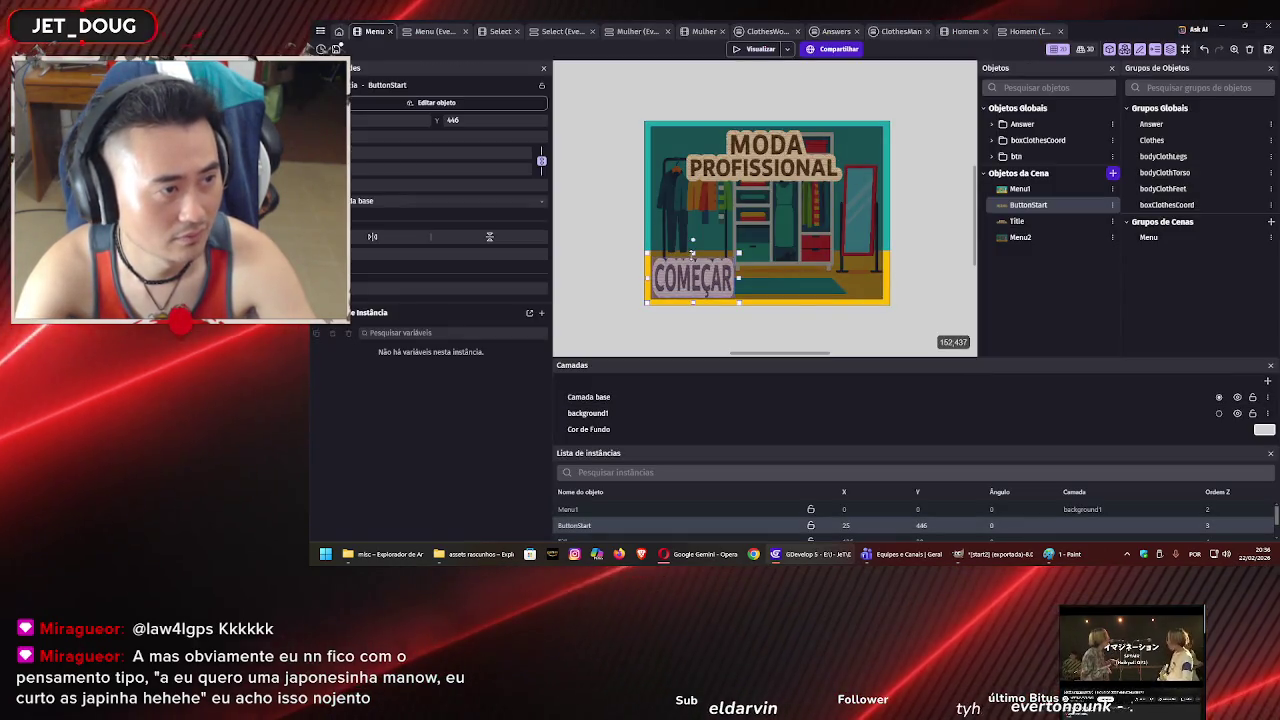
Shrink the COMEÇAR button and position it in the lower-left, around X 82, Y 464.
left_click_drag(693, 253, 693, 272)
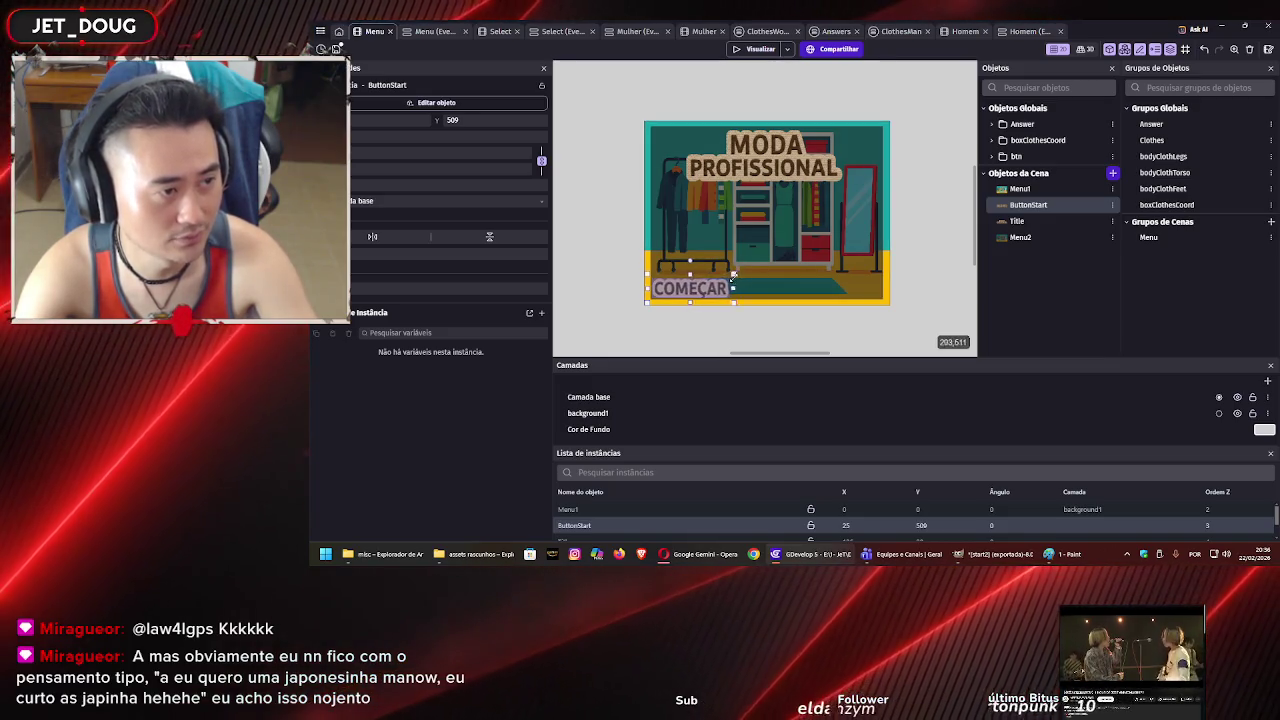
left_click_drag(734, 273, 705, 291)
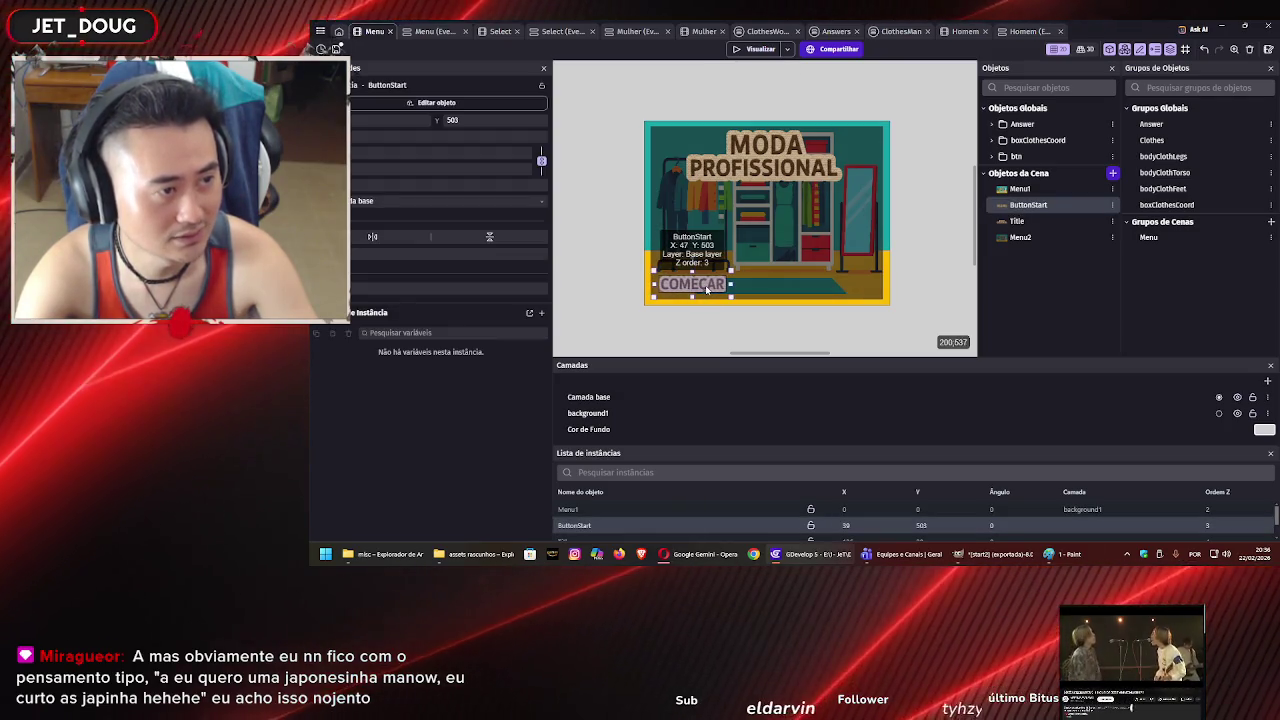
left_click_drag(706, 288, 708, 289)
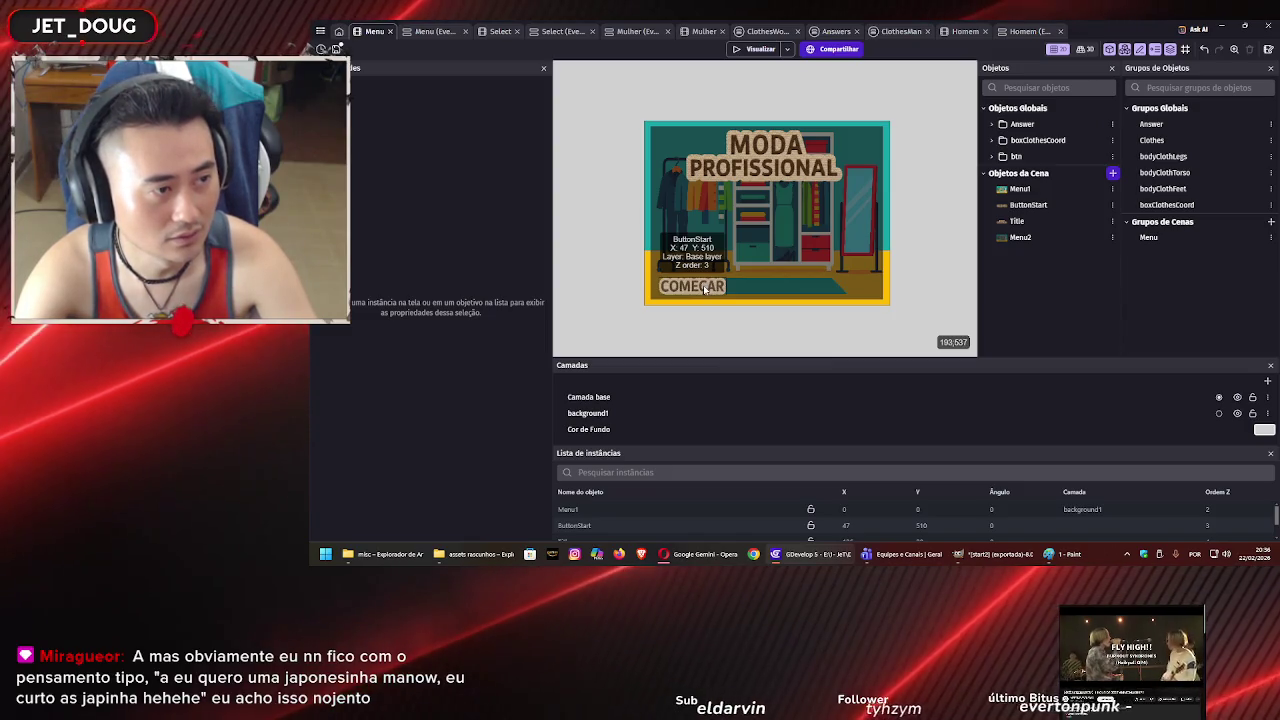
left_click(706, 289)
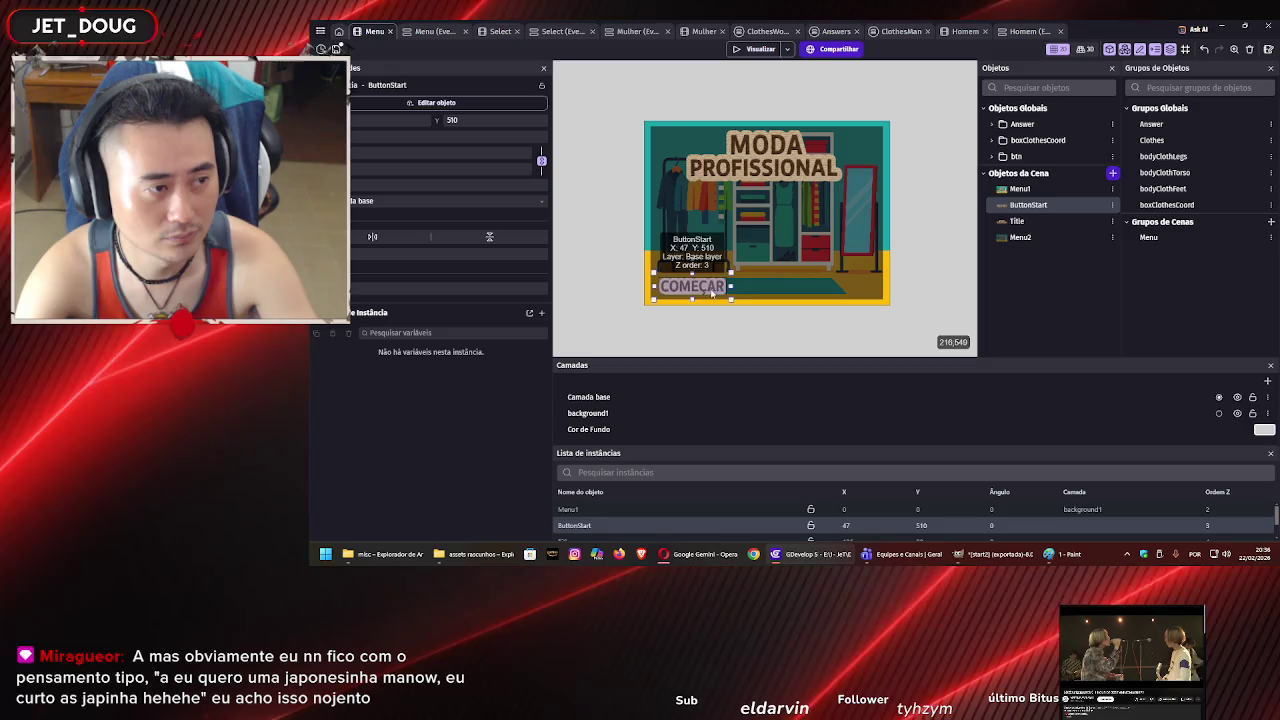
mouse_move(712, 292)
left_mouse_down()
mouse_move(714, 263)
mouse_move(729, 261)
left_mouse_up()
left_click(731, 324)
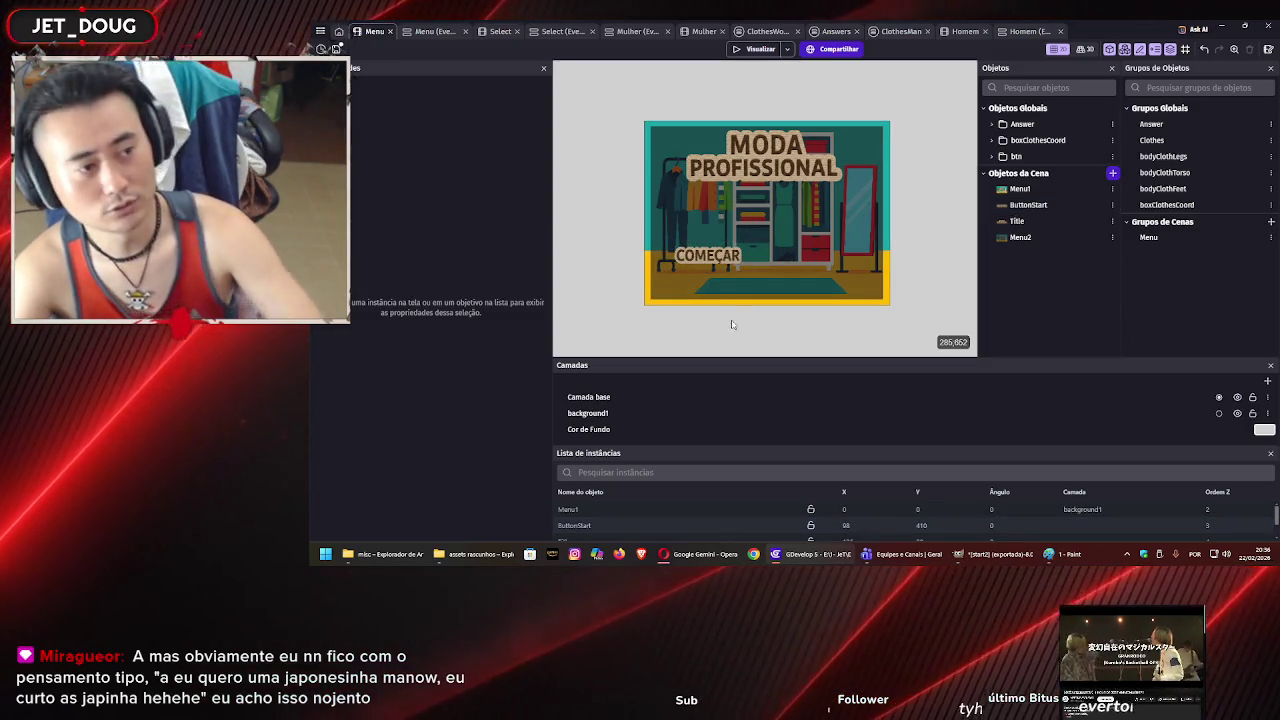
left_click(716, 257)
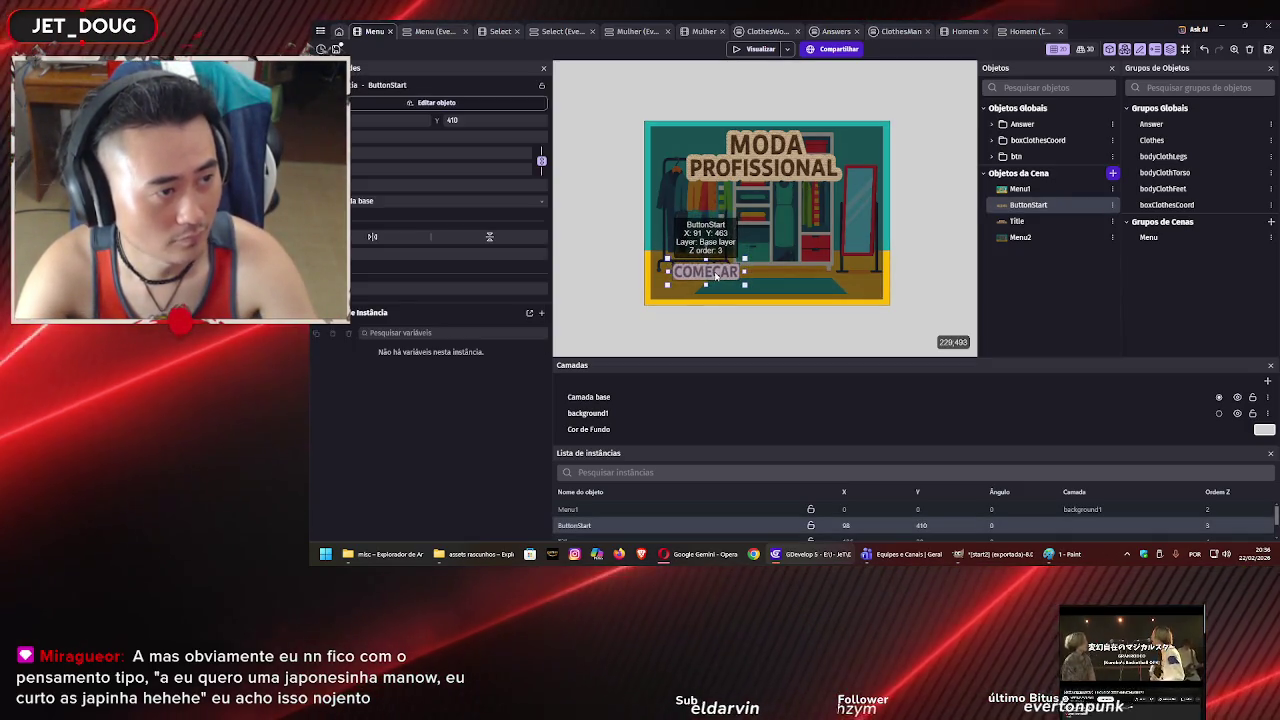
left_click_drag(713, 280, 714, 282)
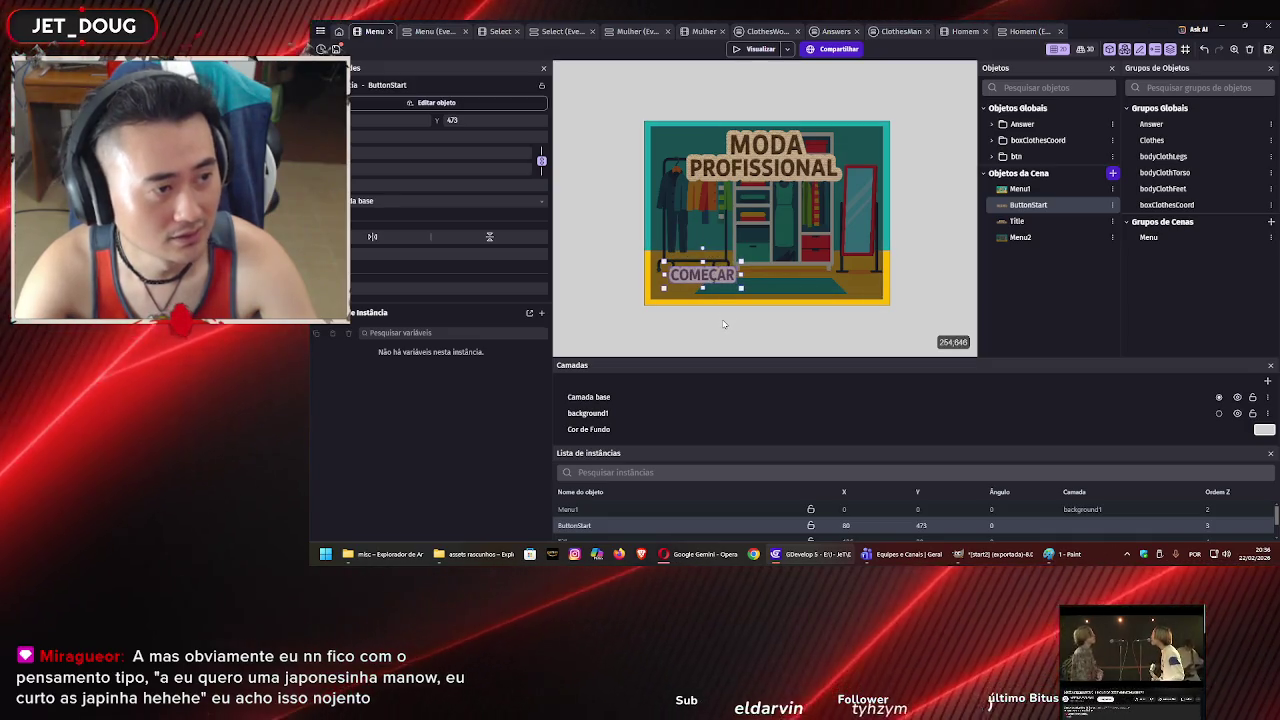
left_click(724, 324)
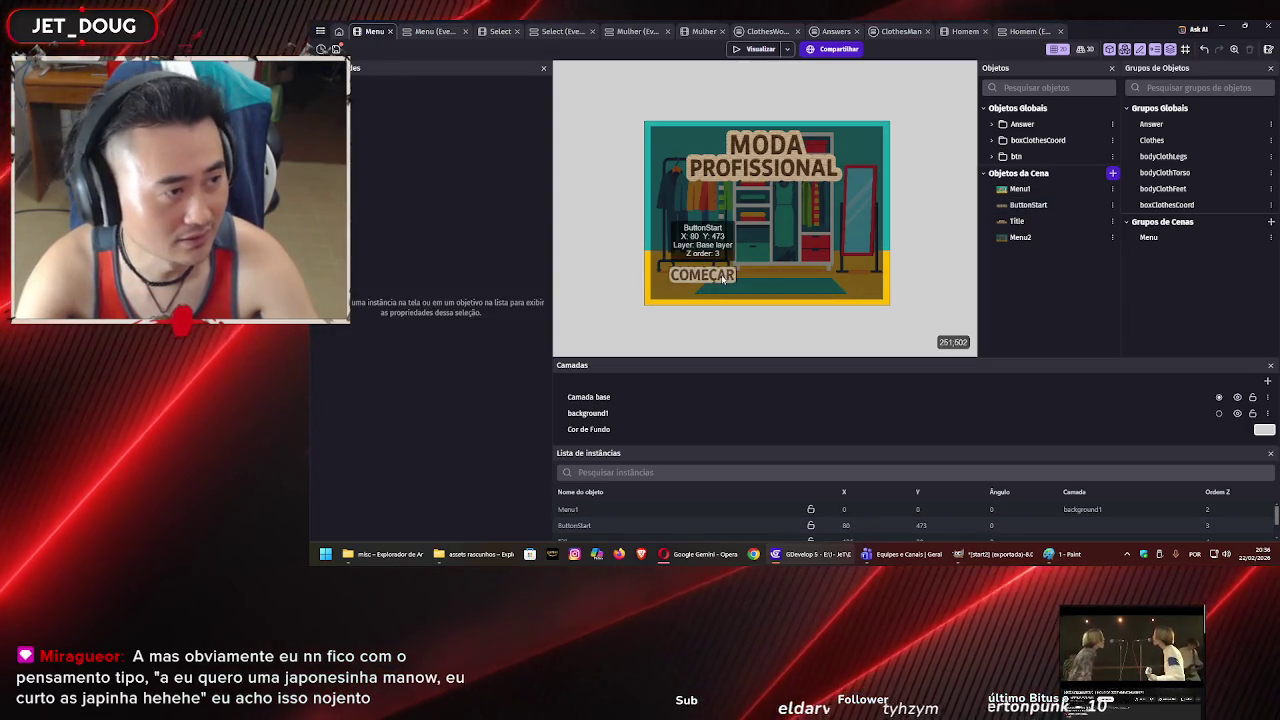
left_click_drag(722, 281, 733, 279)
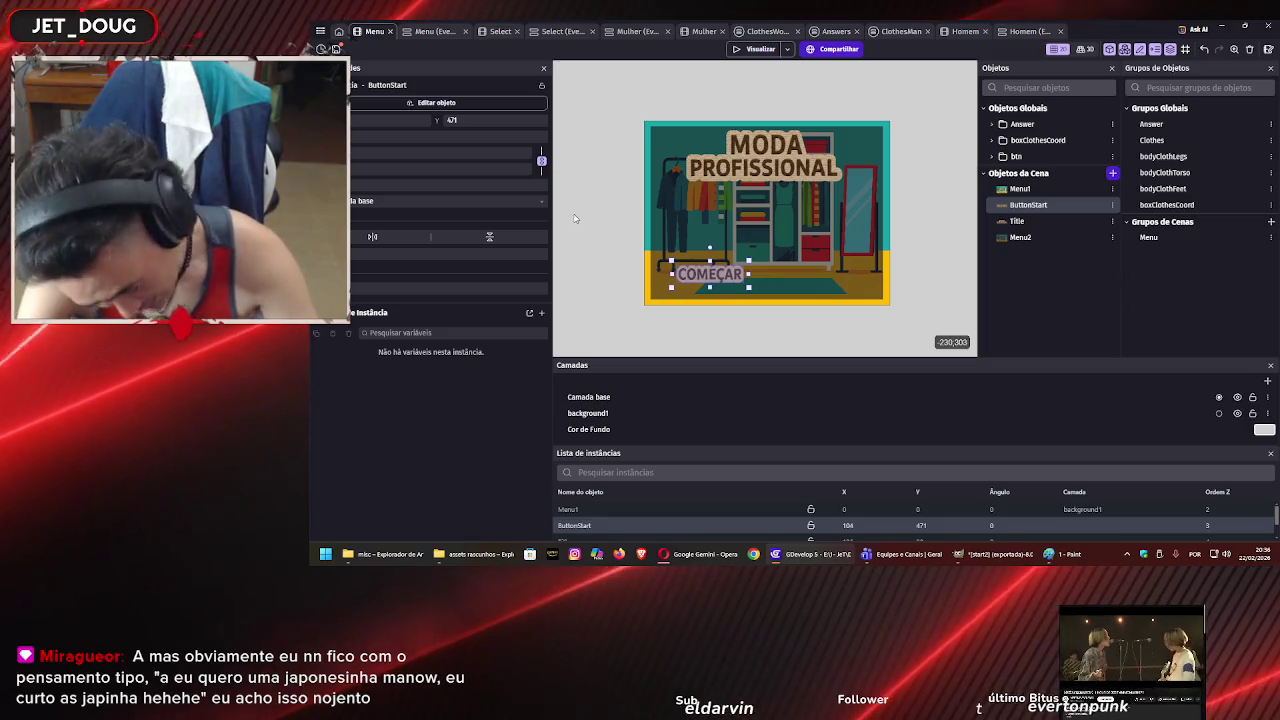
Save the project and make the COMEÇAR button slightly narrower.
key("ctrl+s")
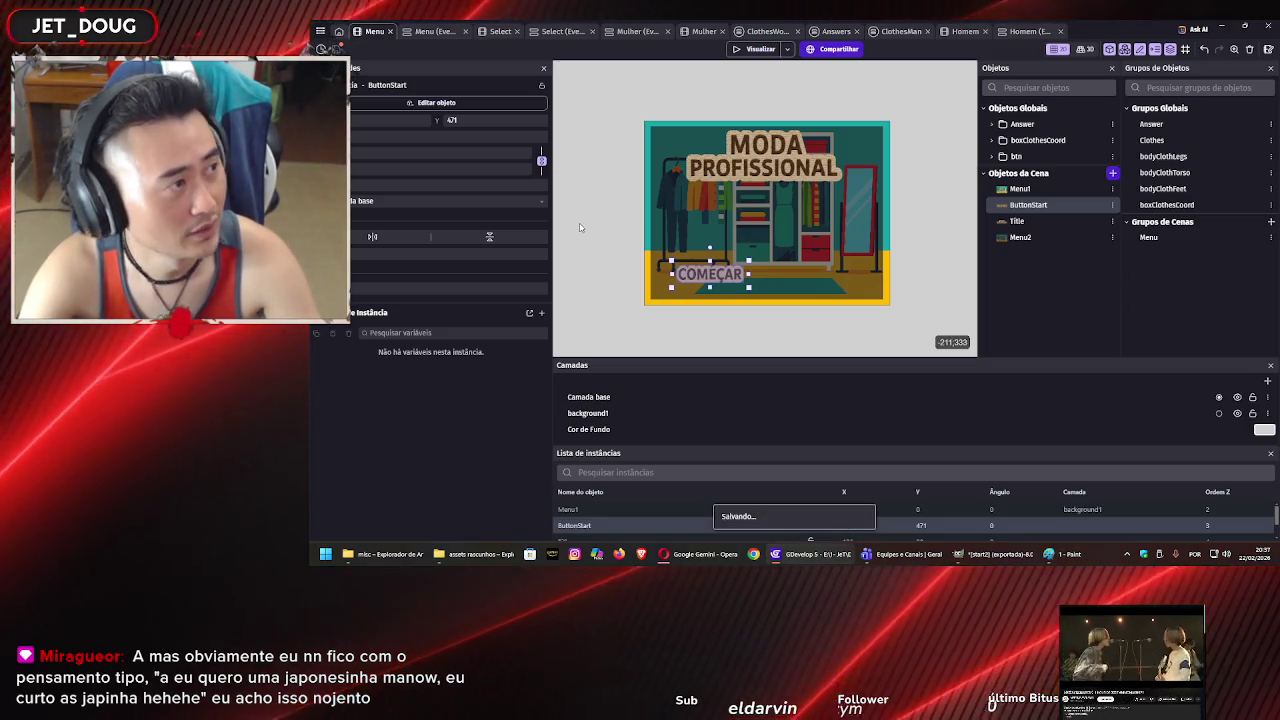
scroll(743, 281, "up", 2)
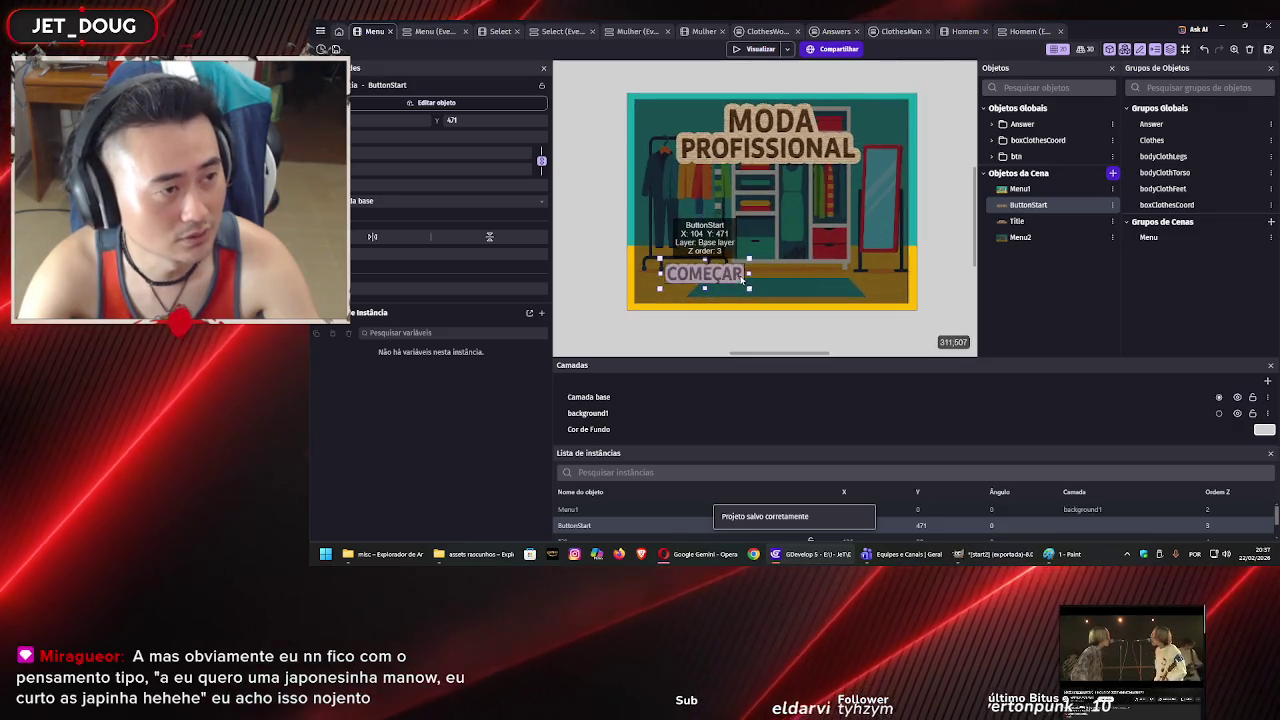
scroll(743, 281, "up", 3)
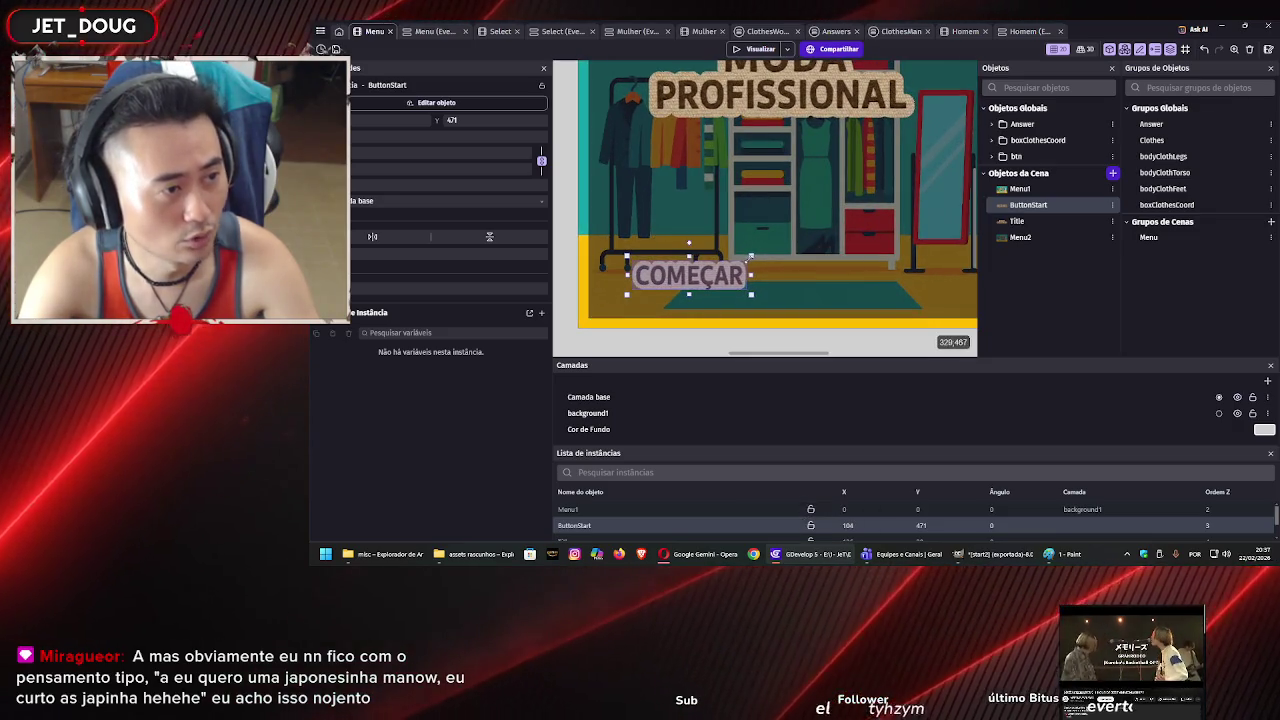
left_click_drag(750, 258, 707, 278)
left_click(725, 321)
scroll(756, 293, "down", 5)
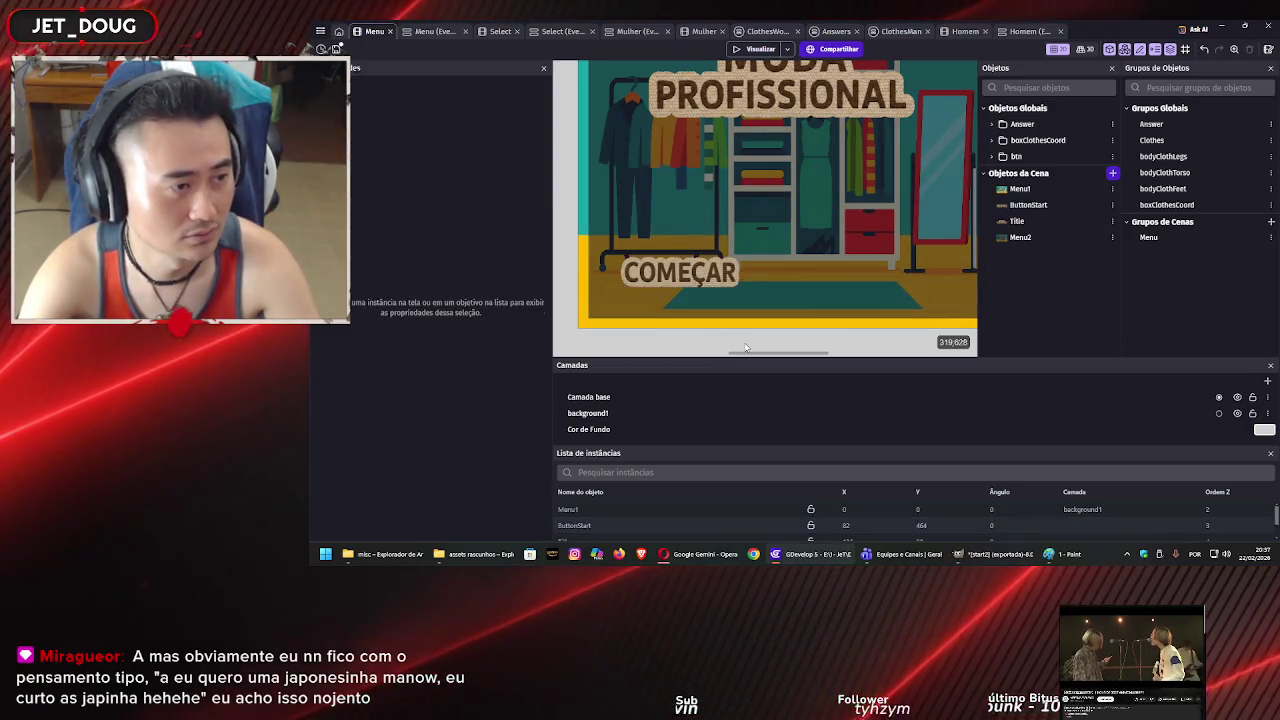
scroll(740, 275, "right", 1)
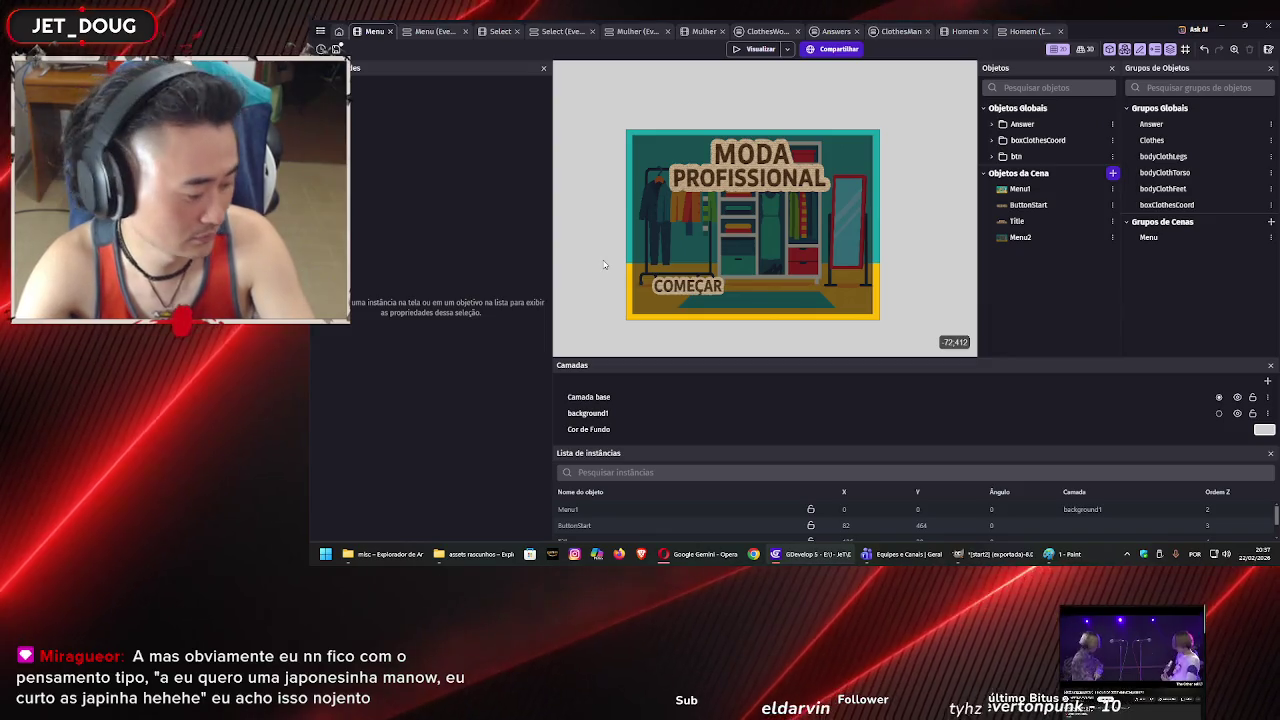
left_click(335, 49)
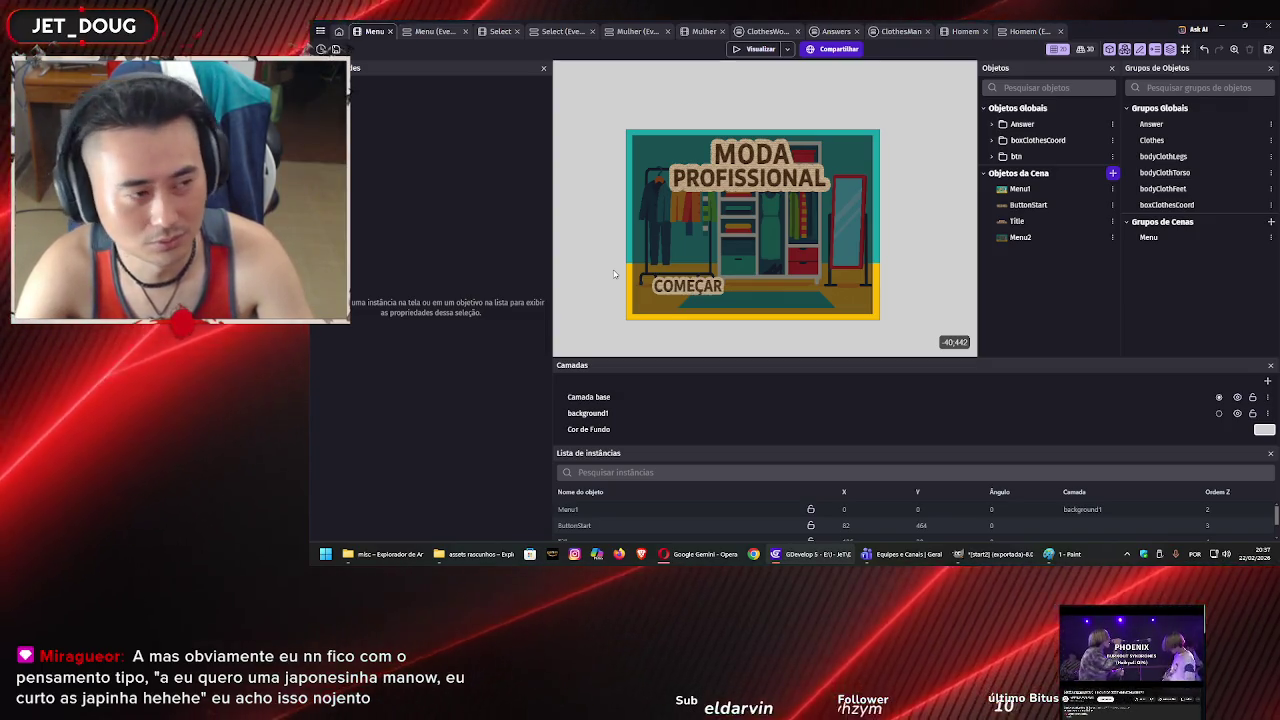
left_click(667, 289)
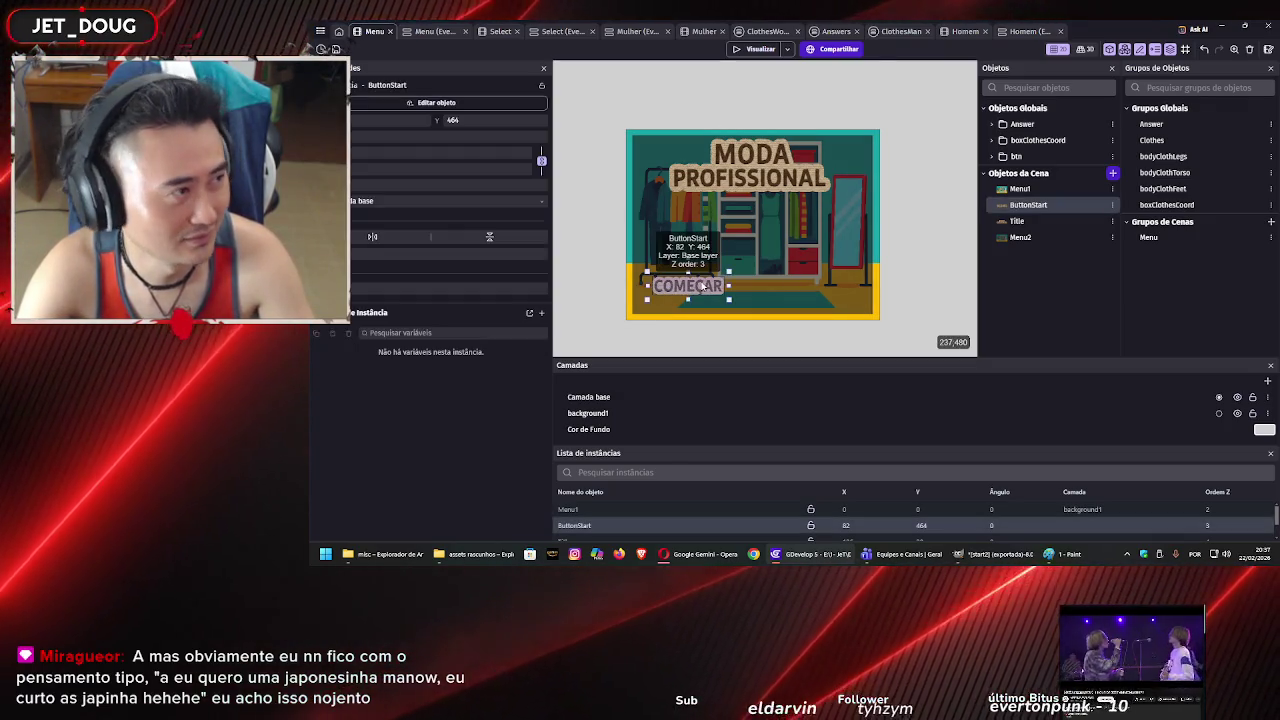
left_click_drag(731, 270, 737, 265)
left_click(704, 330)
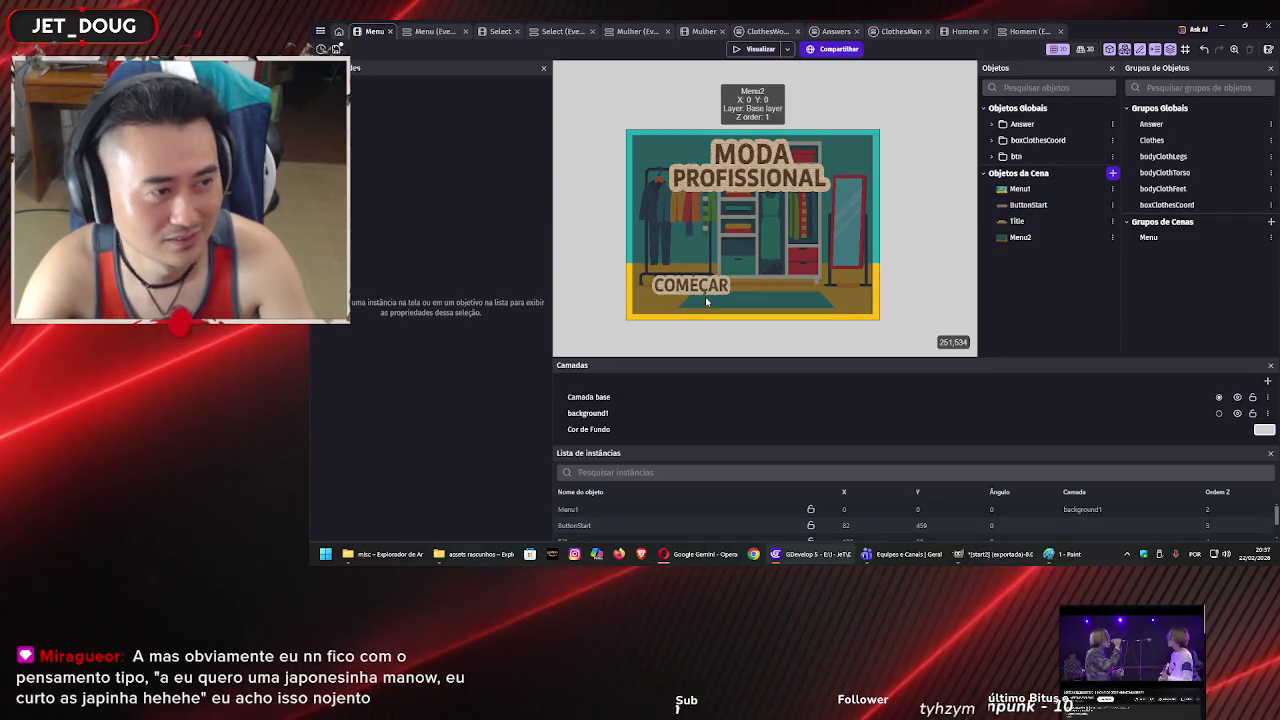
left_click(704, 287)
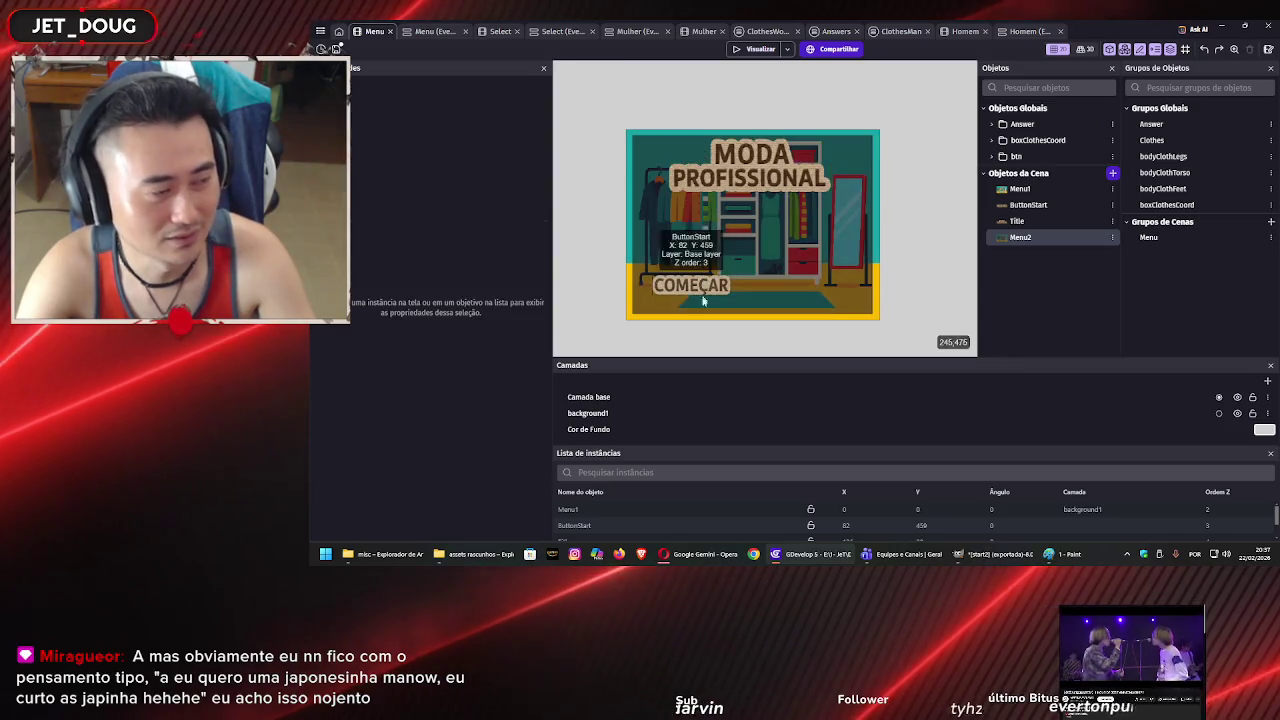
left_click(707, 323)
left_click(713, 318)
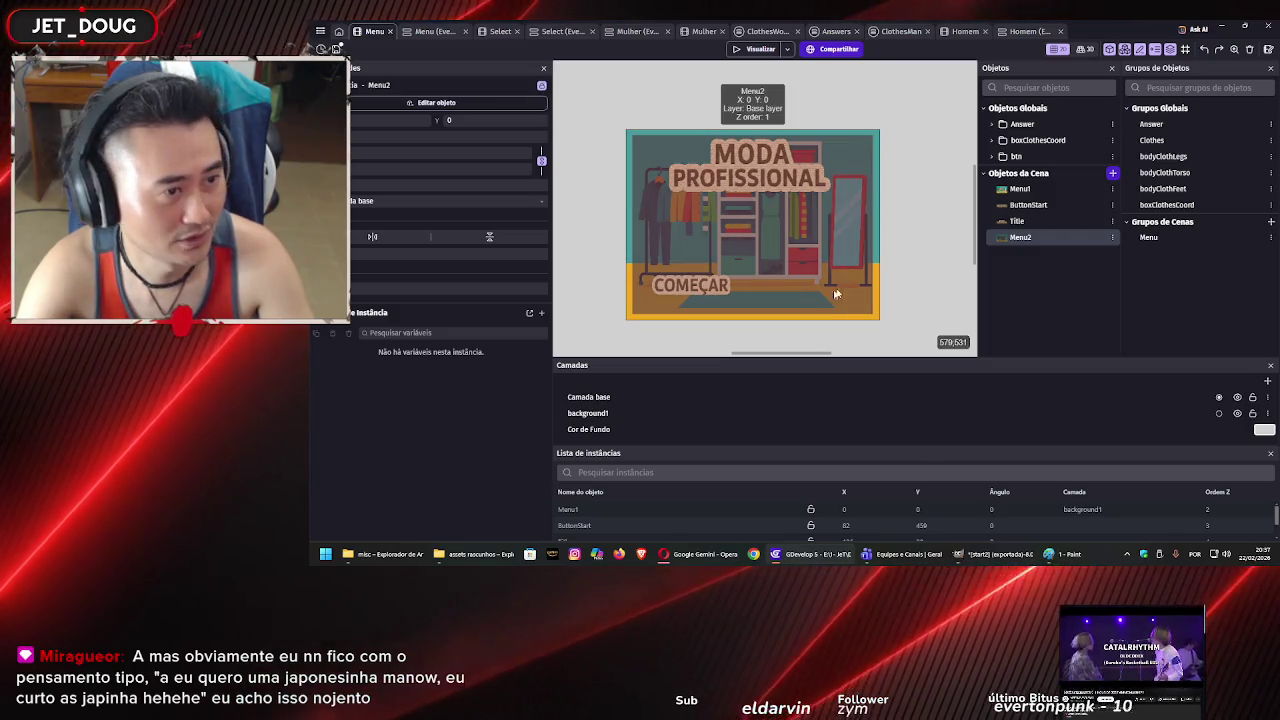
left_click(714, 175)
left_click(745, 180)
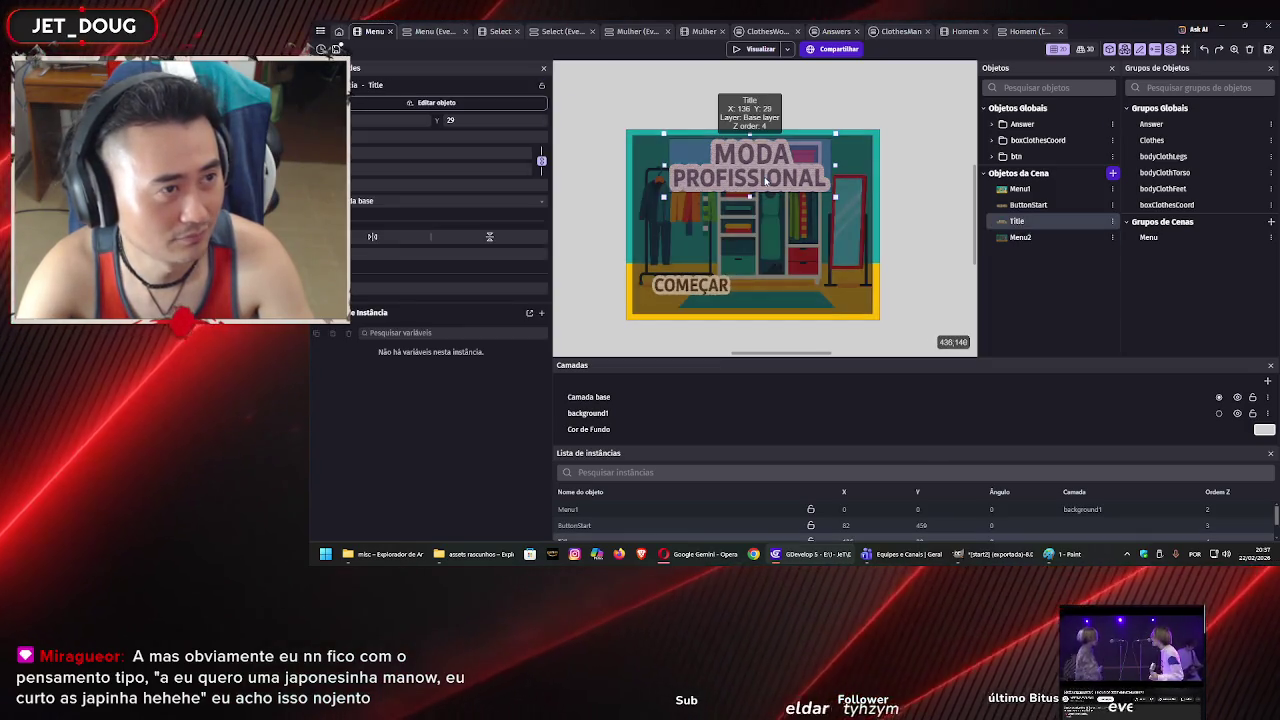
left_click(687, 292)
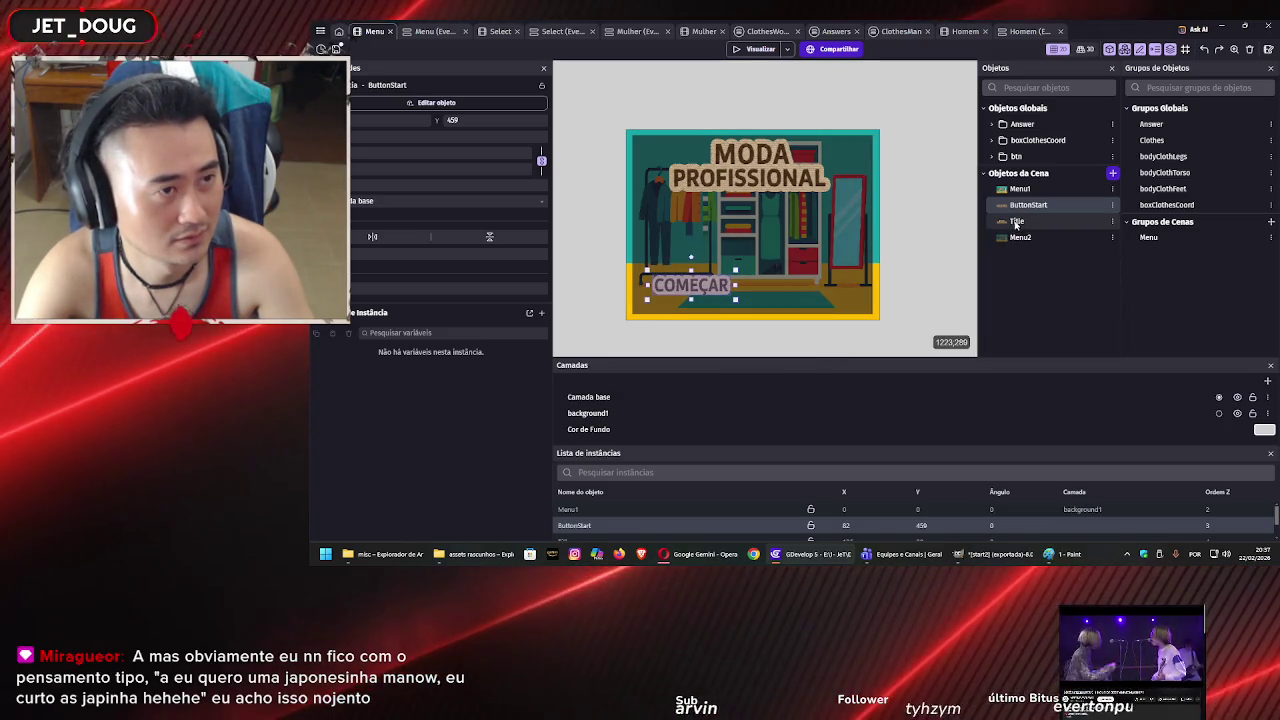
left_click(932, 240)
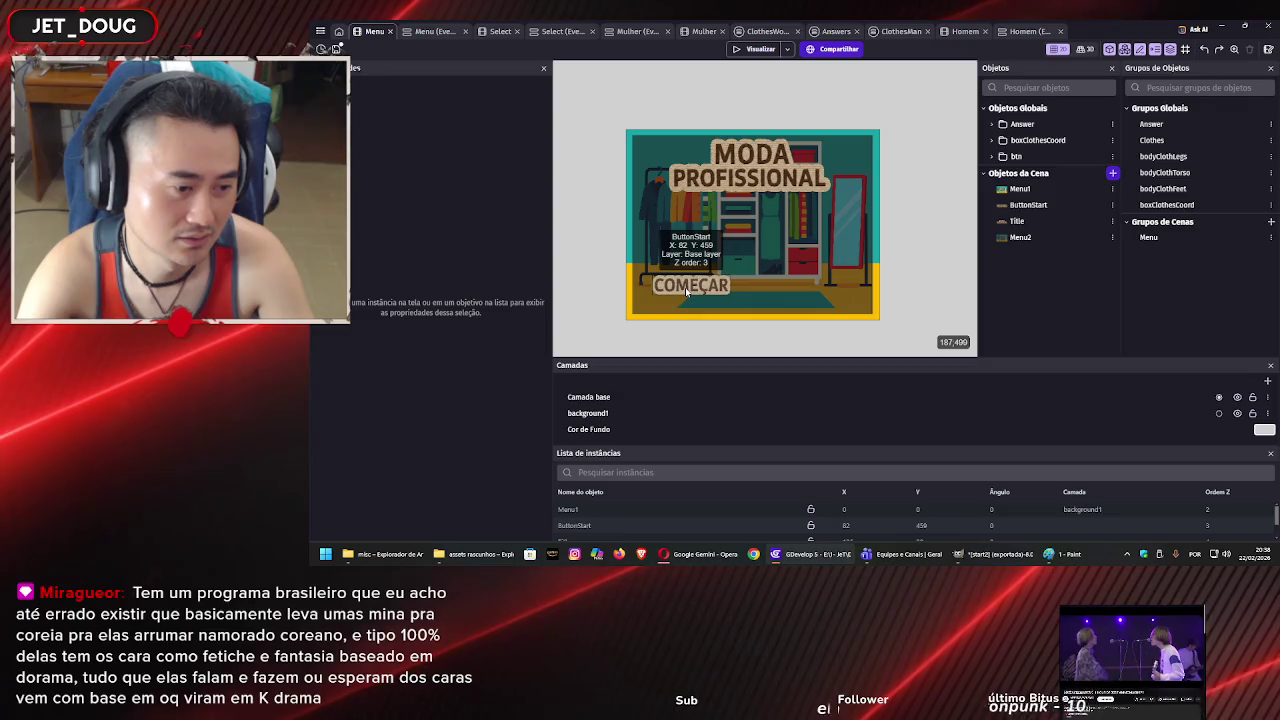
Ask Gemini to redo COMEÇAR as a button meant to be pressed on a screen.
left_click(698, 555)
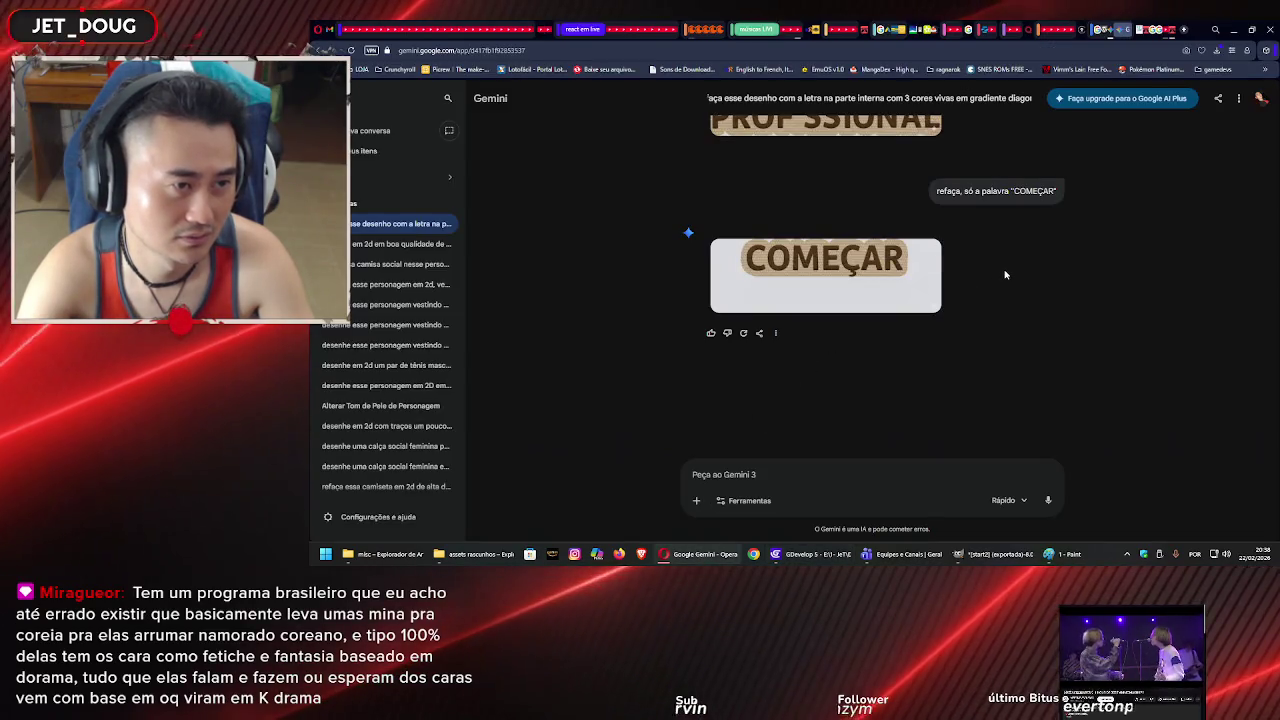
scroll(1003, 278, "up", 2)
scroll(1003, 285, "down", 3)
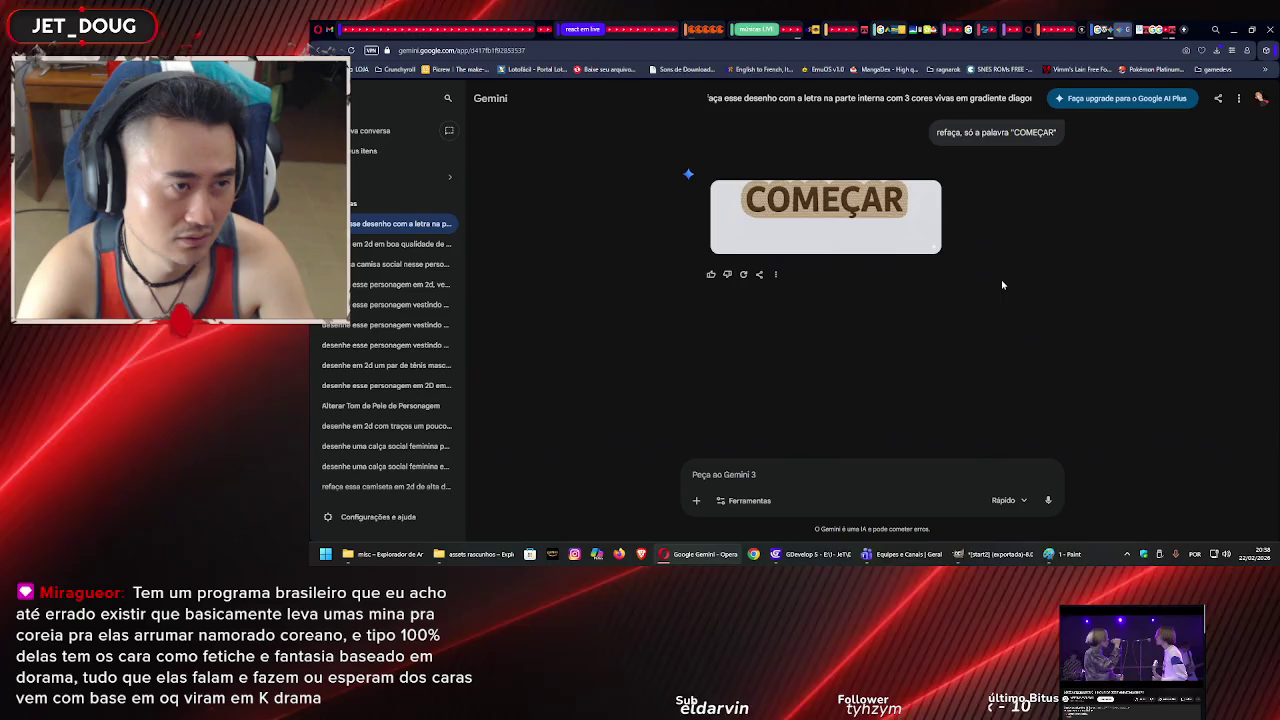
left_click(886, 558)
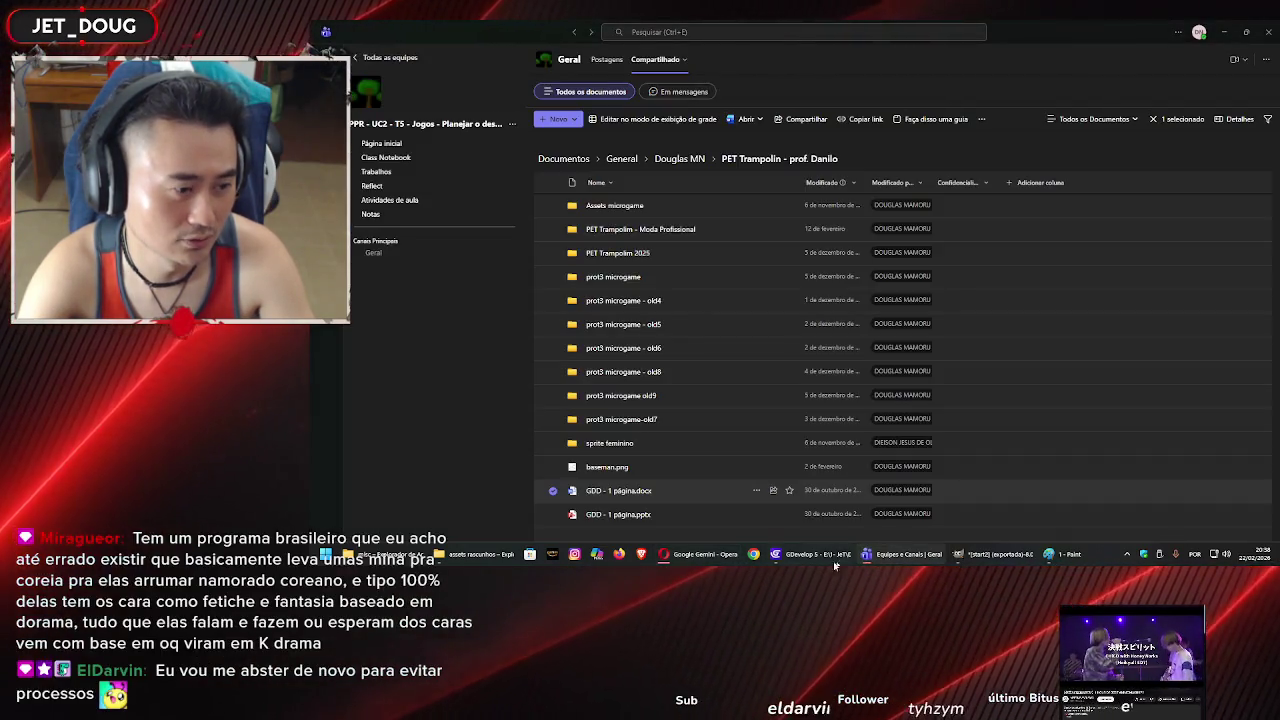
left_click(794, 562)
left_click(712, 554)
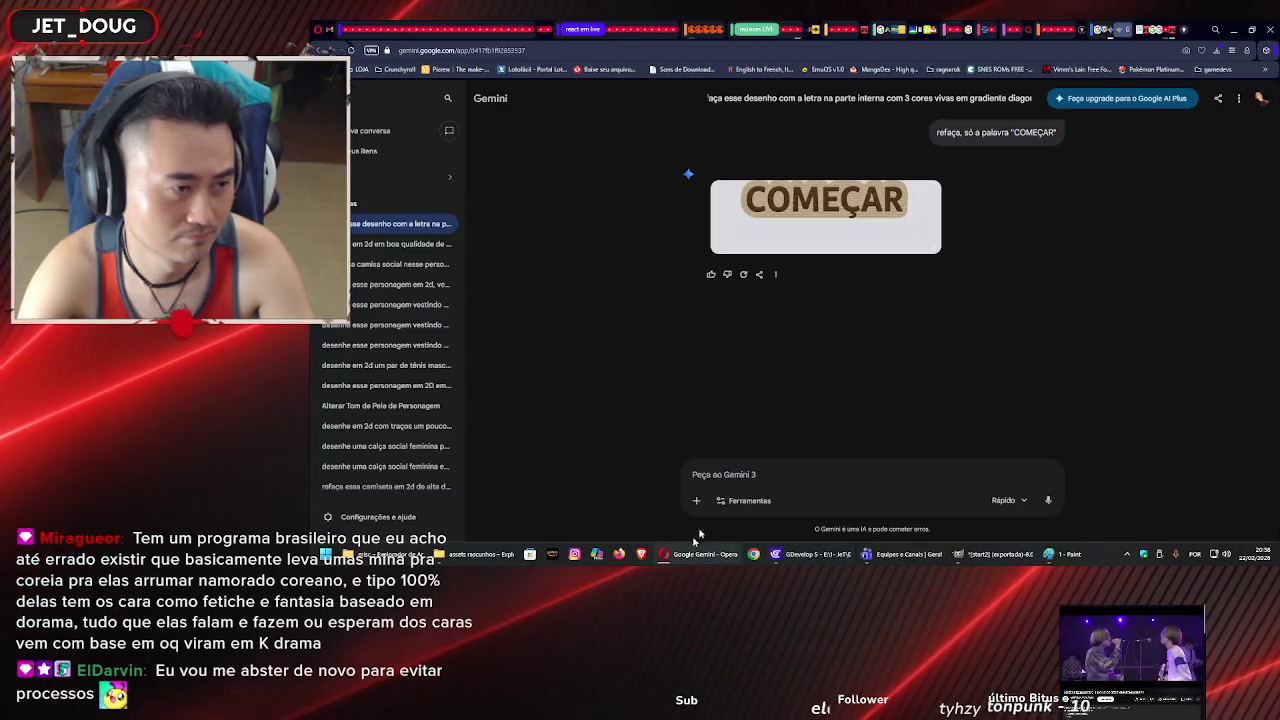
type("a")
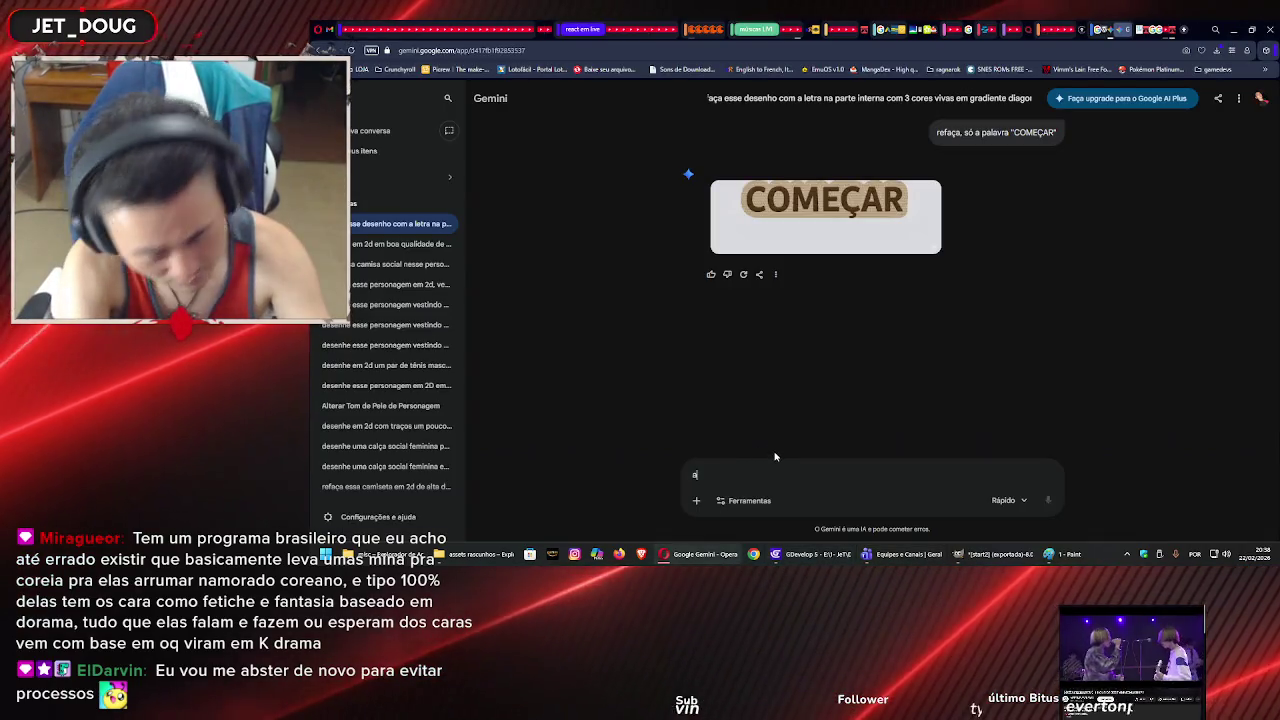
type("gora refaça como se")
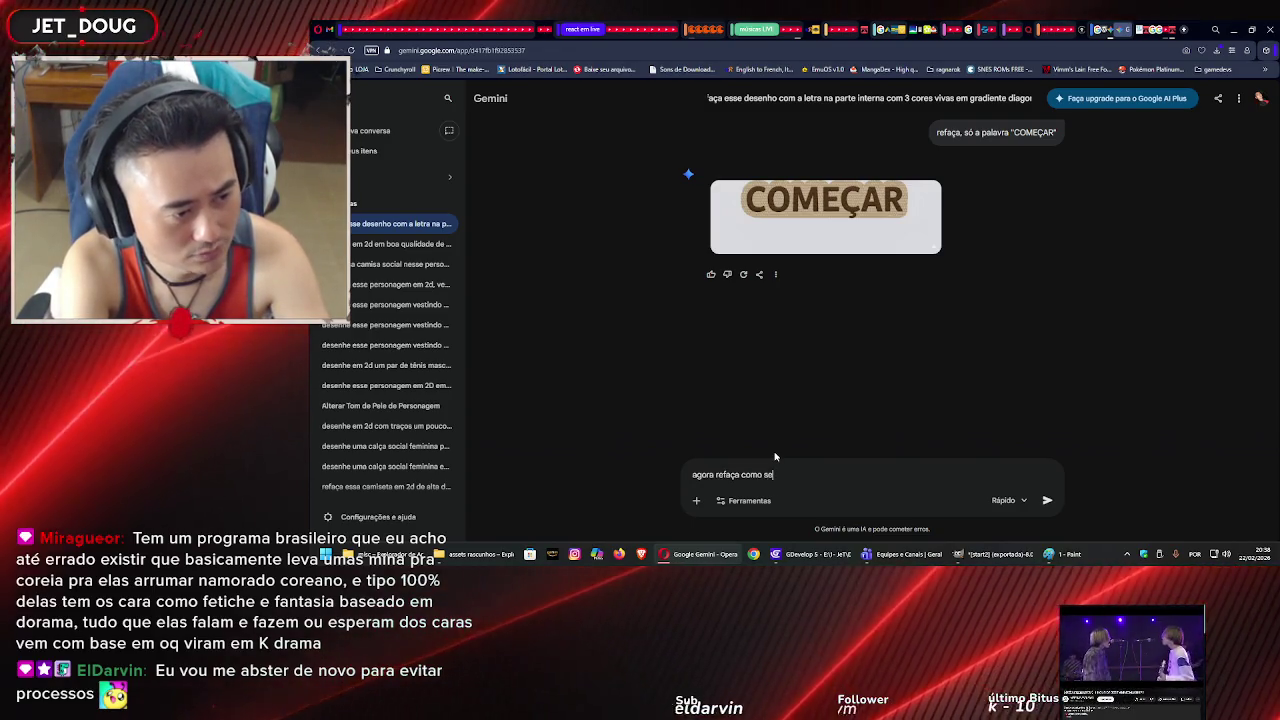
type(" fos")
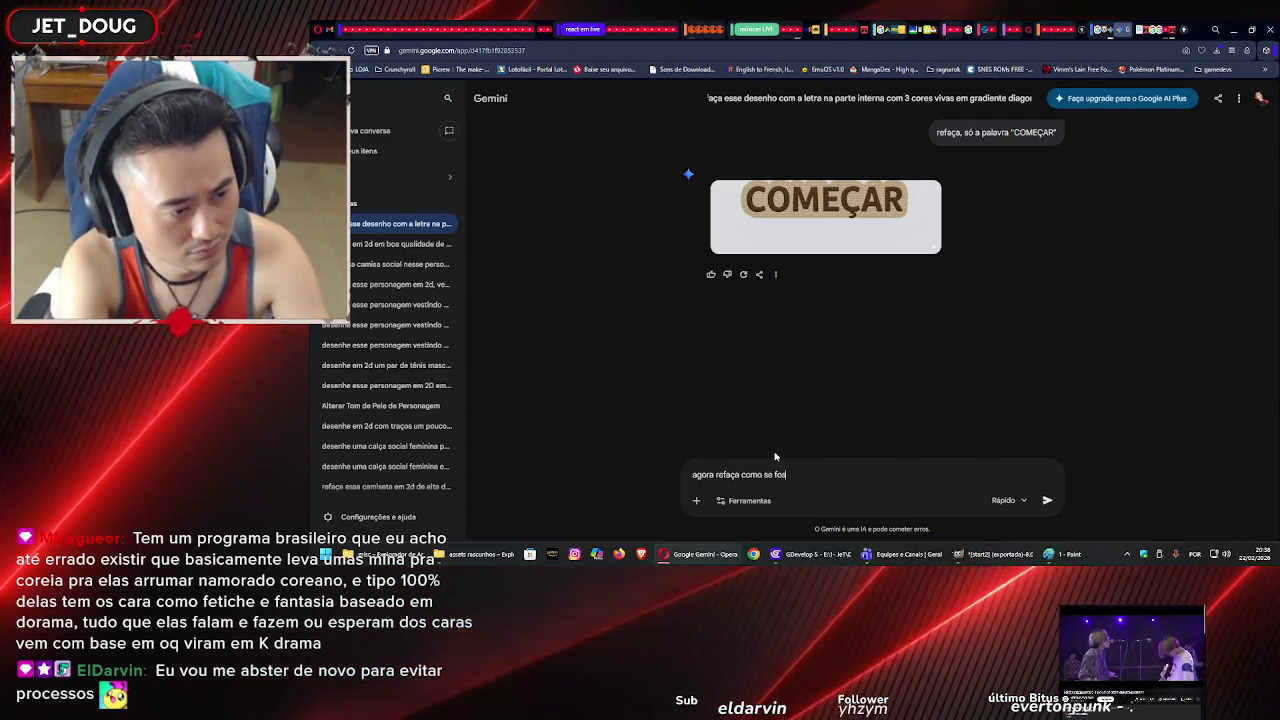
type("se um botão que deve ser pressionado numa tela.")
key("Return")
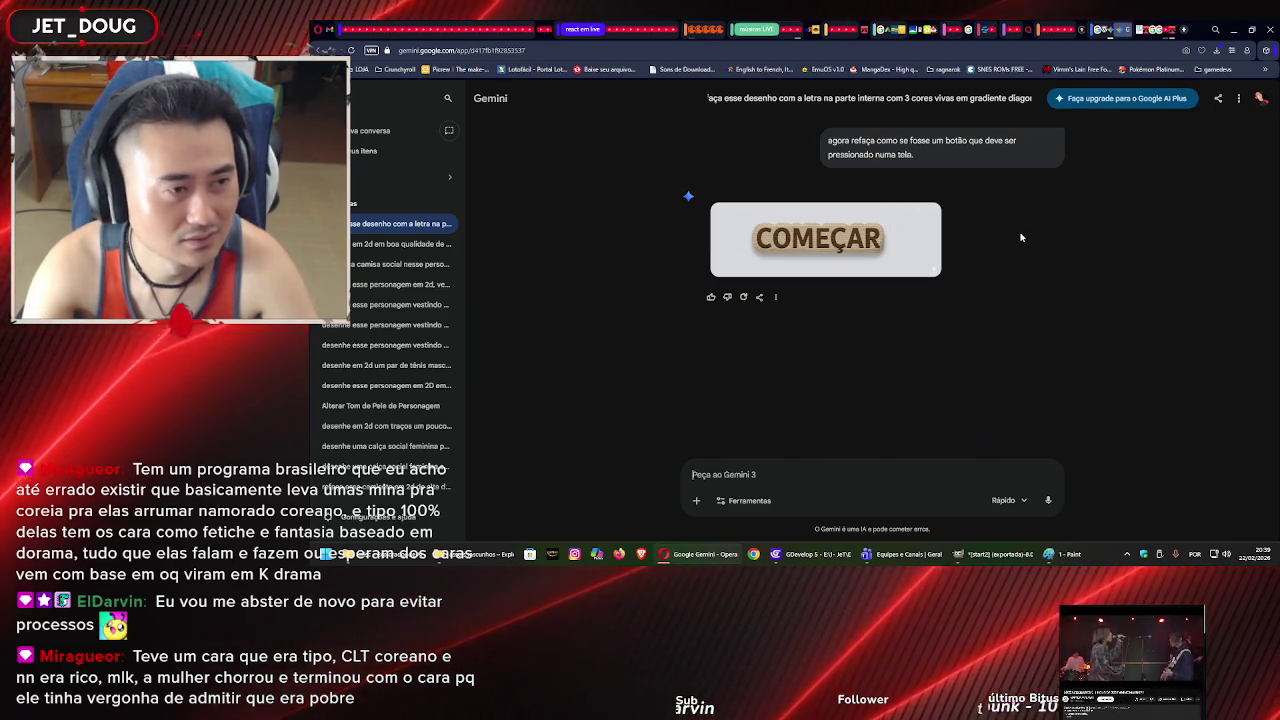
Review Gemini's result, then return to the GDevelop editor.
scroll(990, 255, "up", 2)
scroll(1023, 240, "down", 1)
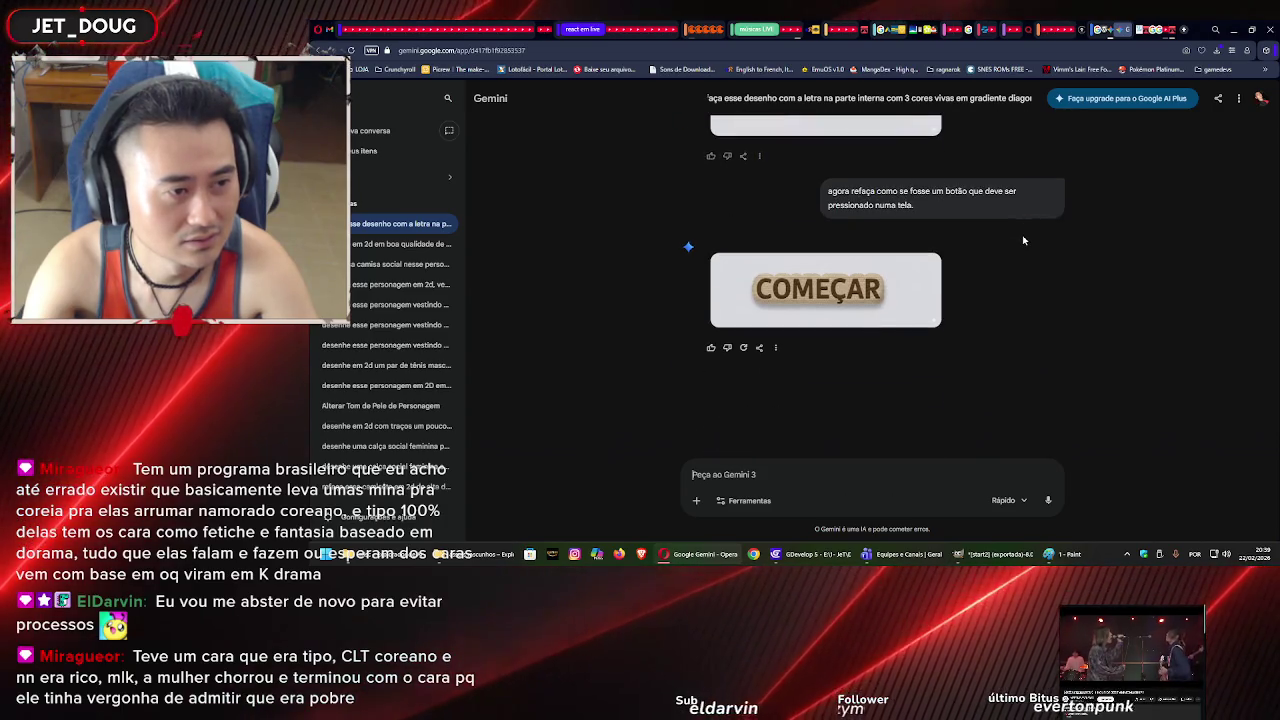
scroll(1015, 290, "up", 1)
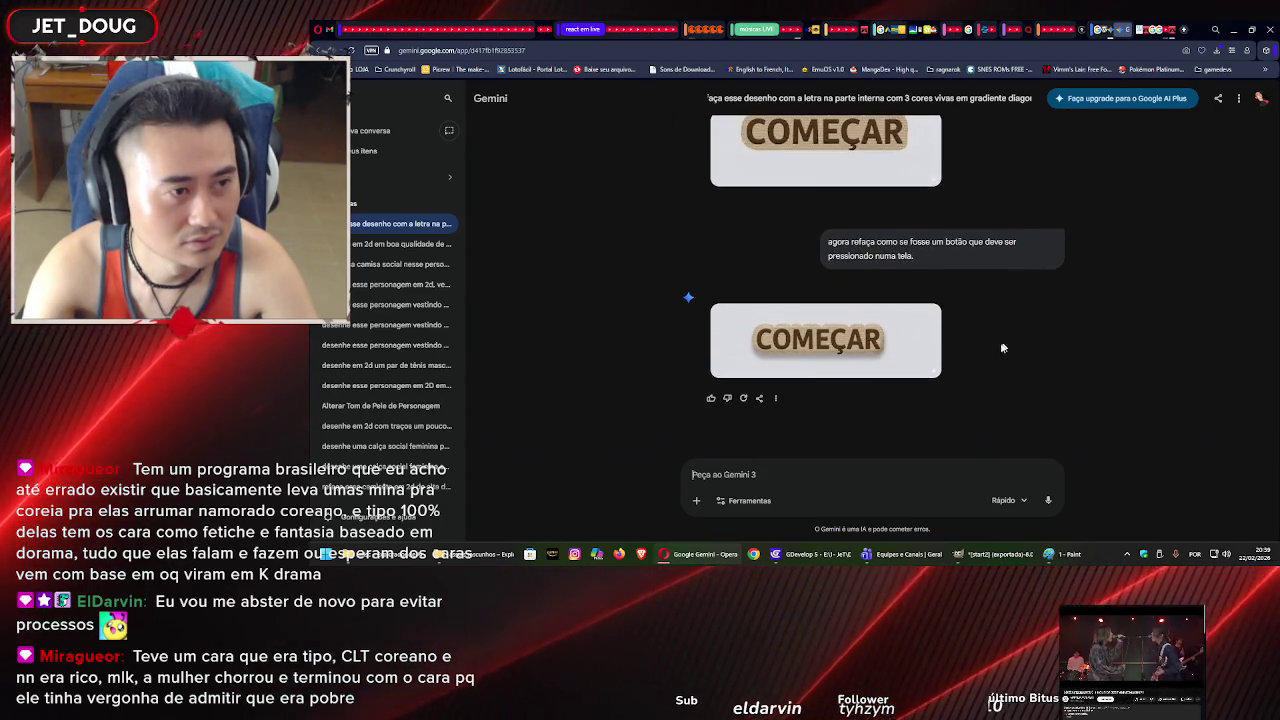
left_click(873, 486)
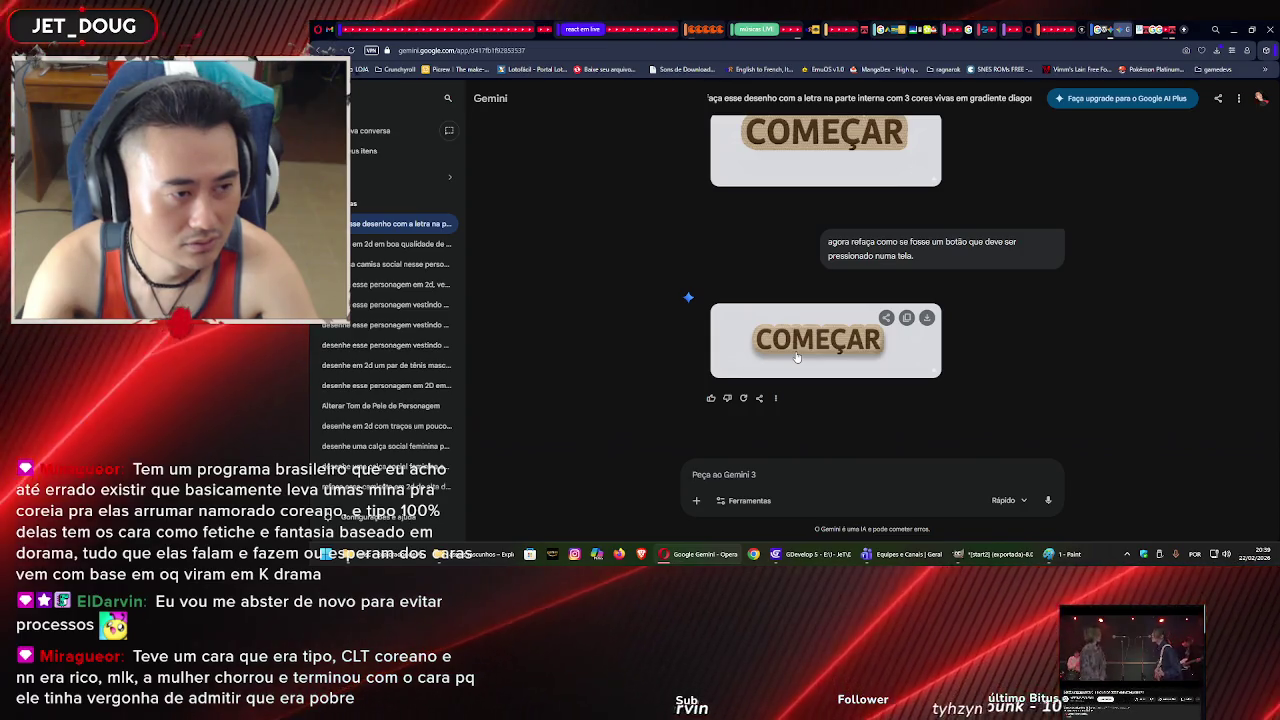
left_click(822, 556)
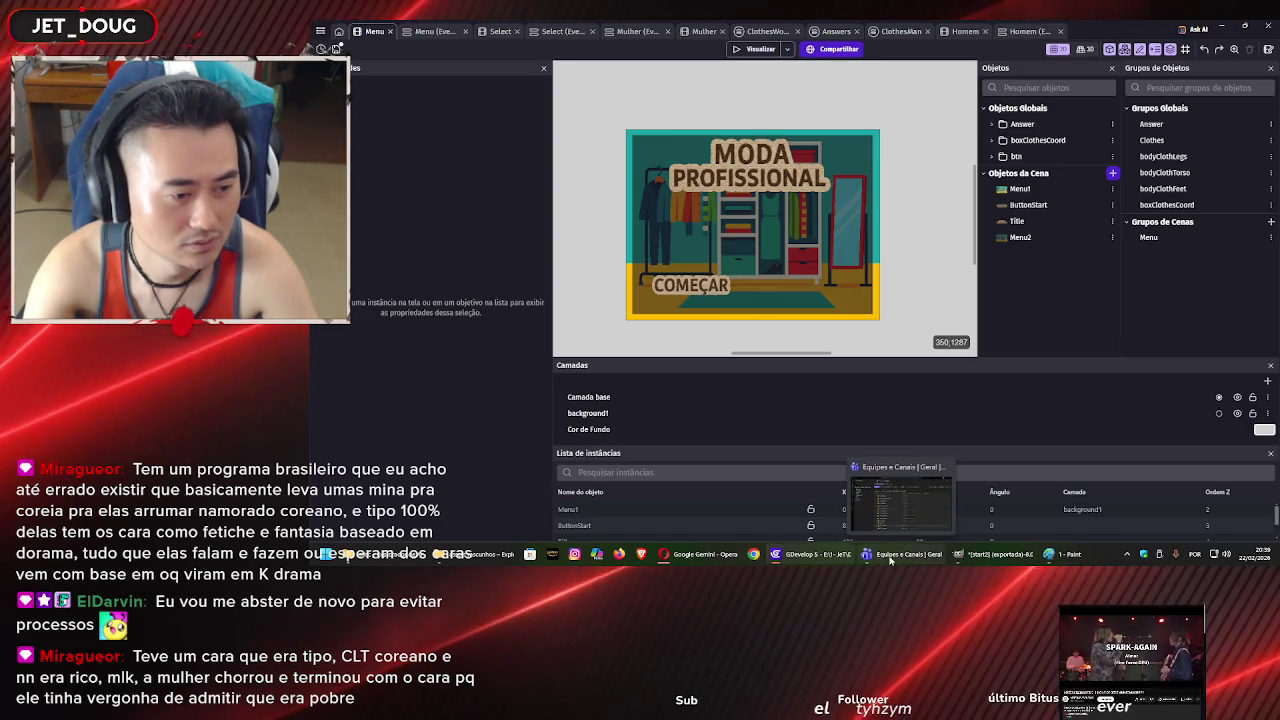
mouse_move(705, 556)
mouse_move(813, 559)
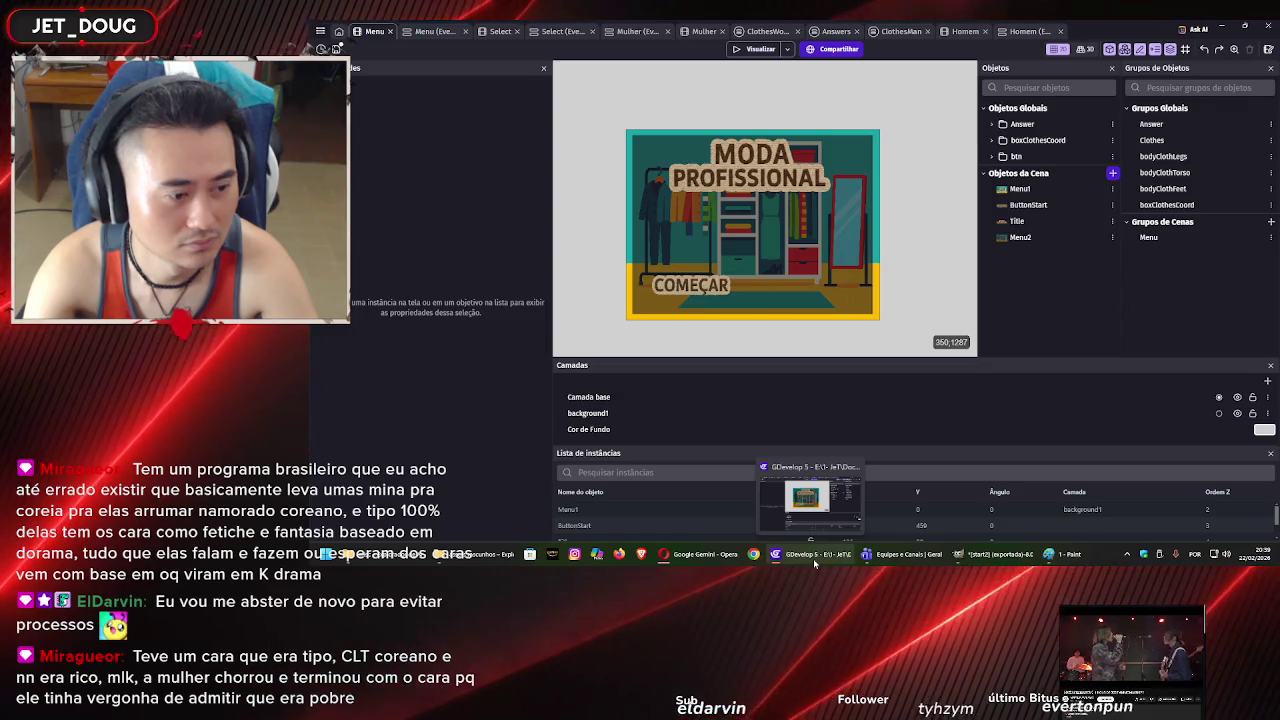
left_click(813, 558)
left_click(813, 558)
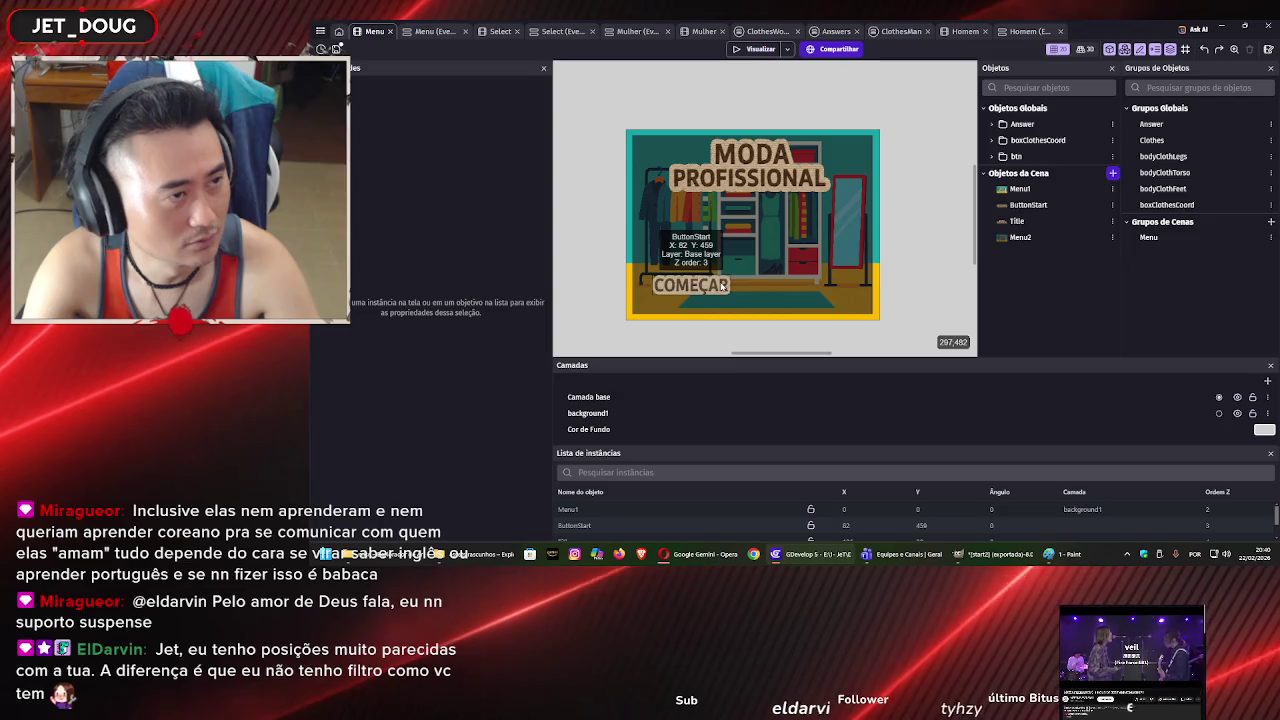
Ask Gemini to 'crie um botão para um jogo digital usando a imagem anterior.'.
left_click(700, 554)
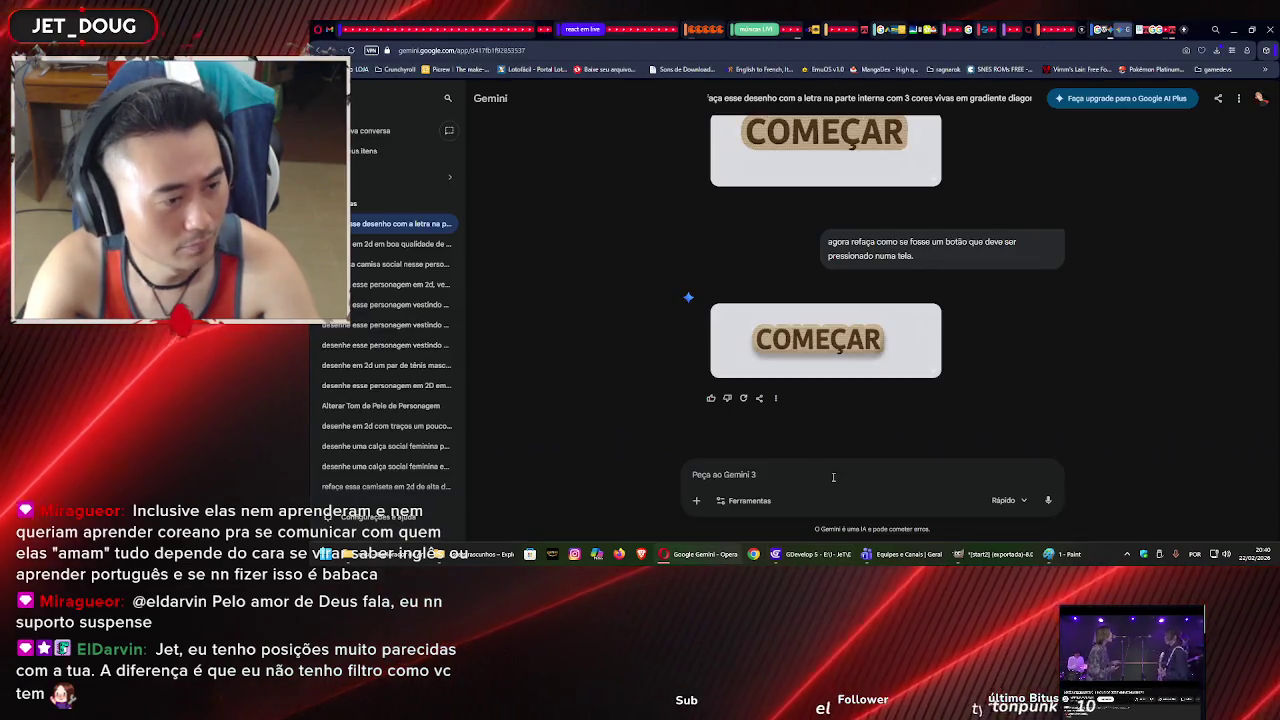
type("com")
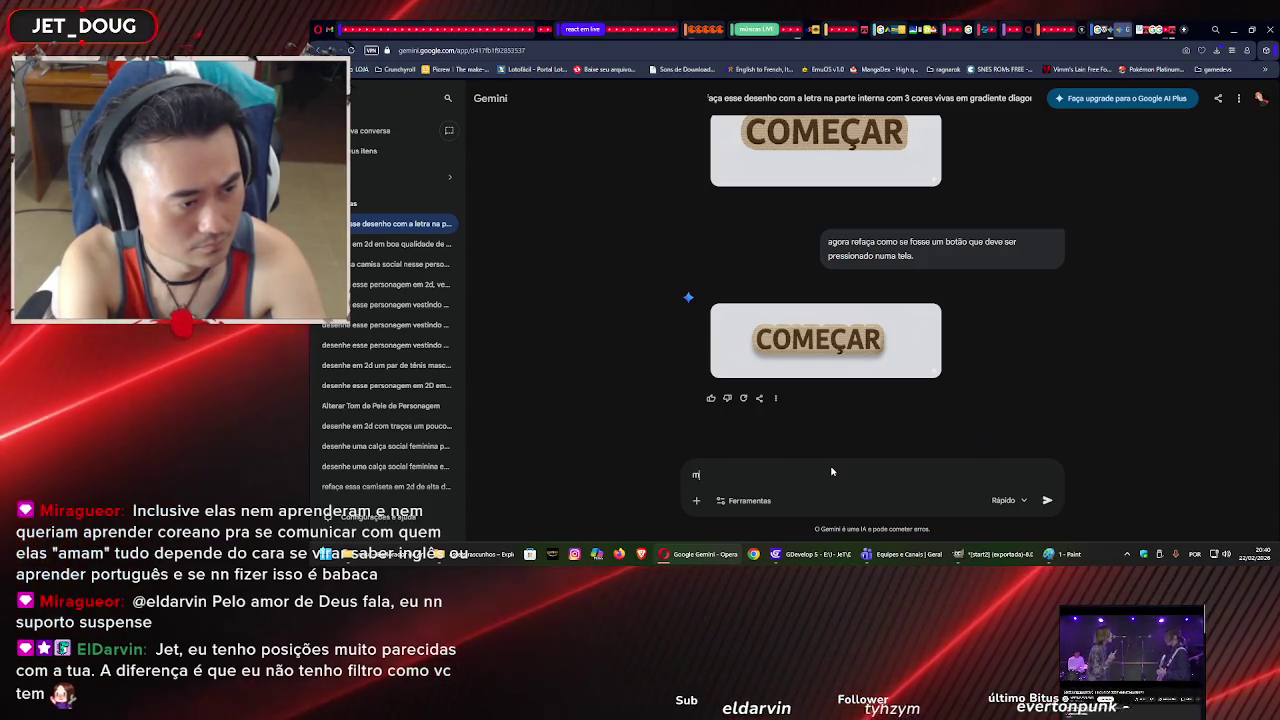
type("ão de um jogo")
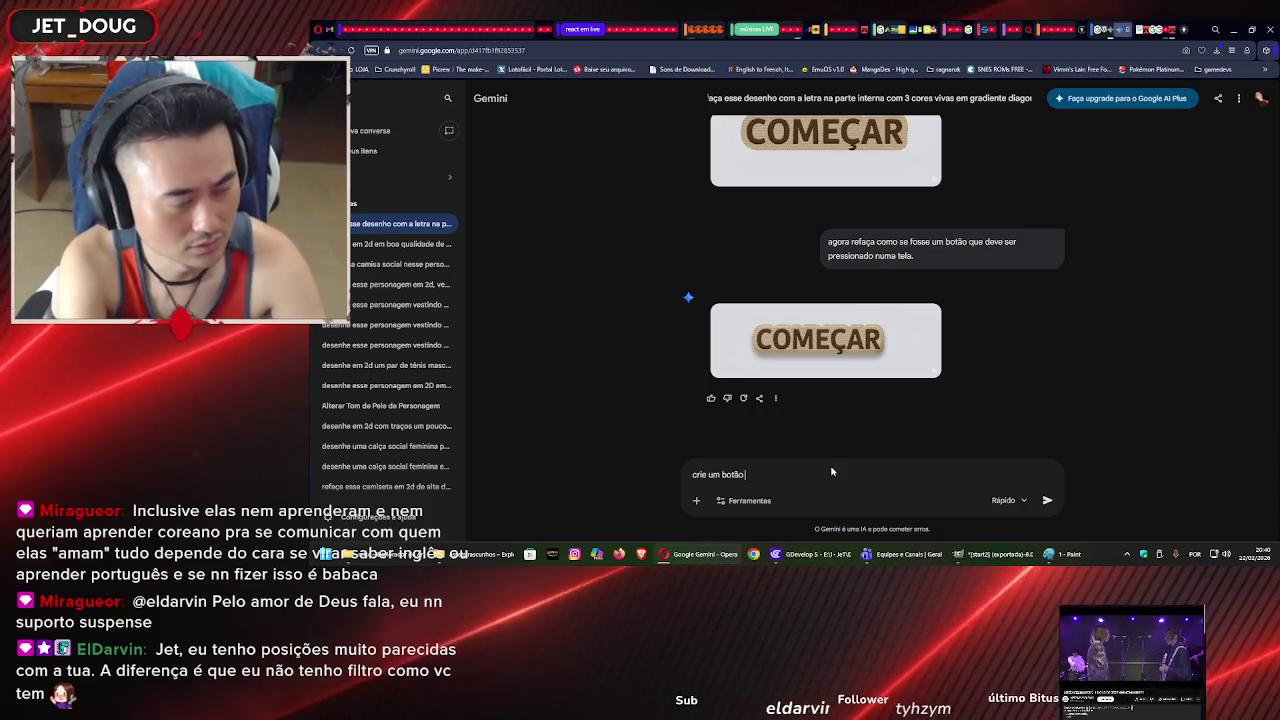
key("BackSpace")
key("BackSpace")
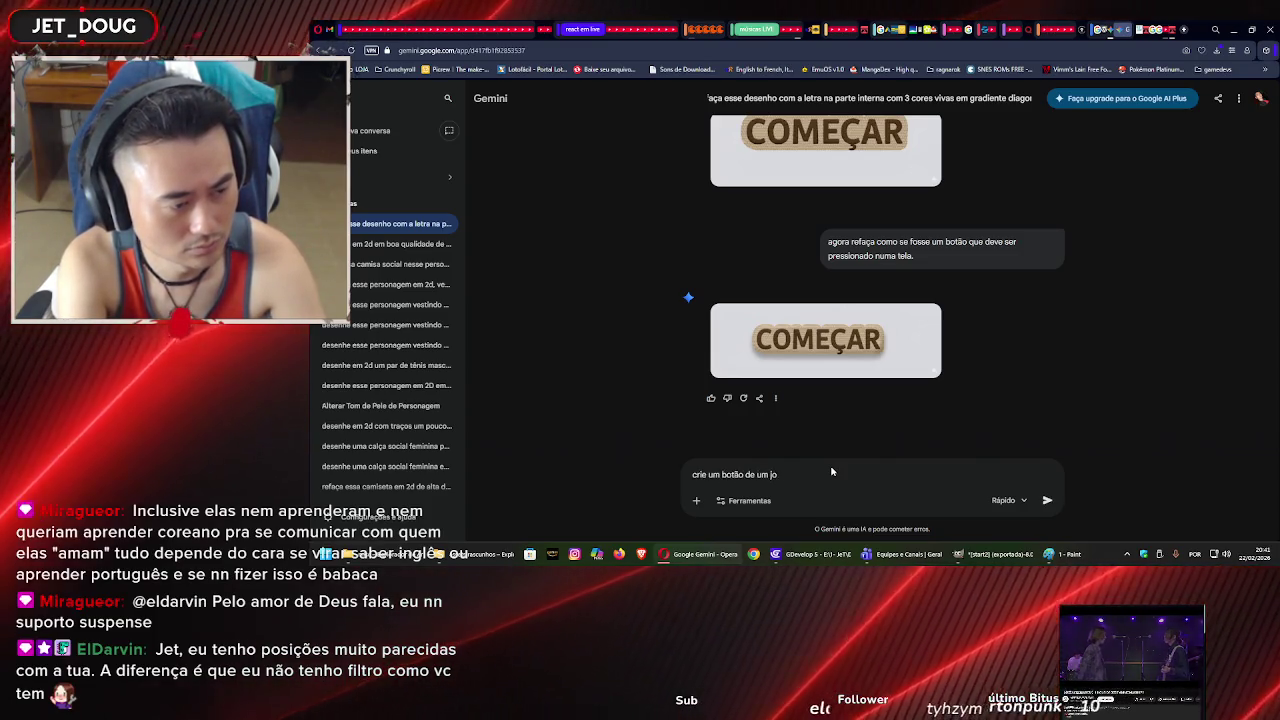
key("BackSpace")
key("BackSpace")
key("BackSpace")
type("para um j")
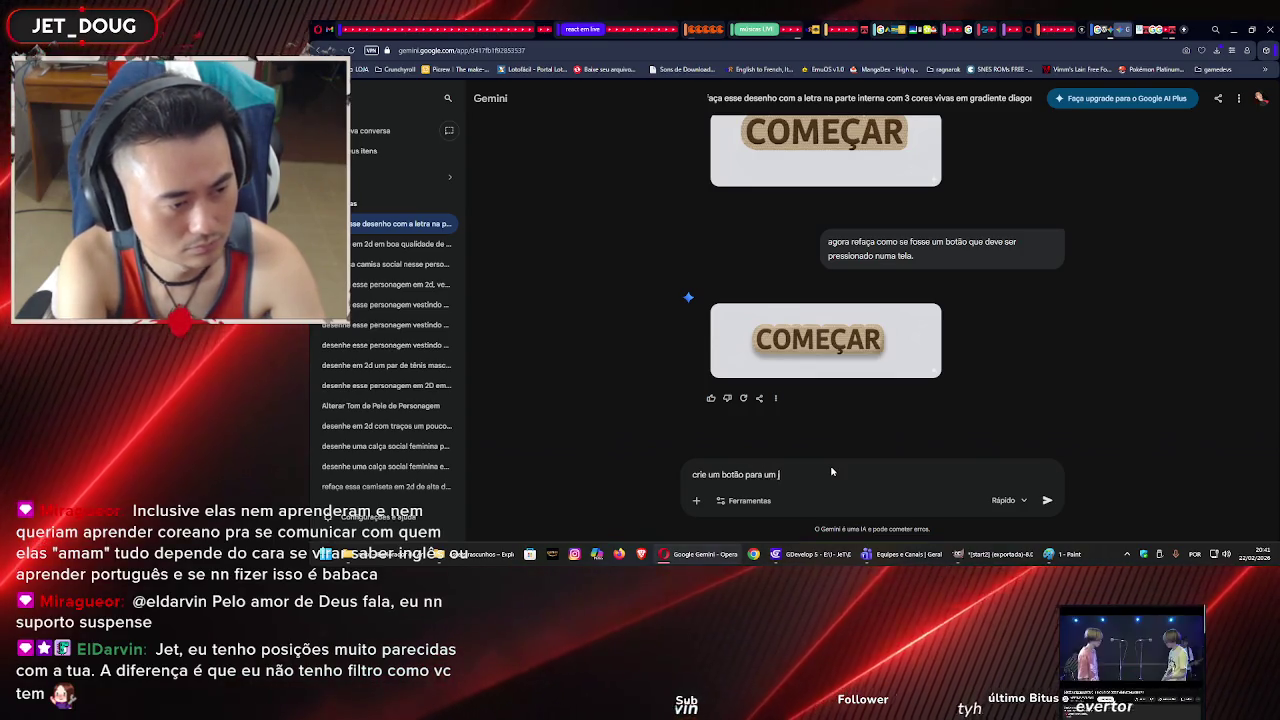
type("ogo digital usando a imagem anterior")
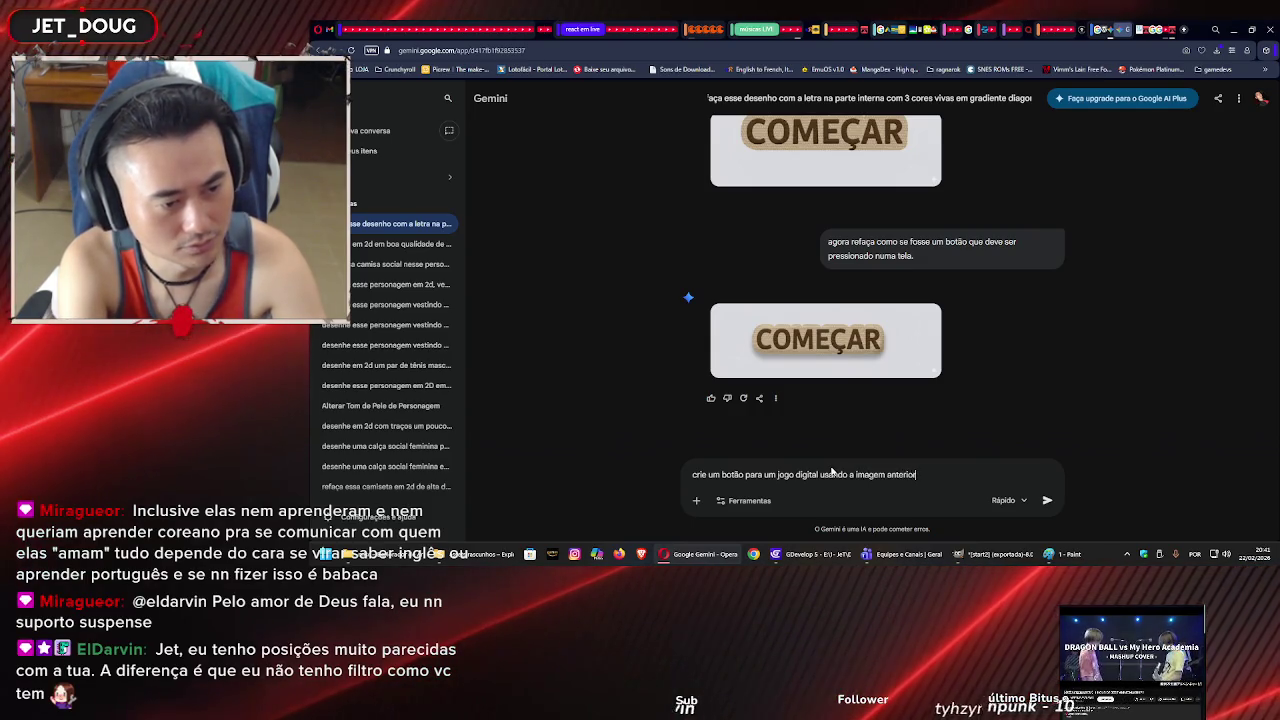
key("Return")
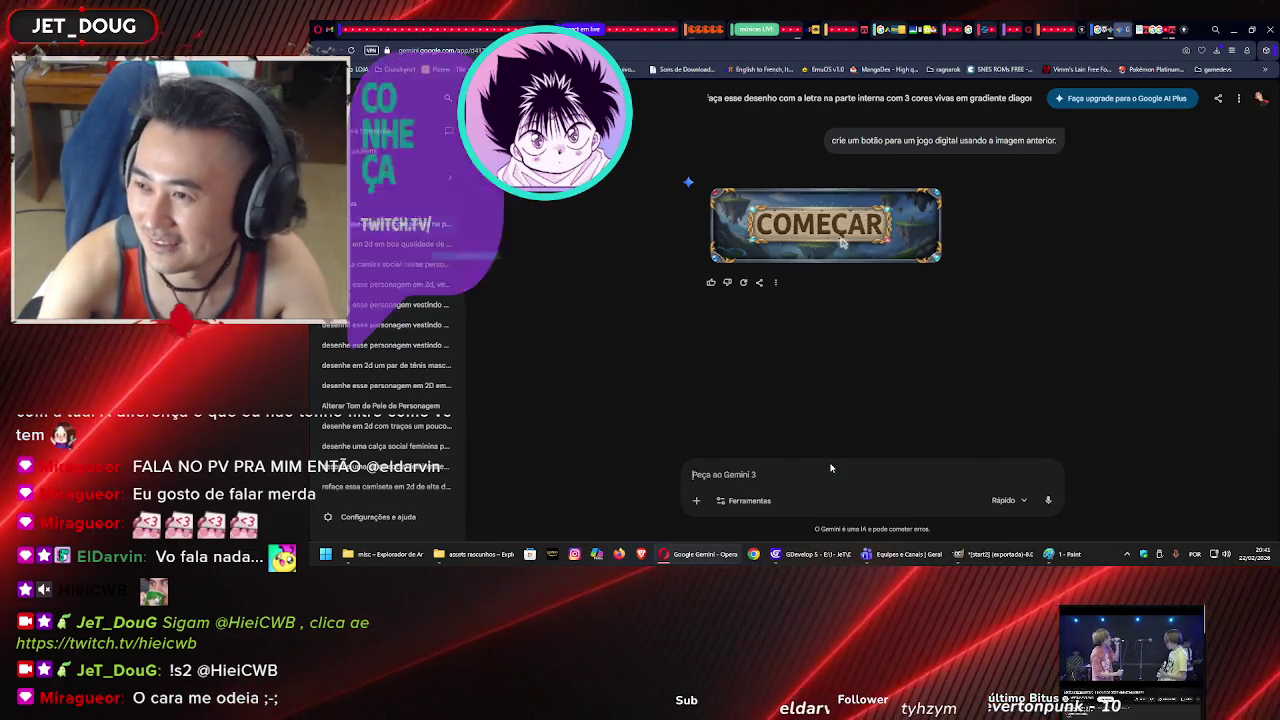
Draft the unsent Gemini follow-up 'faça outro desenho, mais simples,' below the ornate COMEÇAR button.
mouse_move(757, 235)
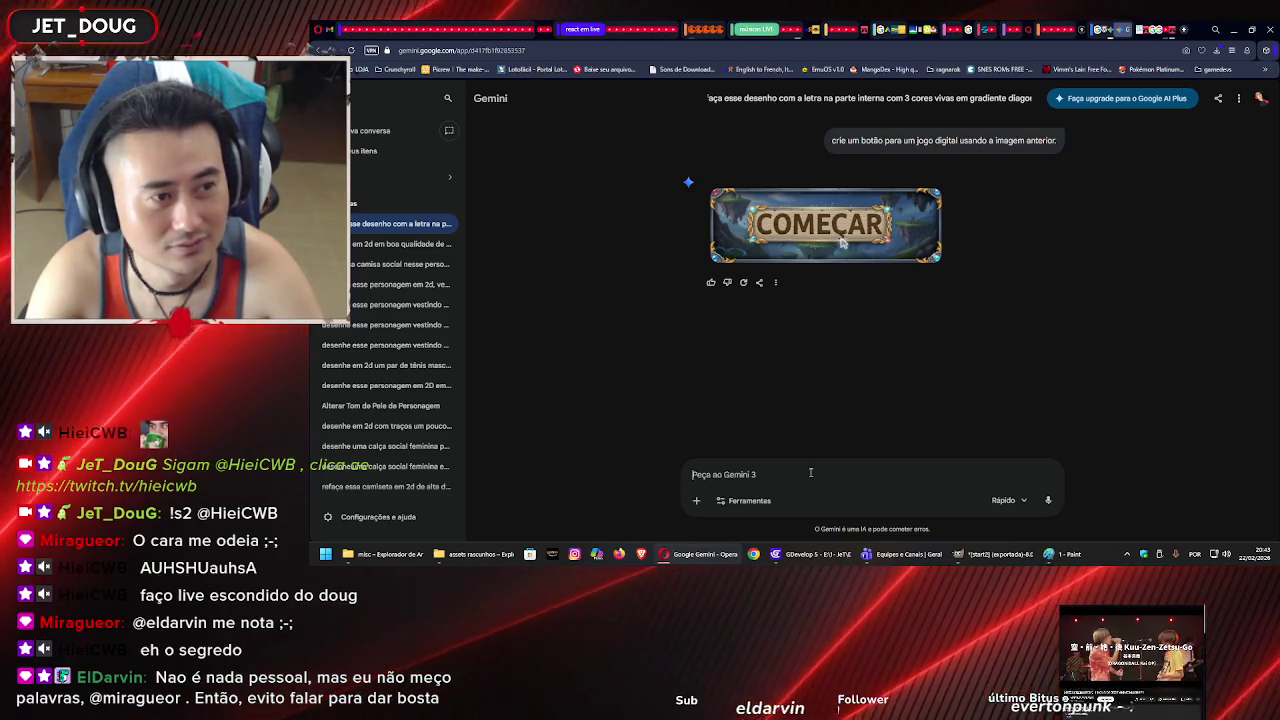
mouse_move(857, 218)
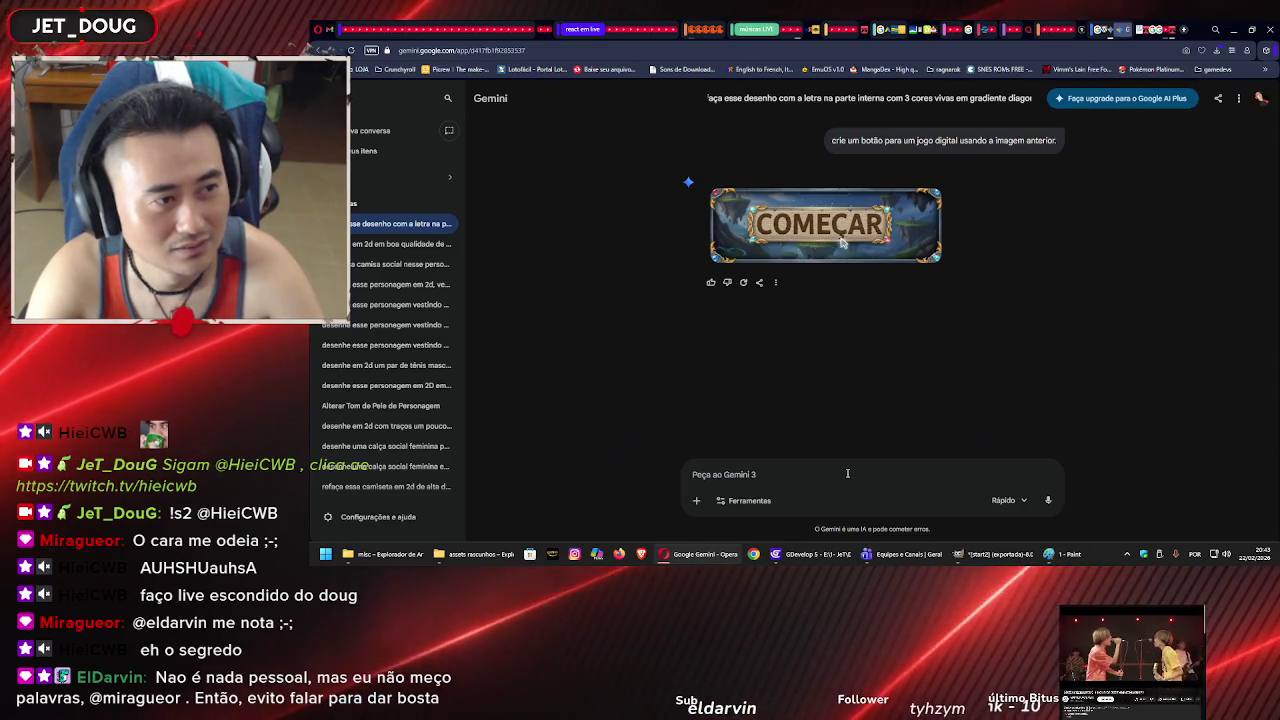
mouse_move(930, 258)
type("faça outro c")
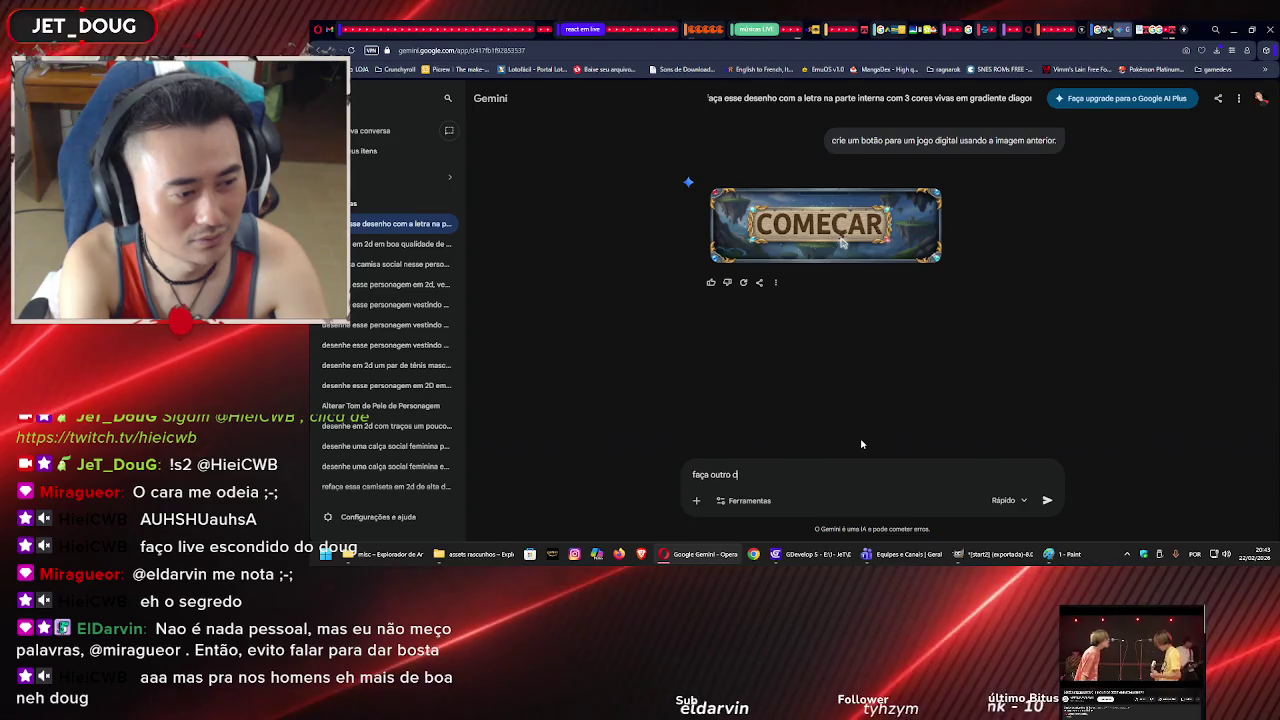
type("esenho, mais simp")
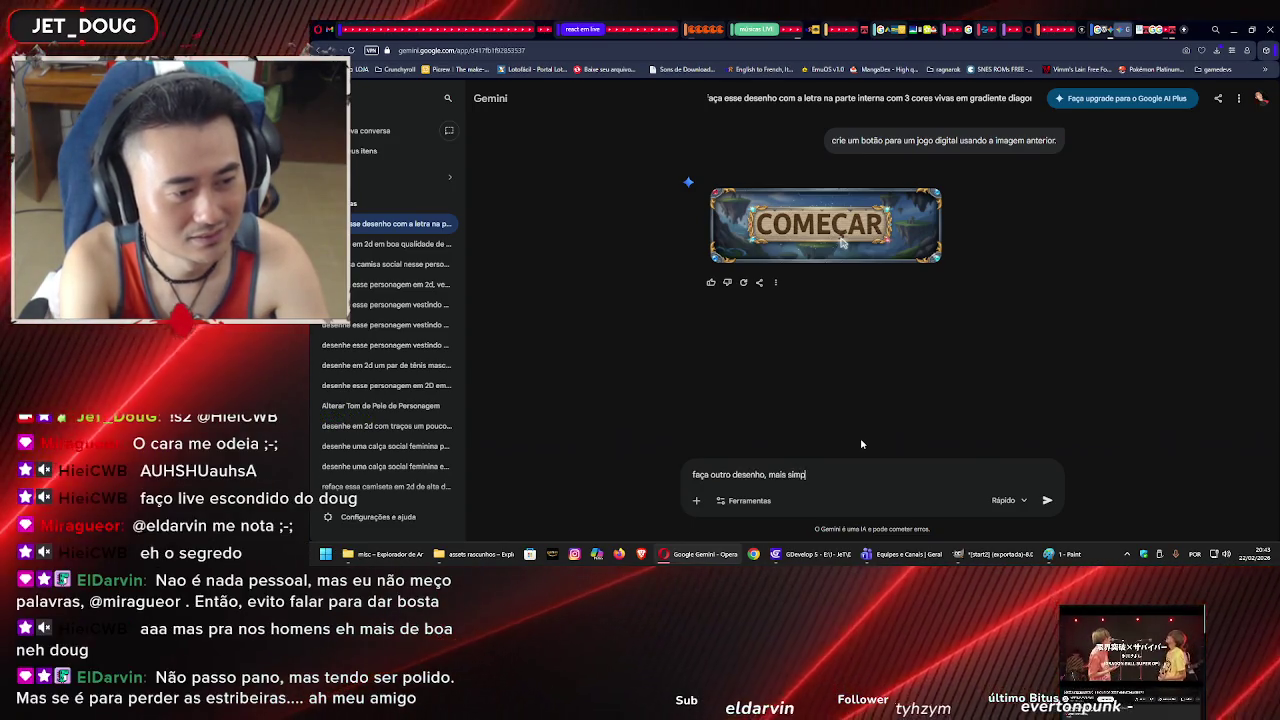
type("les,")
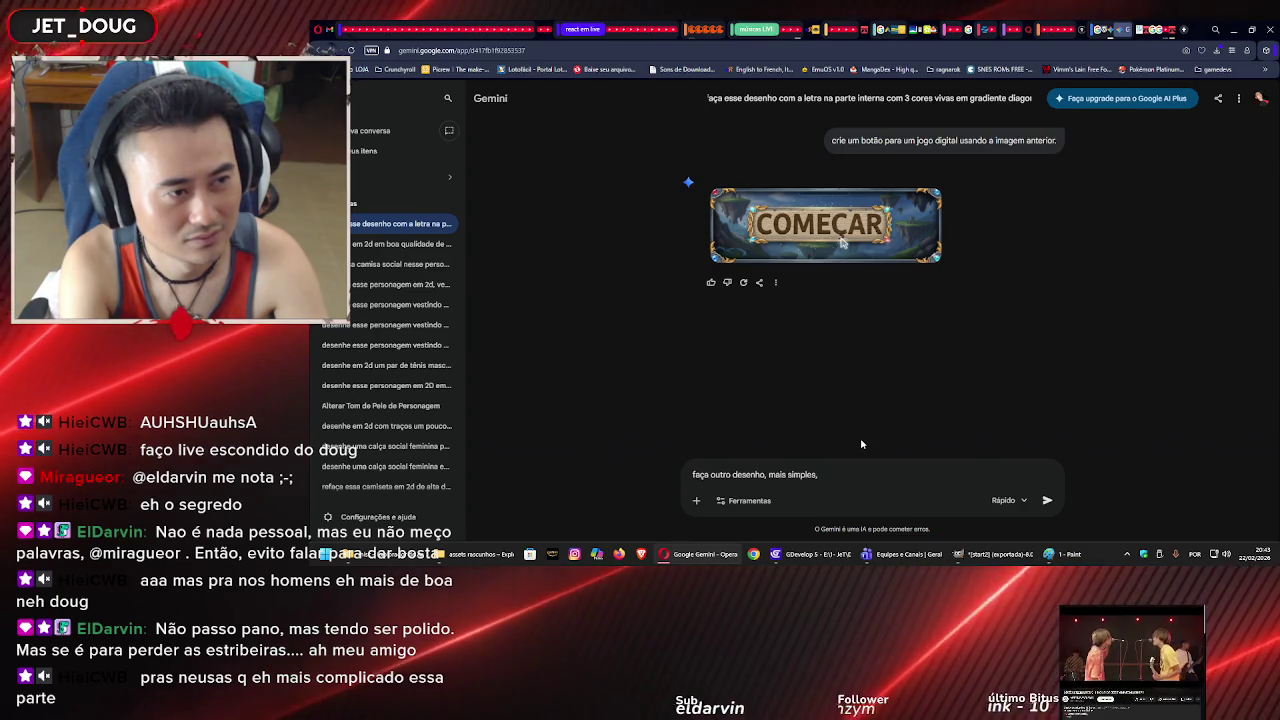
Discard the unfinished prompt and attach the start2 image from the misc folder to Gemini.
type("deixe")
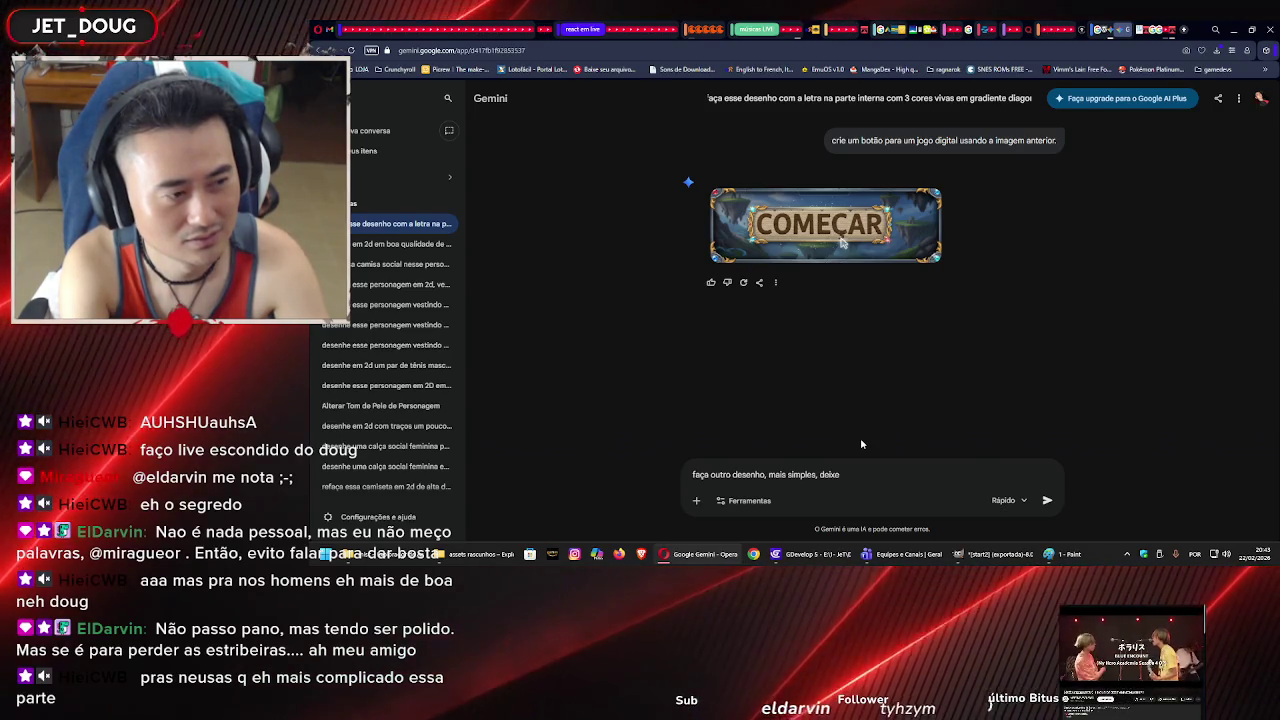
key("ctrl+a")
key("BackSpace")
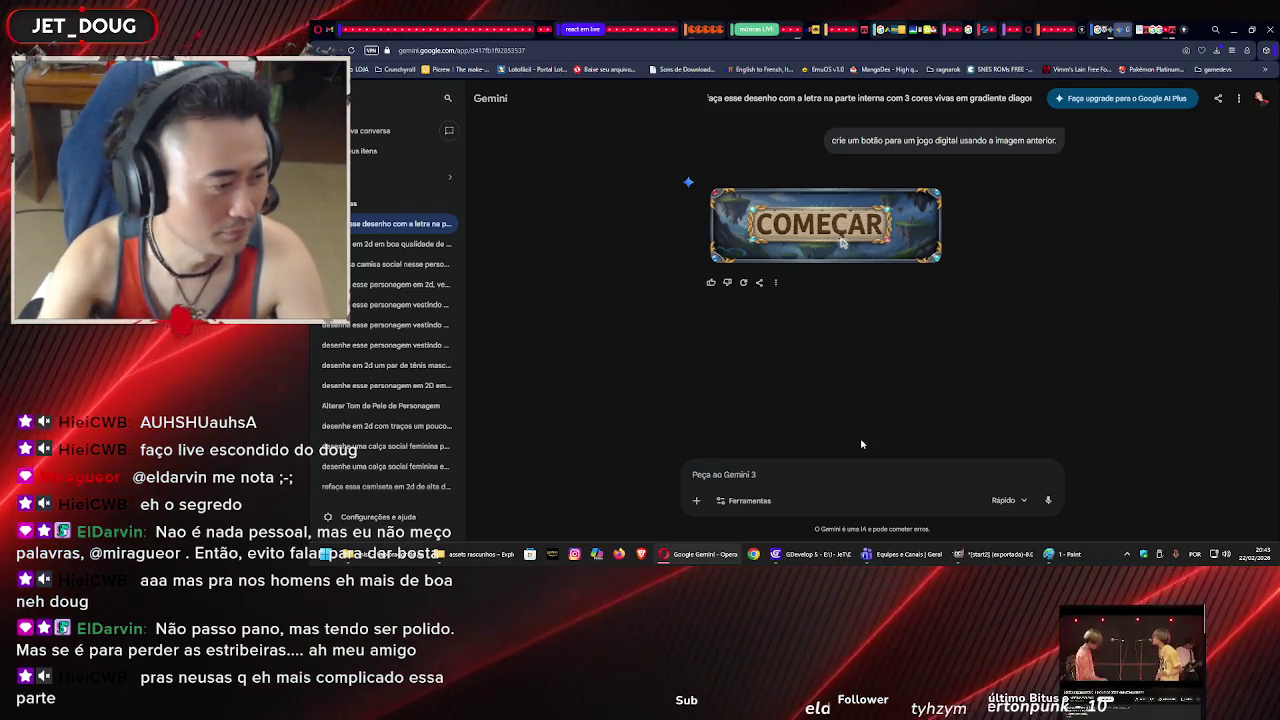
left_click(408, 556)
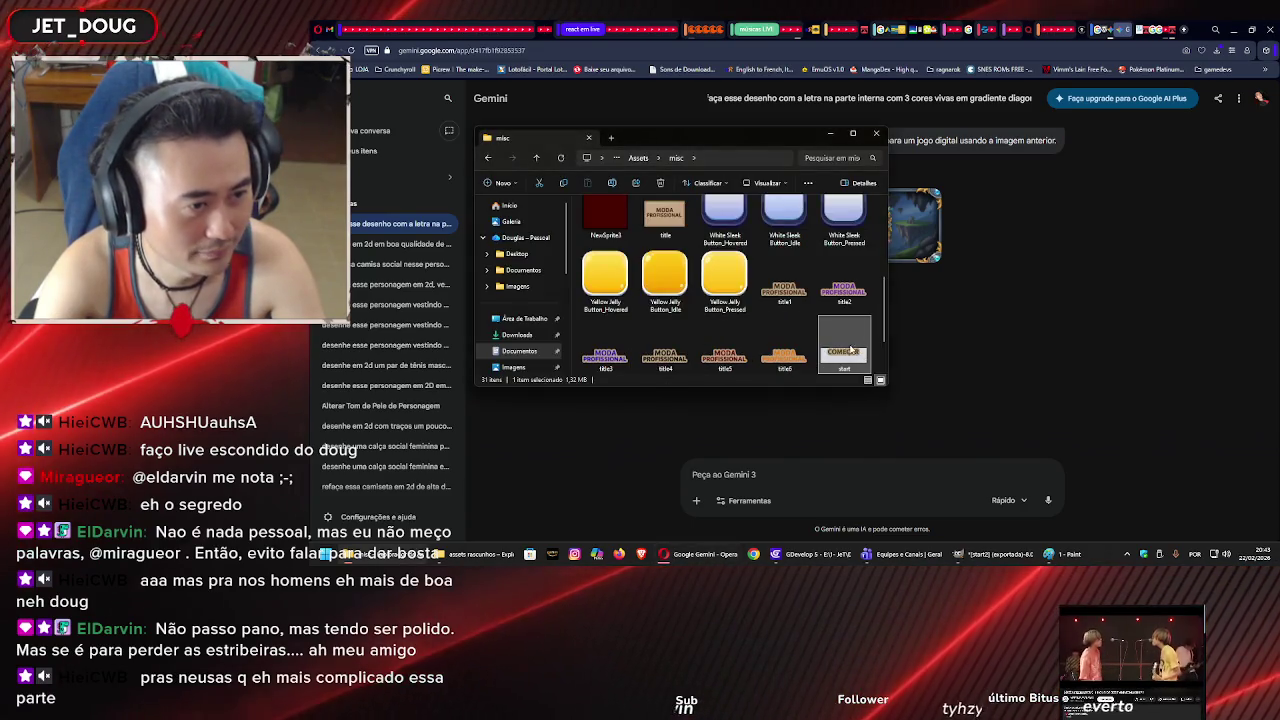
scroll(848, 352, "down", 1)
key("Right")
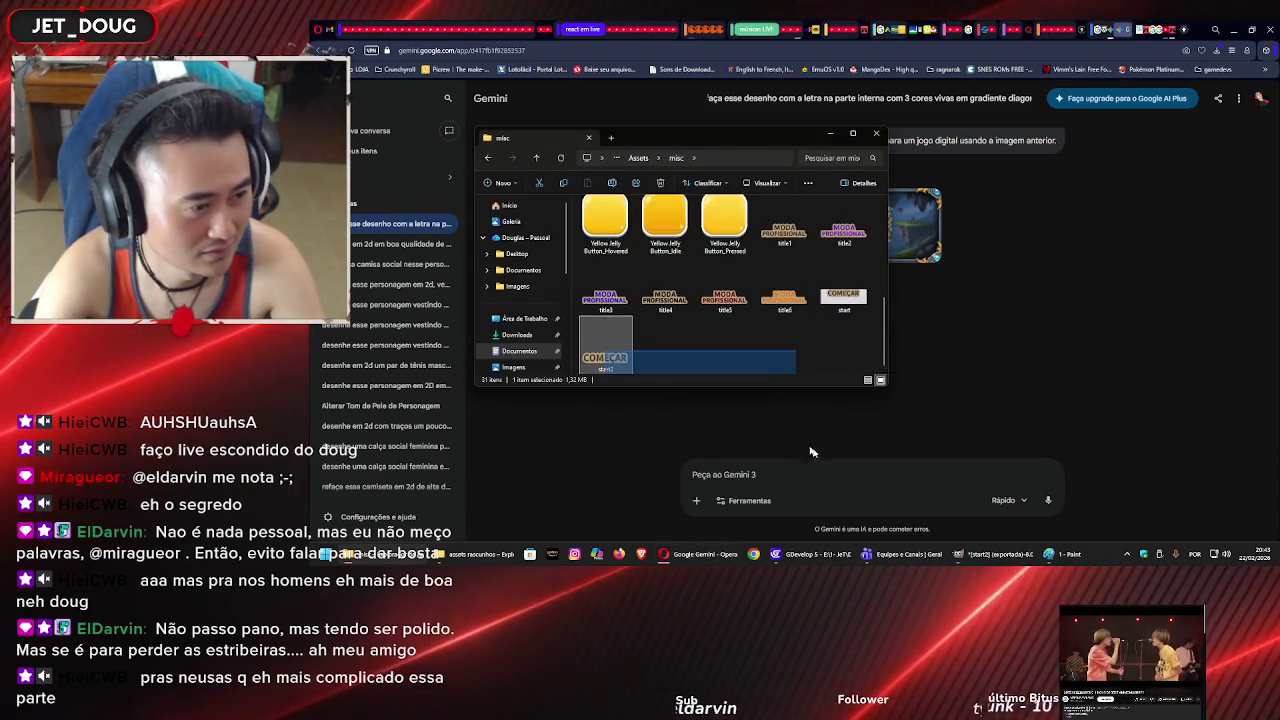
mouse_move(755, 417)
left_mouse_down()
mouse_move(790, 450)
mouse_move(785, 490)
mouse_move(784, 465)
left_mouse_up()
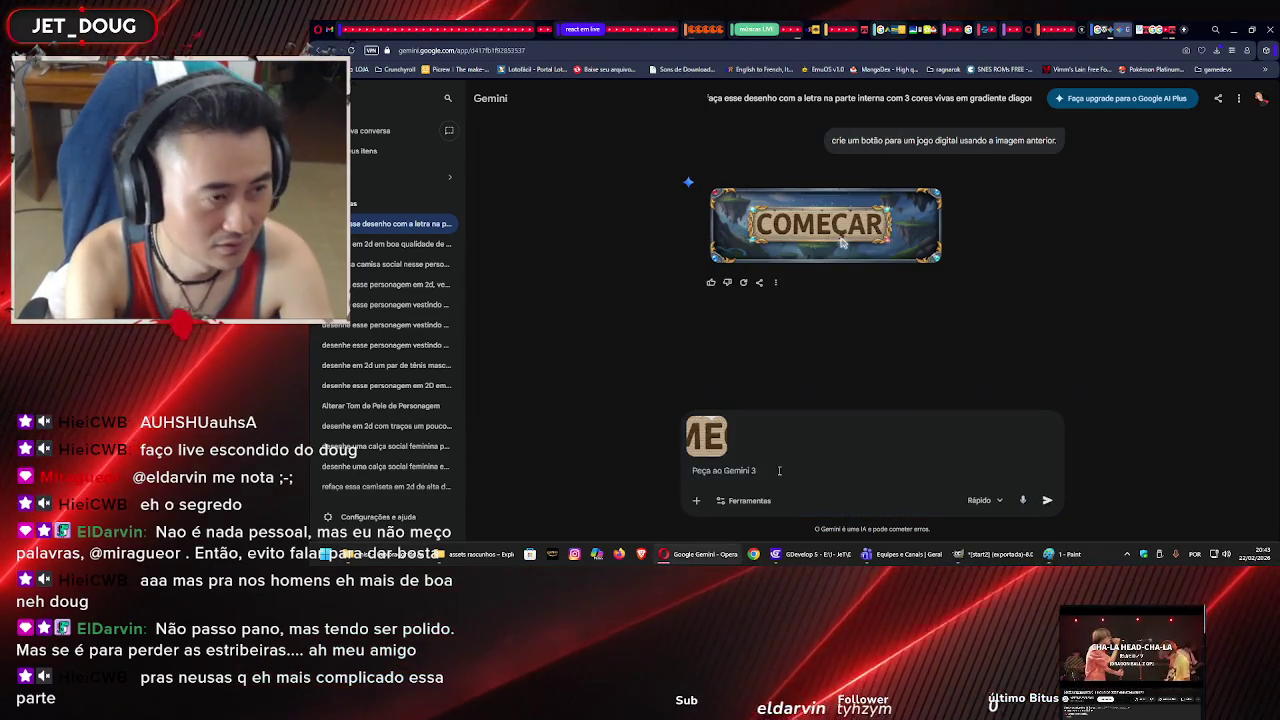
Ask Gemini for a rectangle of this drawing, filled with the same border texture.
type("façaretangul")
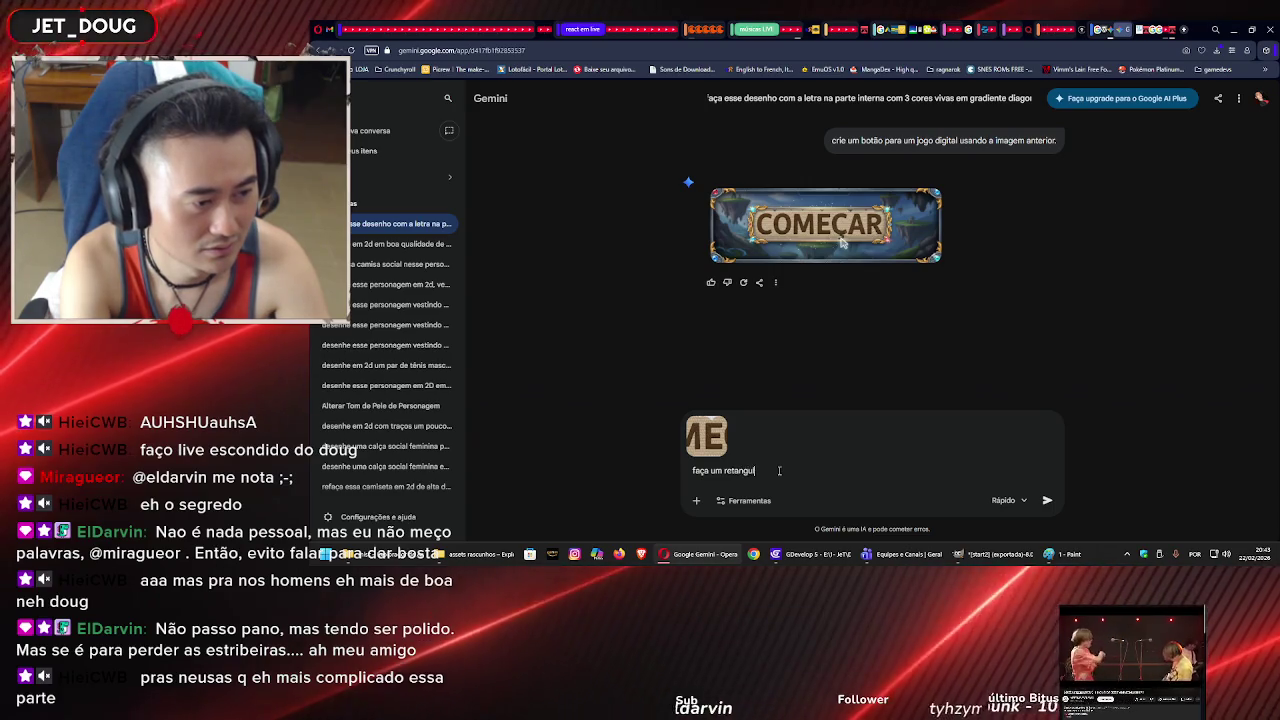
type("o com esse ")
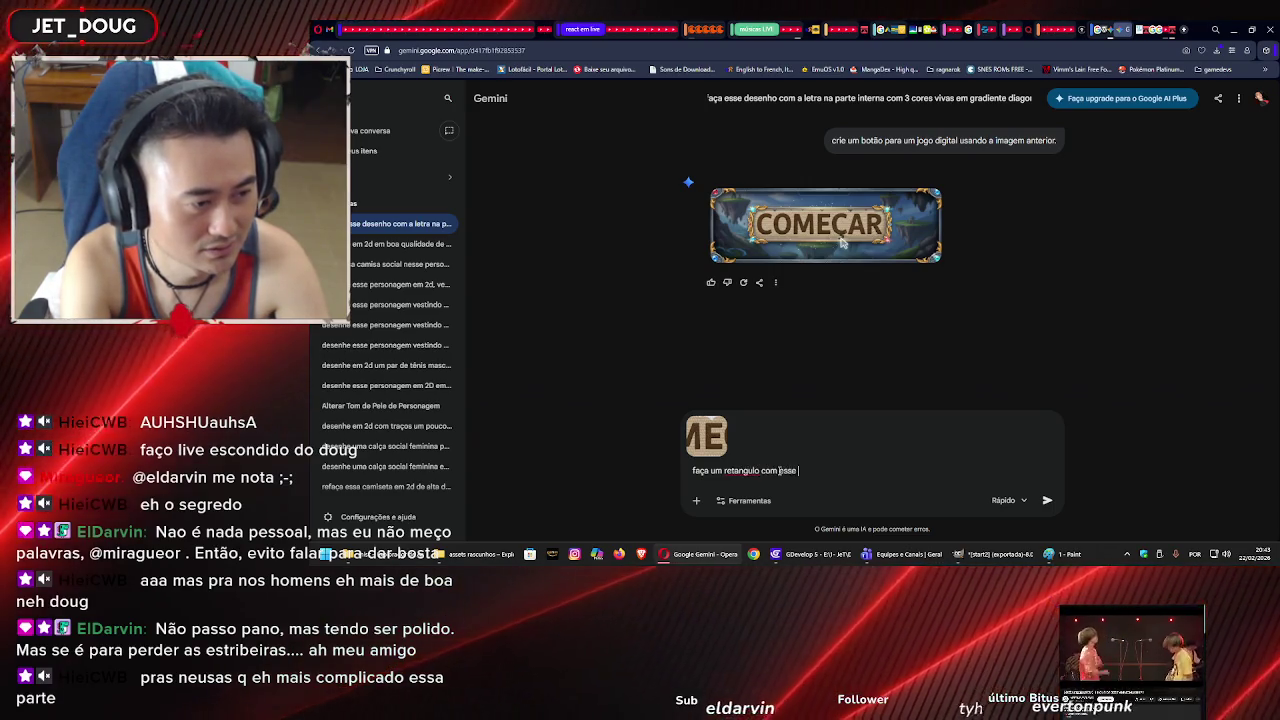
type("desenho,")
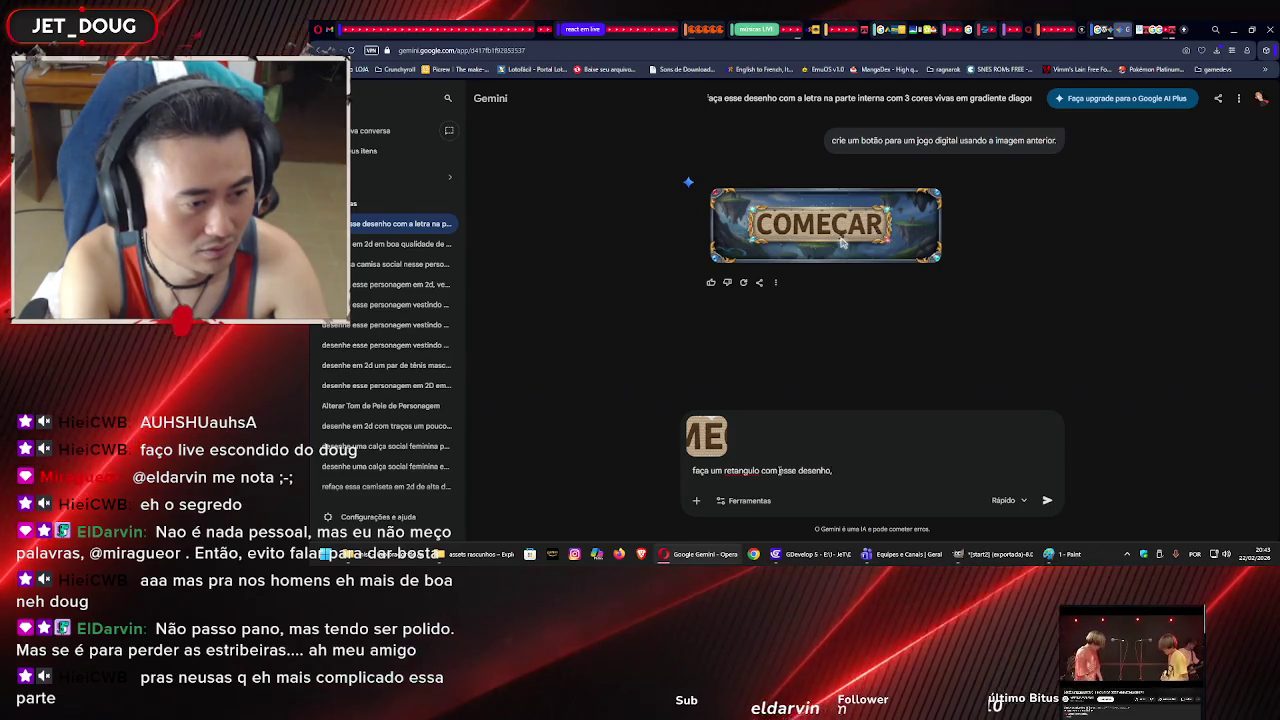
type(" preenchnendo o interior com")
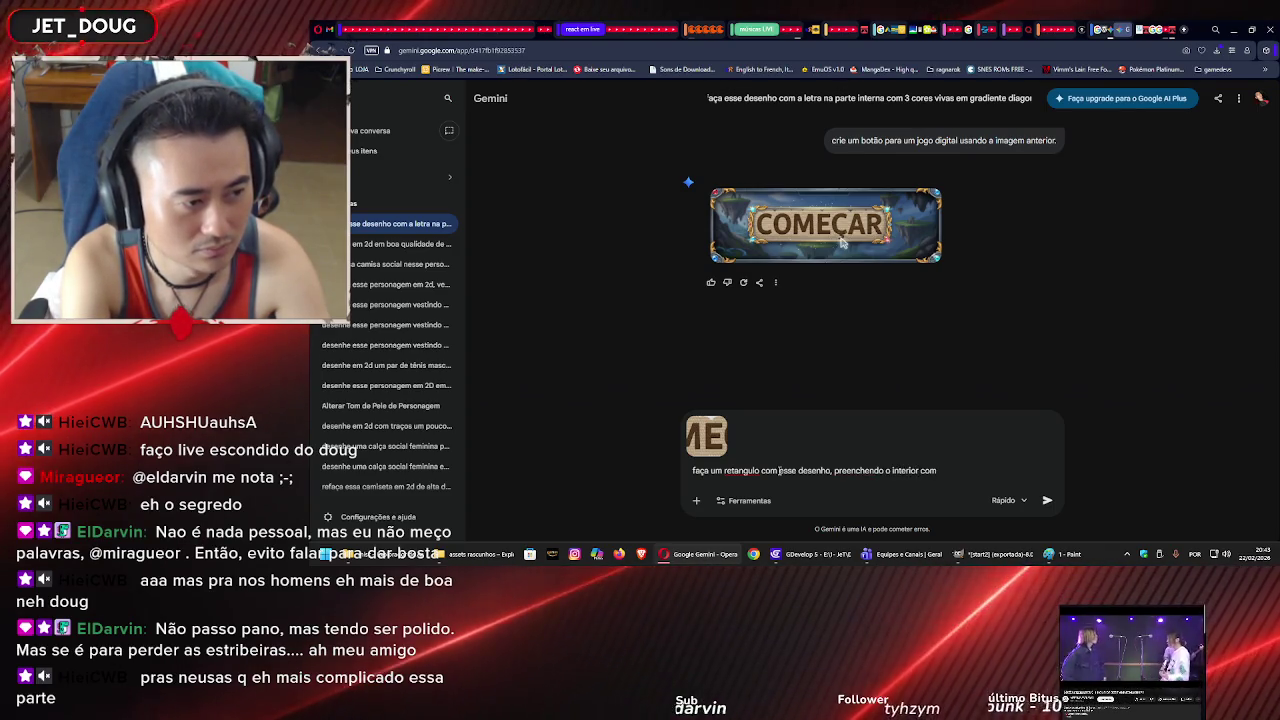
type("a")
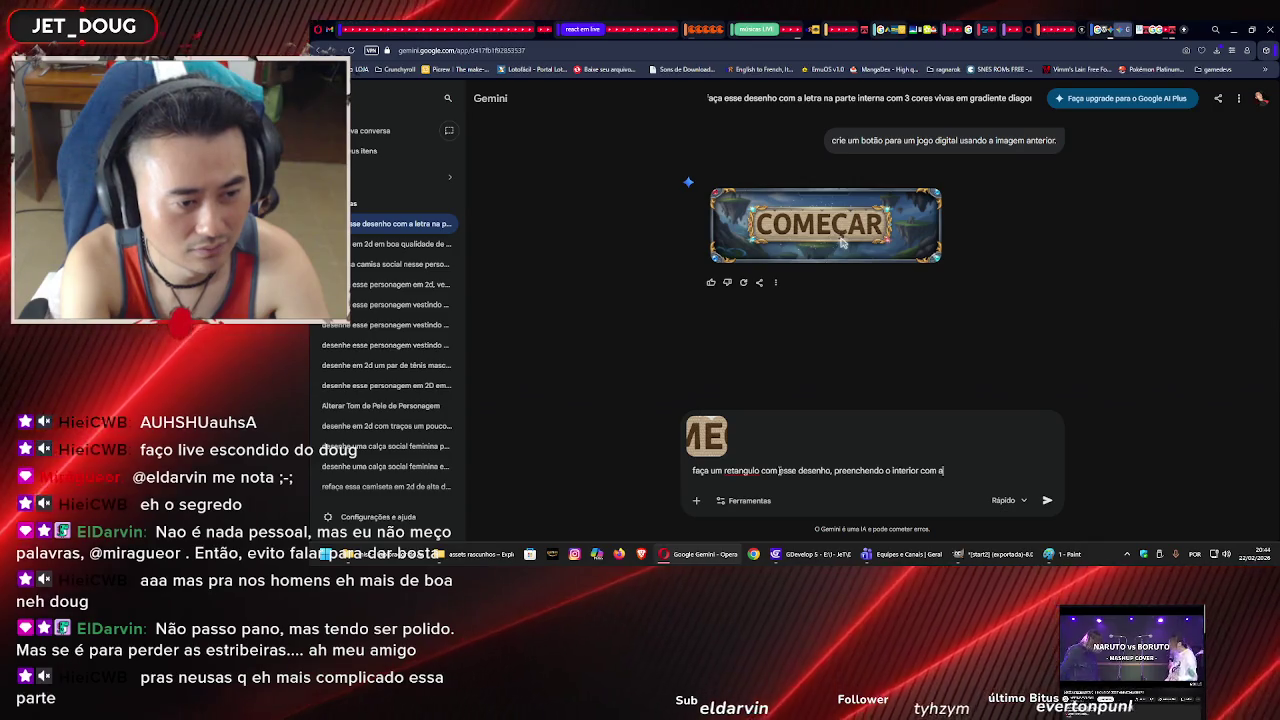
type(" mesma tertu")
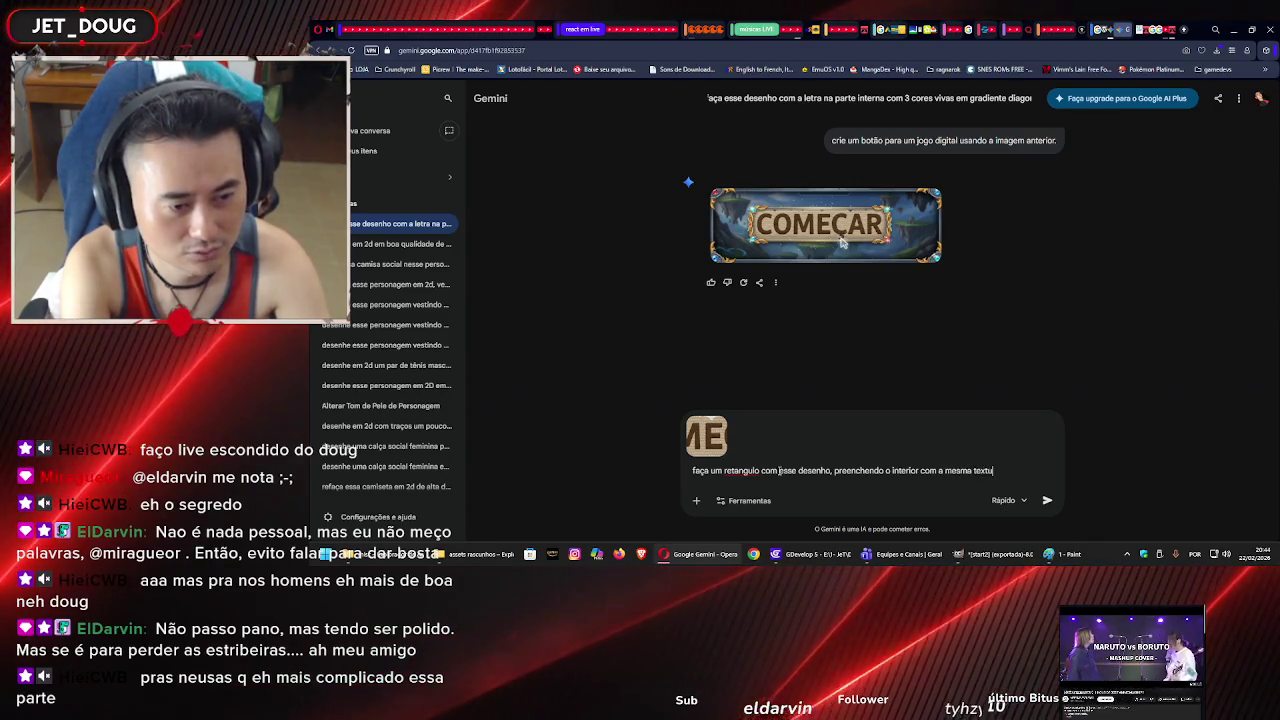
type(" cont")
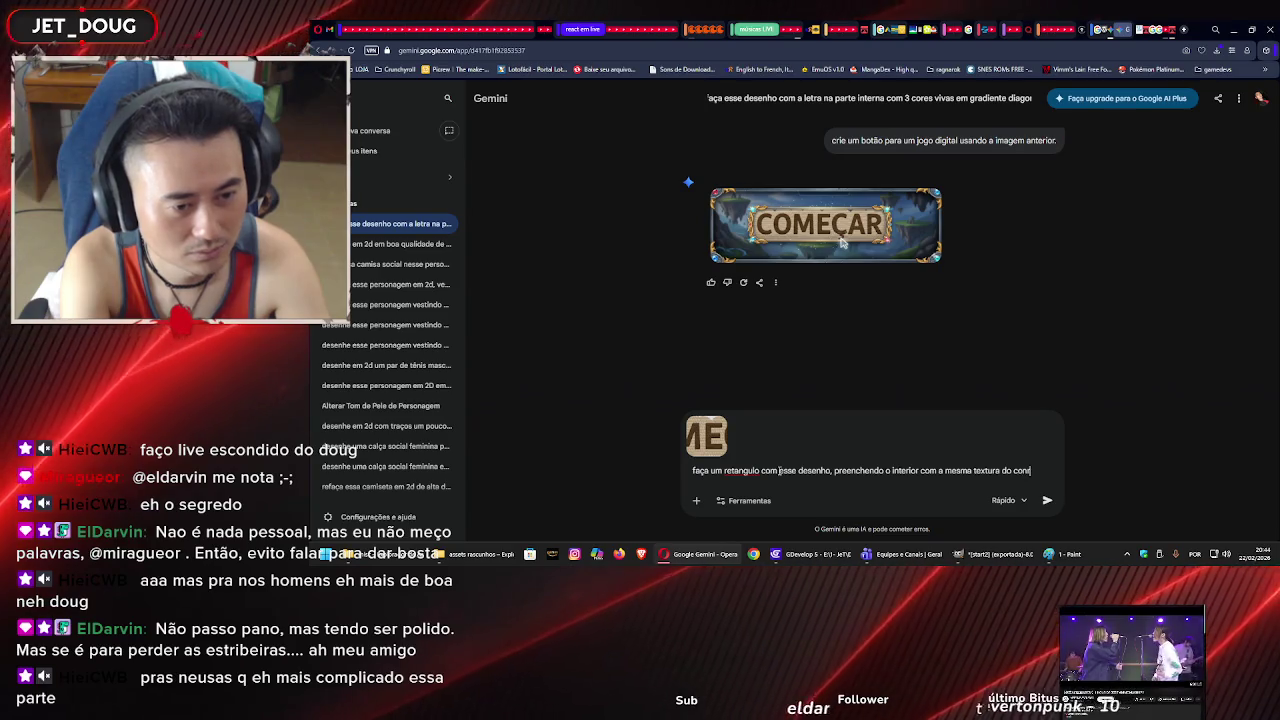
type("rno")
key("Return")
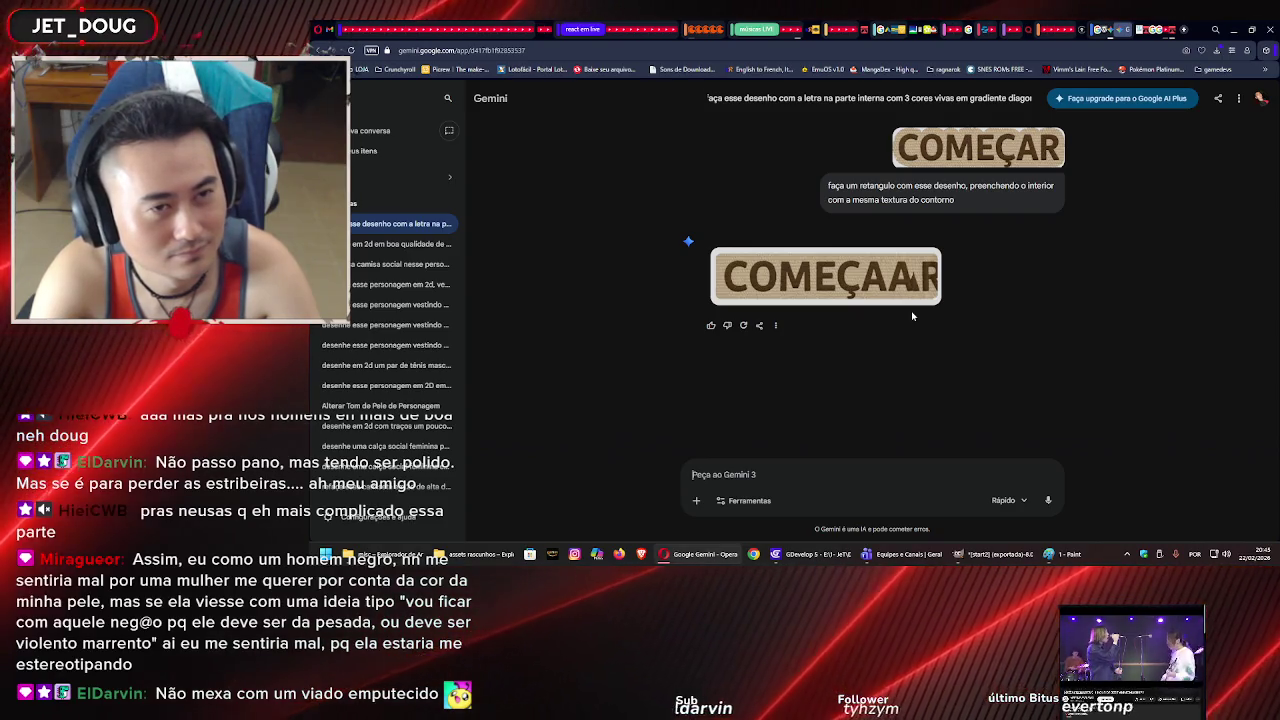
Send Gemini a prompt to redo the image correcting the word COMEÇAR.
left_click(861, 475)
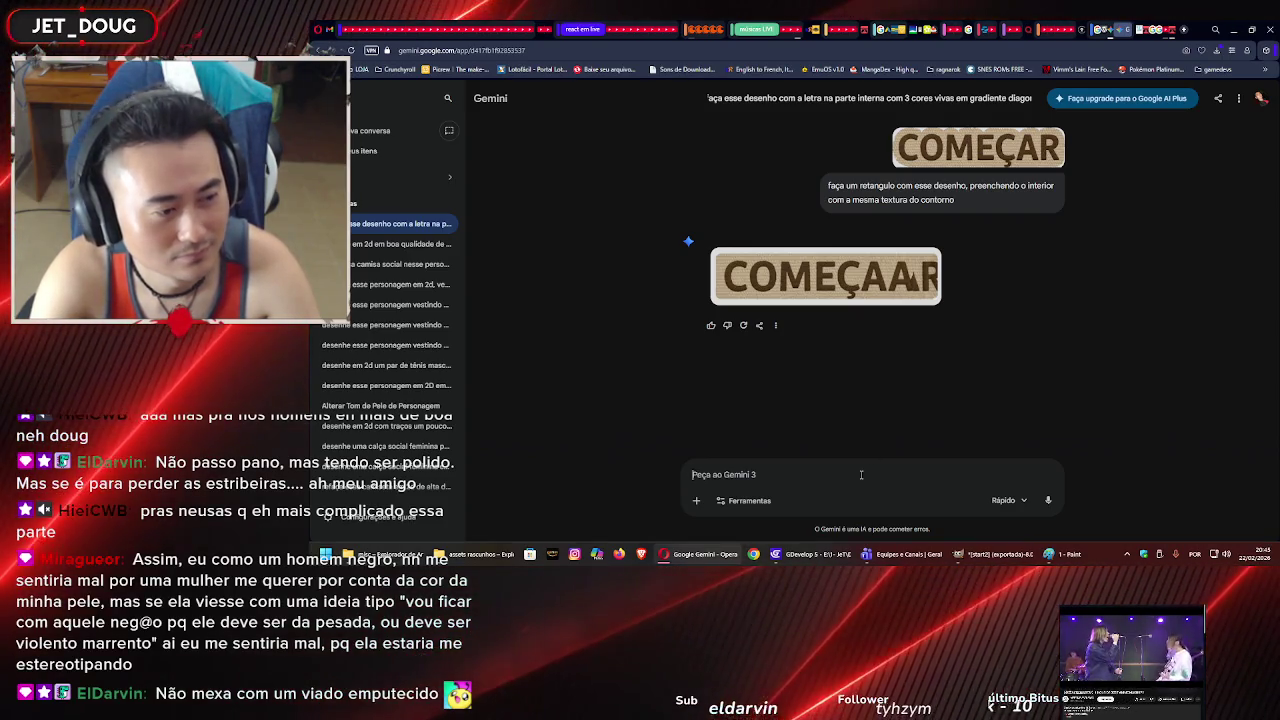
type("refaça c")
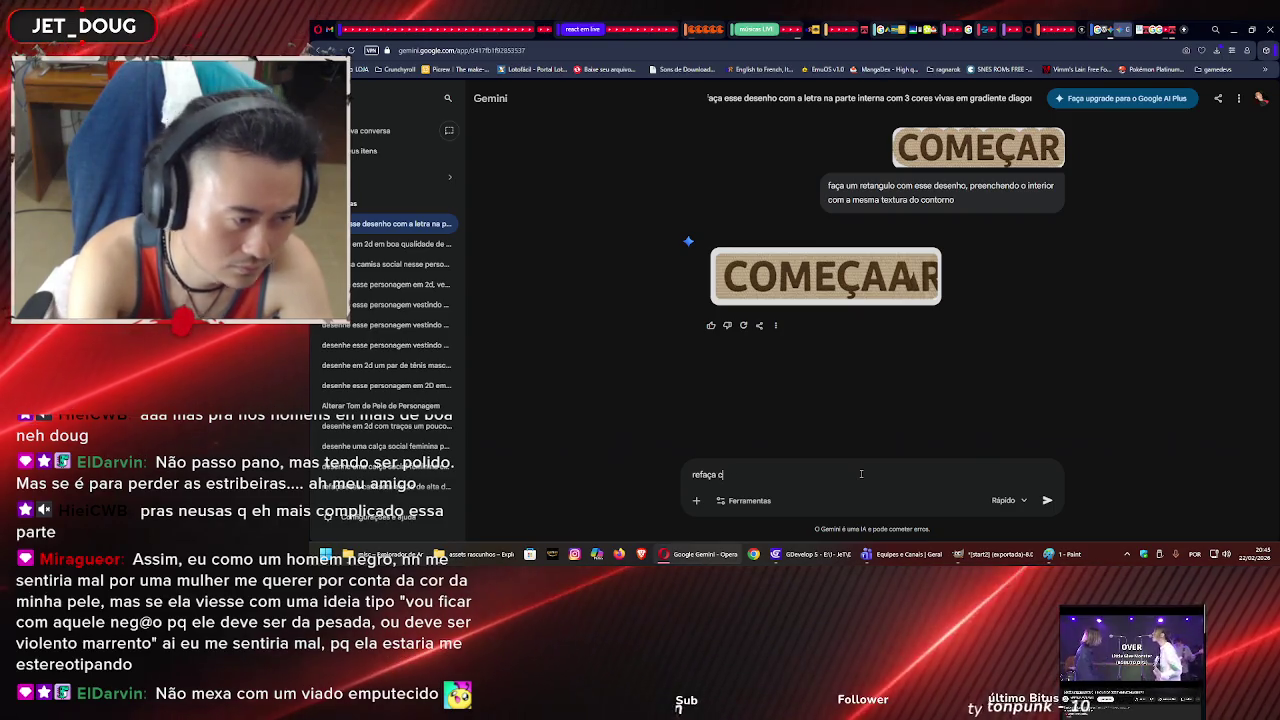
type("orrigindo a")
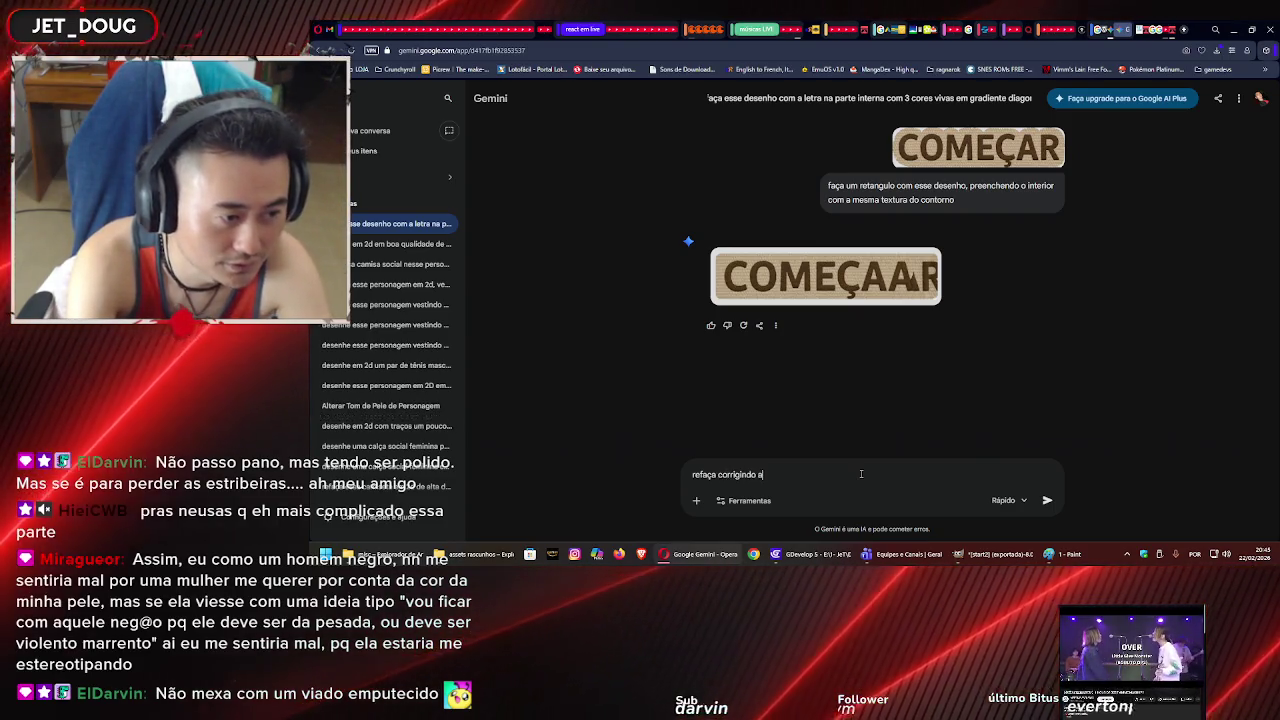
type(" palavra COMEÇAR.")
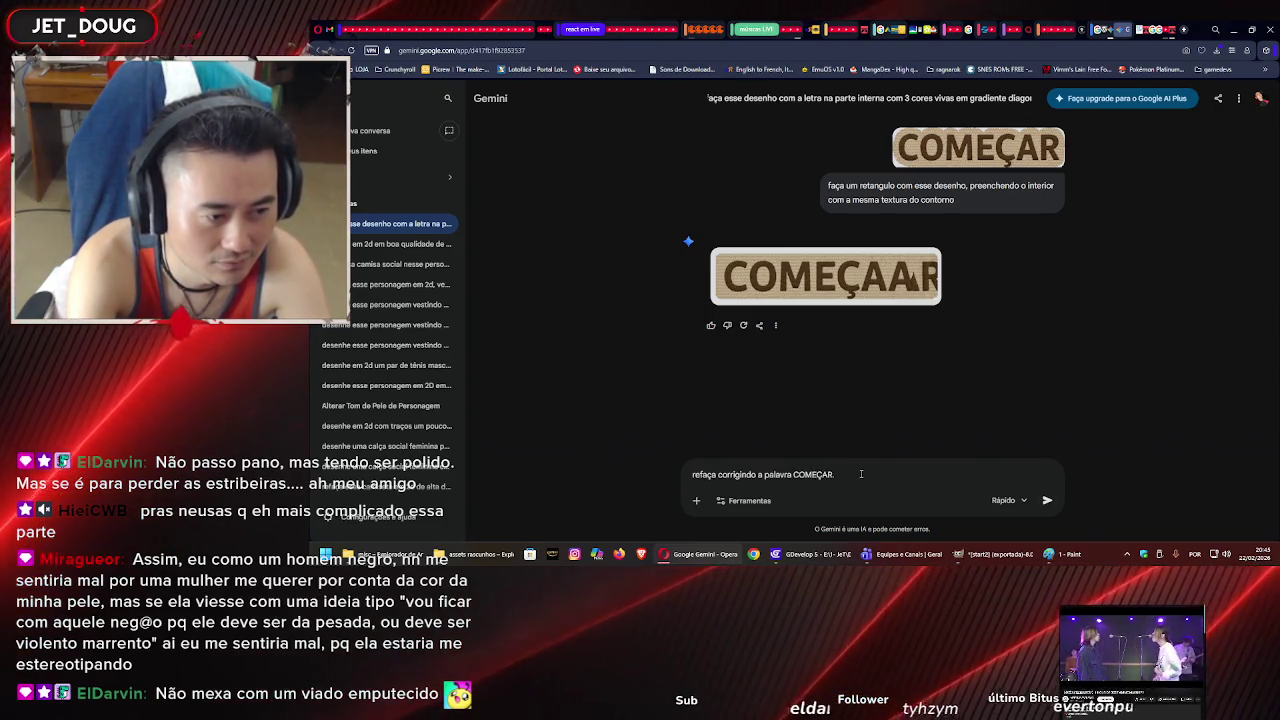
key("Return")
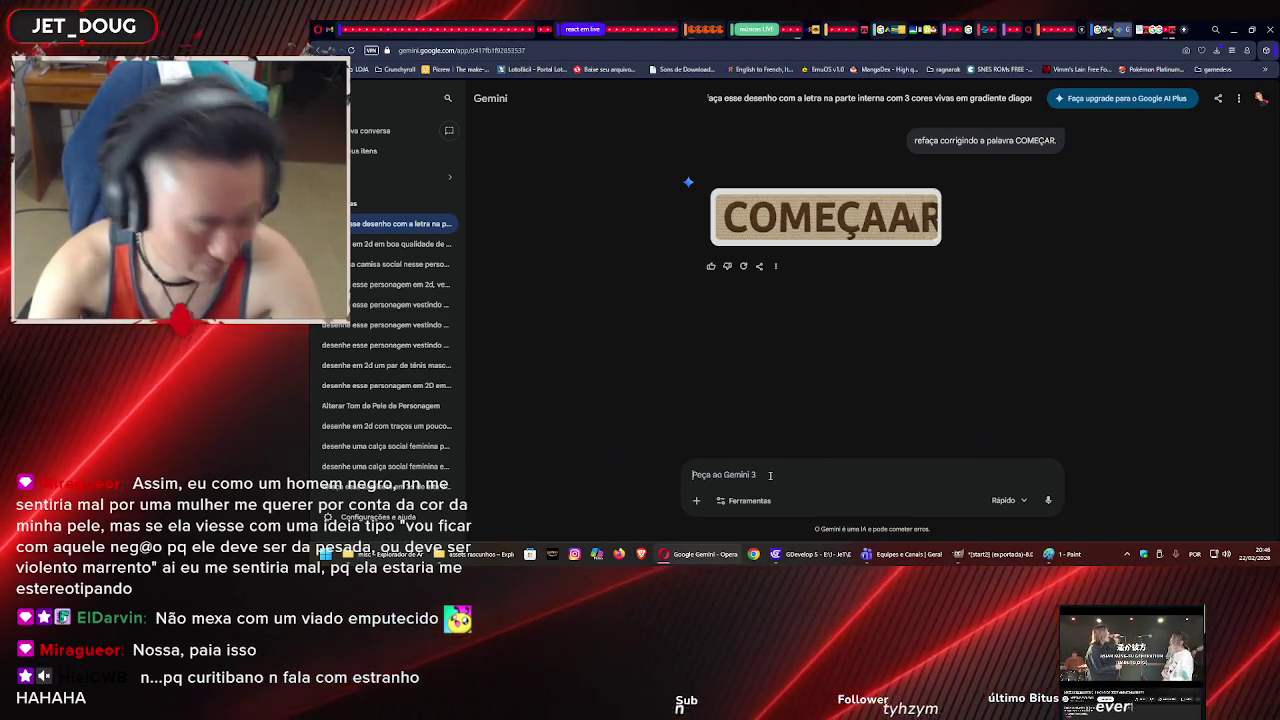
Attach the start2 COMEÇAR image from the misc folder to a new Gemini prompt.
type("refaça es")
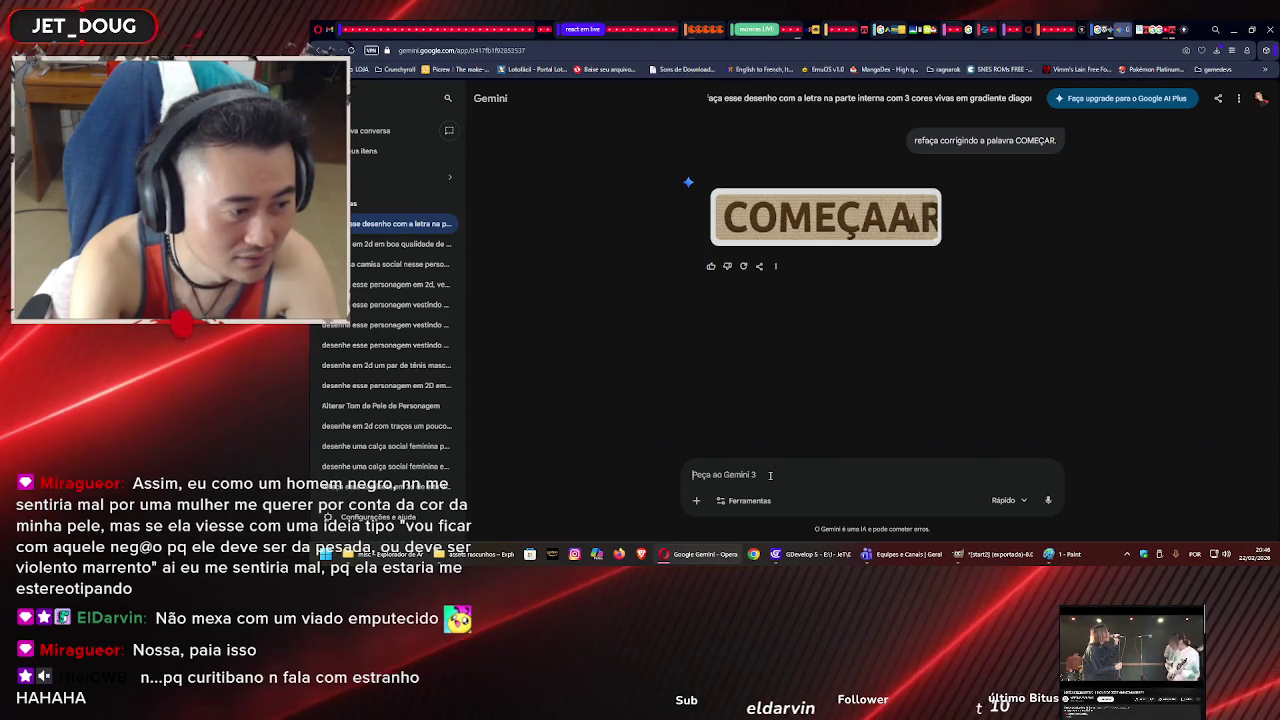
type("e")
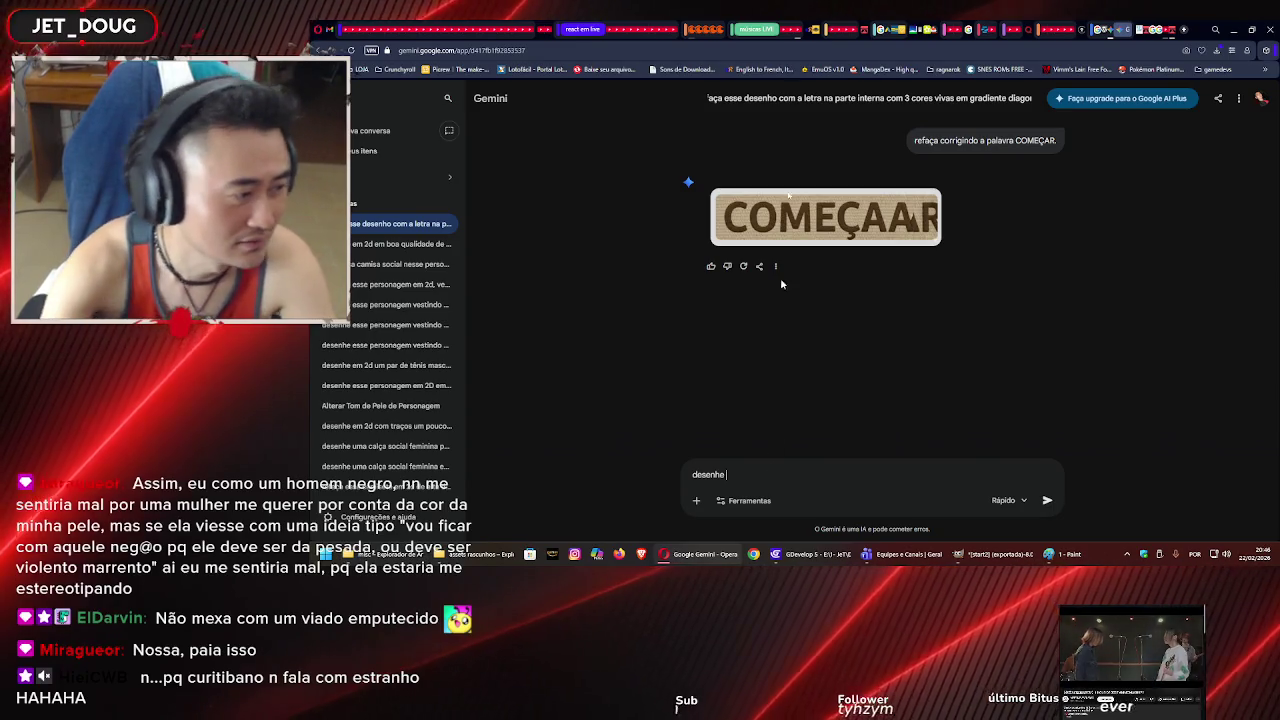
key("alt+Tab")
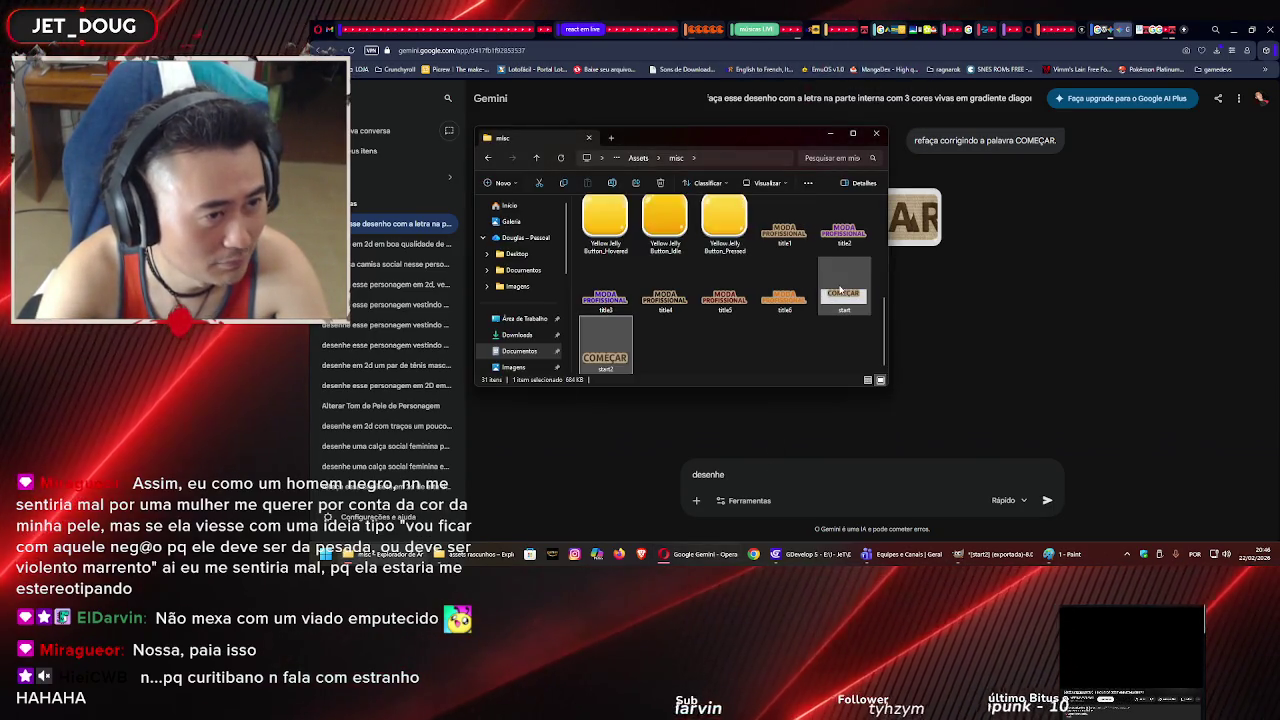
mouse_move(605, 345)
left_mouse_down()
mouse_move(768, 418)
mouse_move(786, 468)
left_mouse_up()
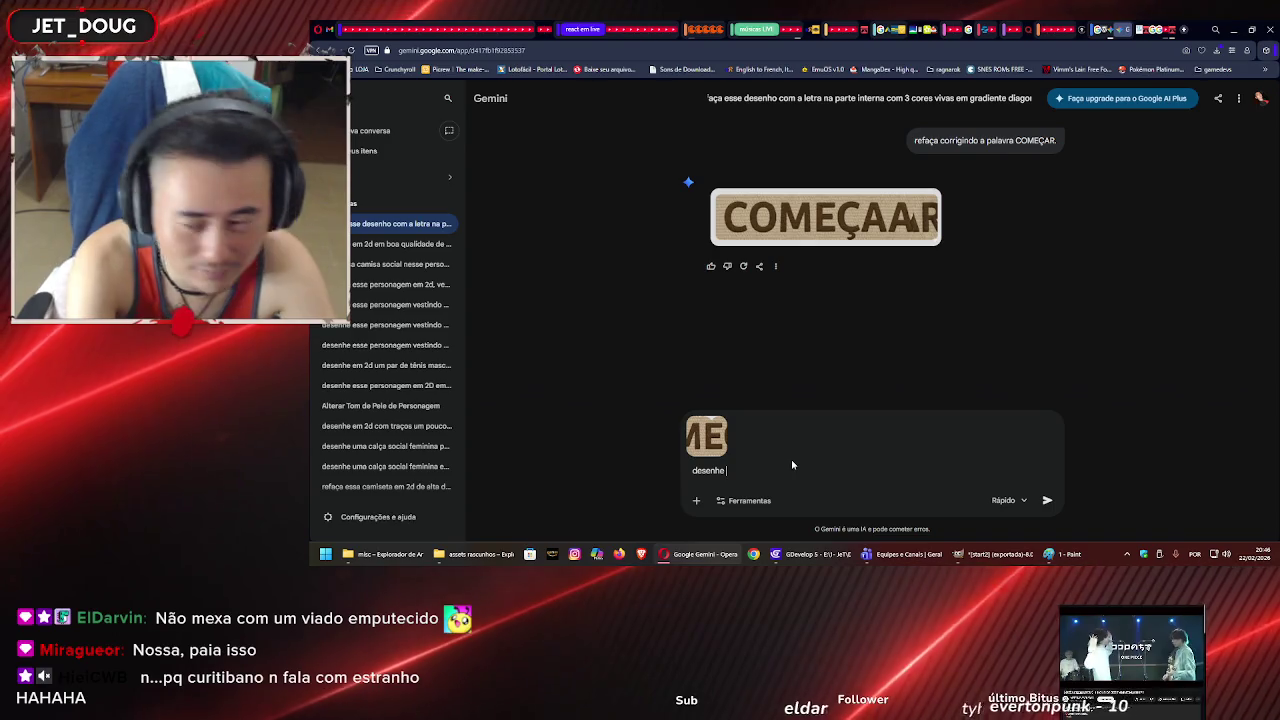
Request the same drawing with the word unchanged, only extending its border into a rectangle.
type("ess")
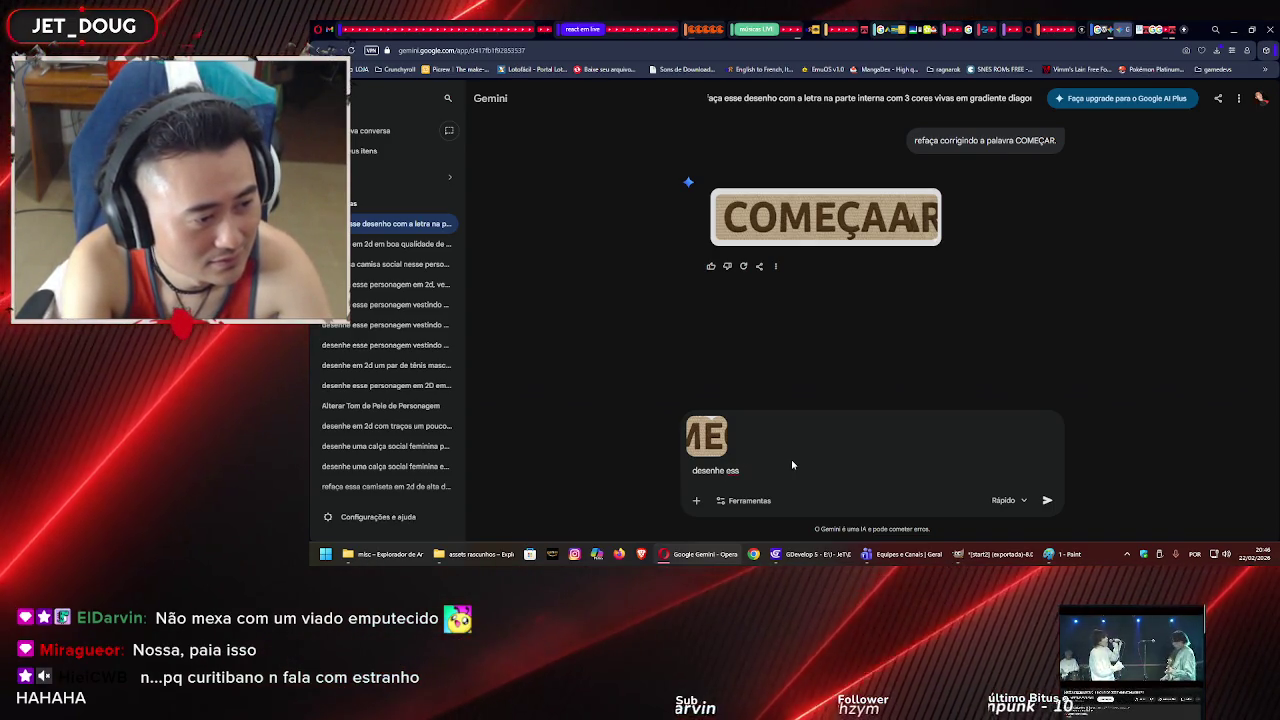
type("e desenho")
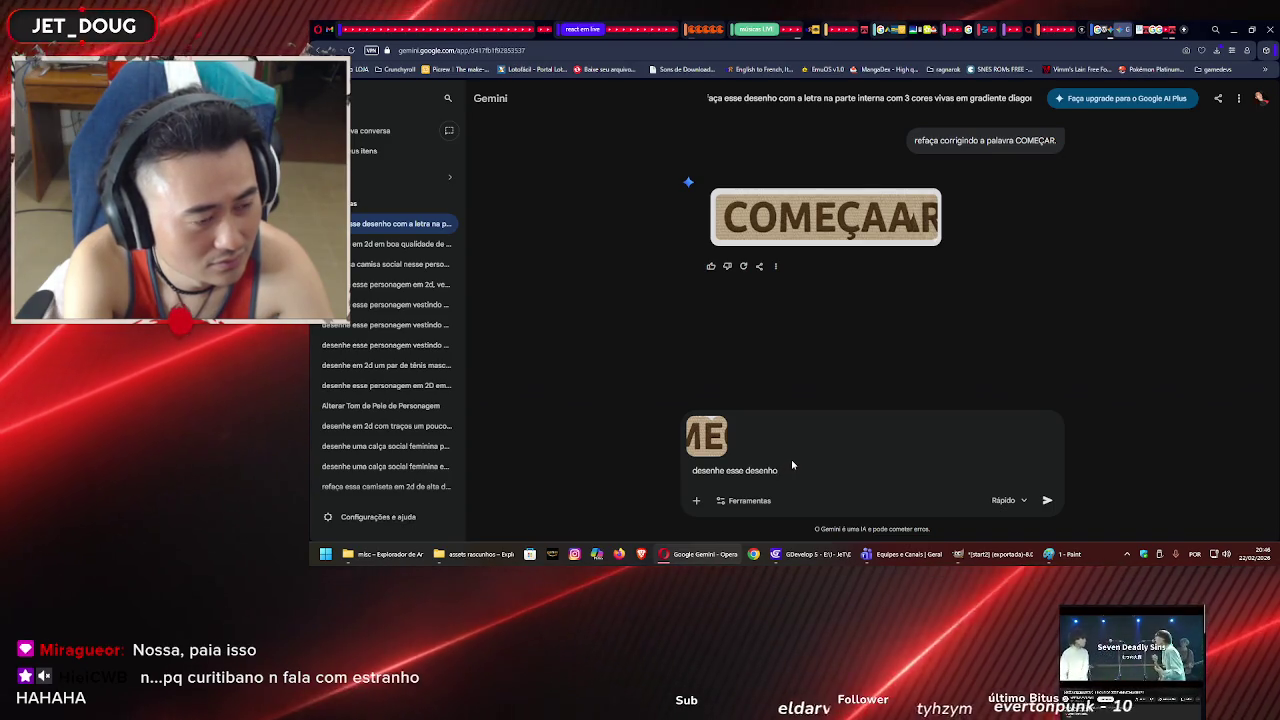
type(" com")
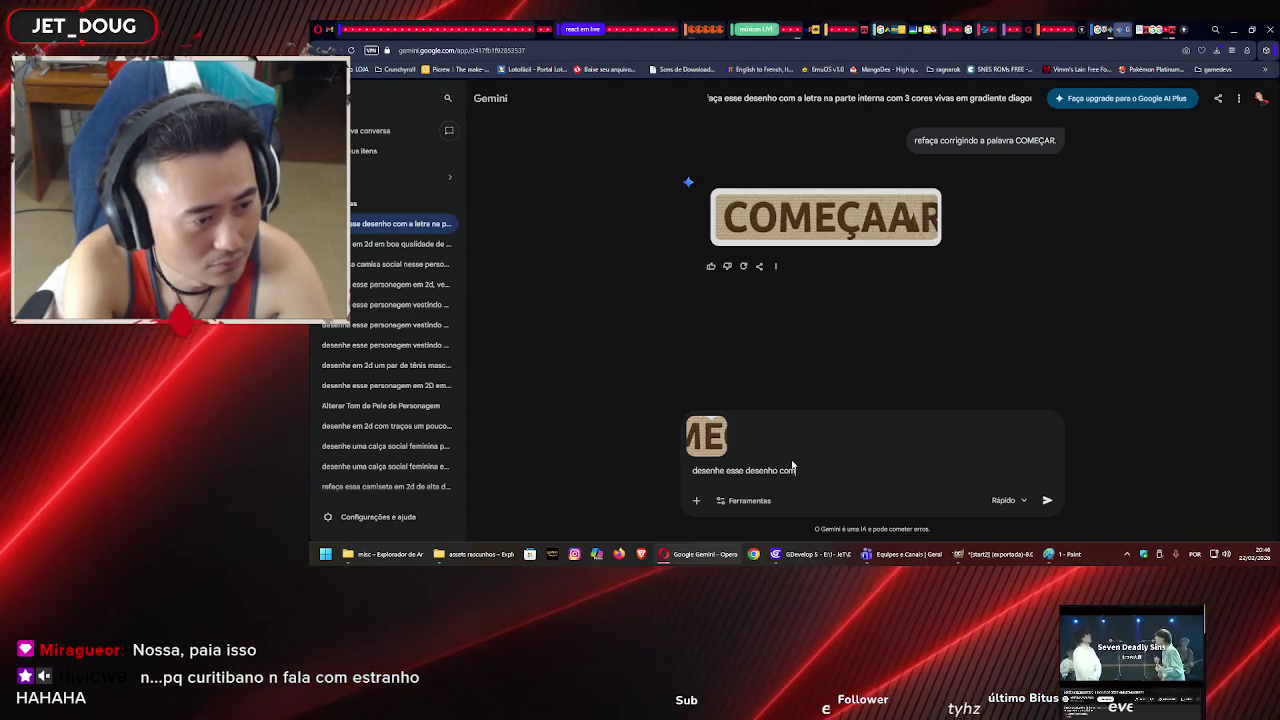
type(" a mesma palavra")
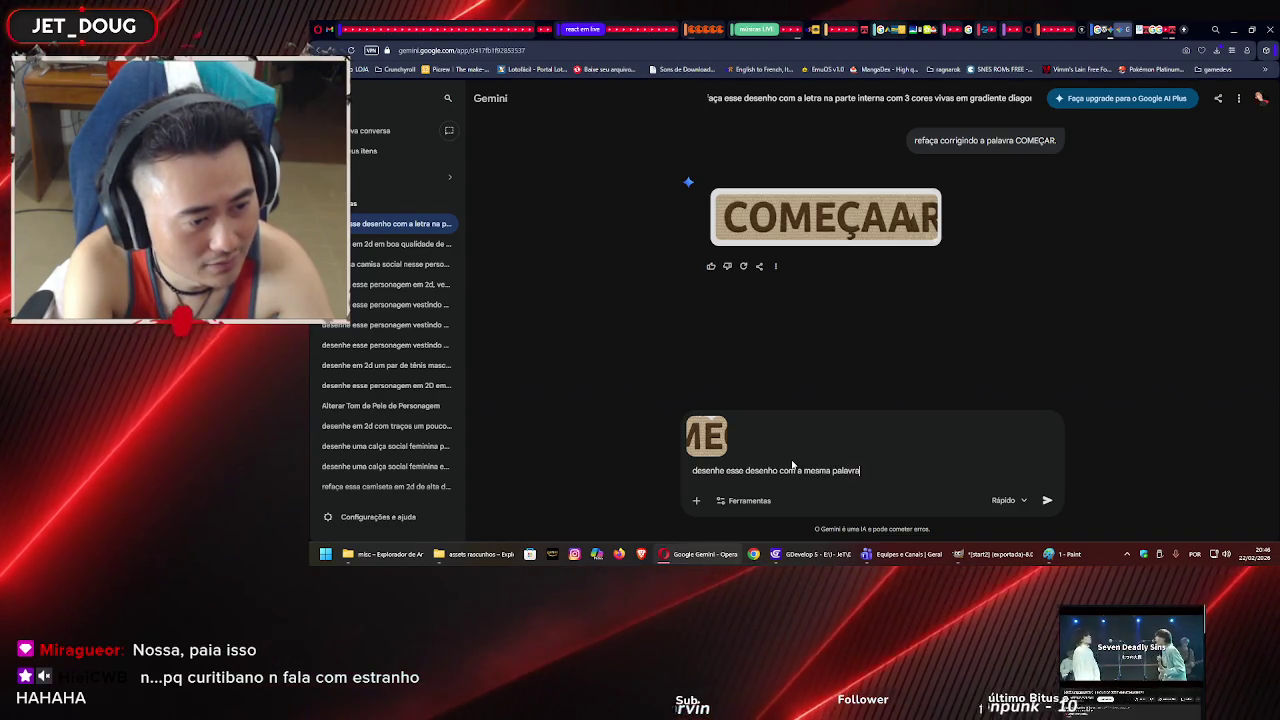
type("rar as letras, só")
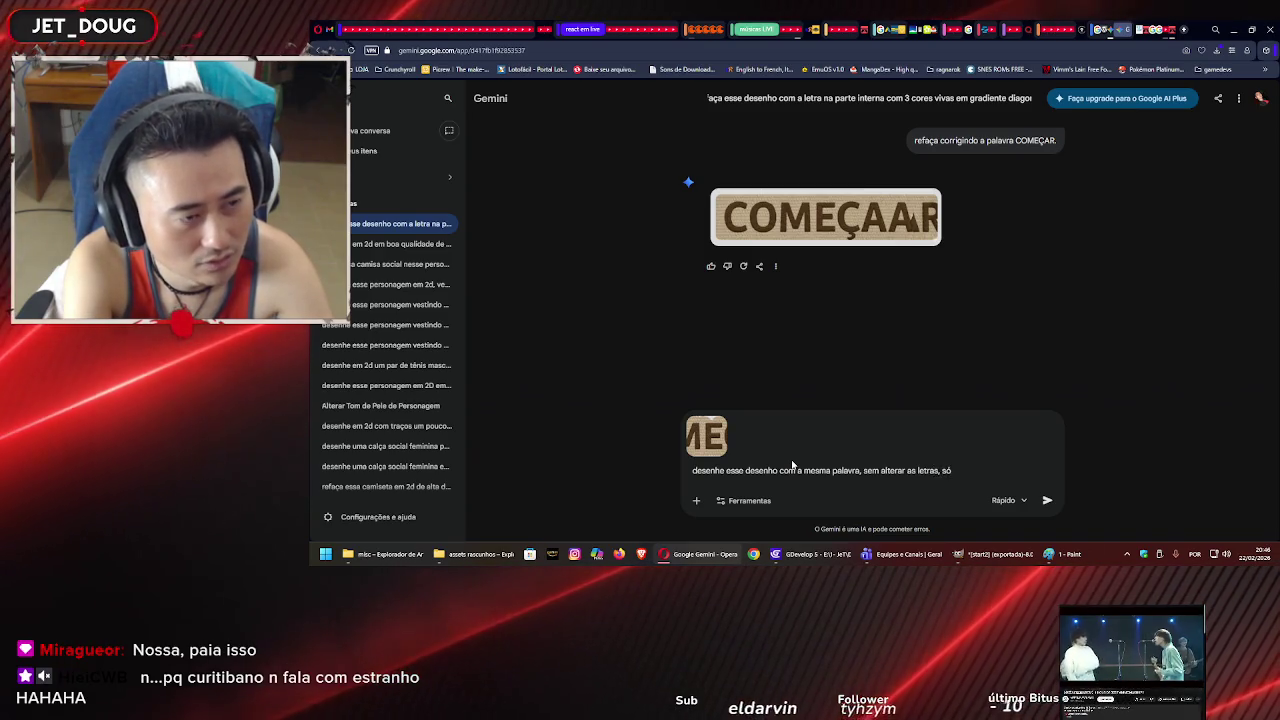
type(" a")
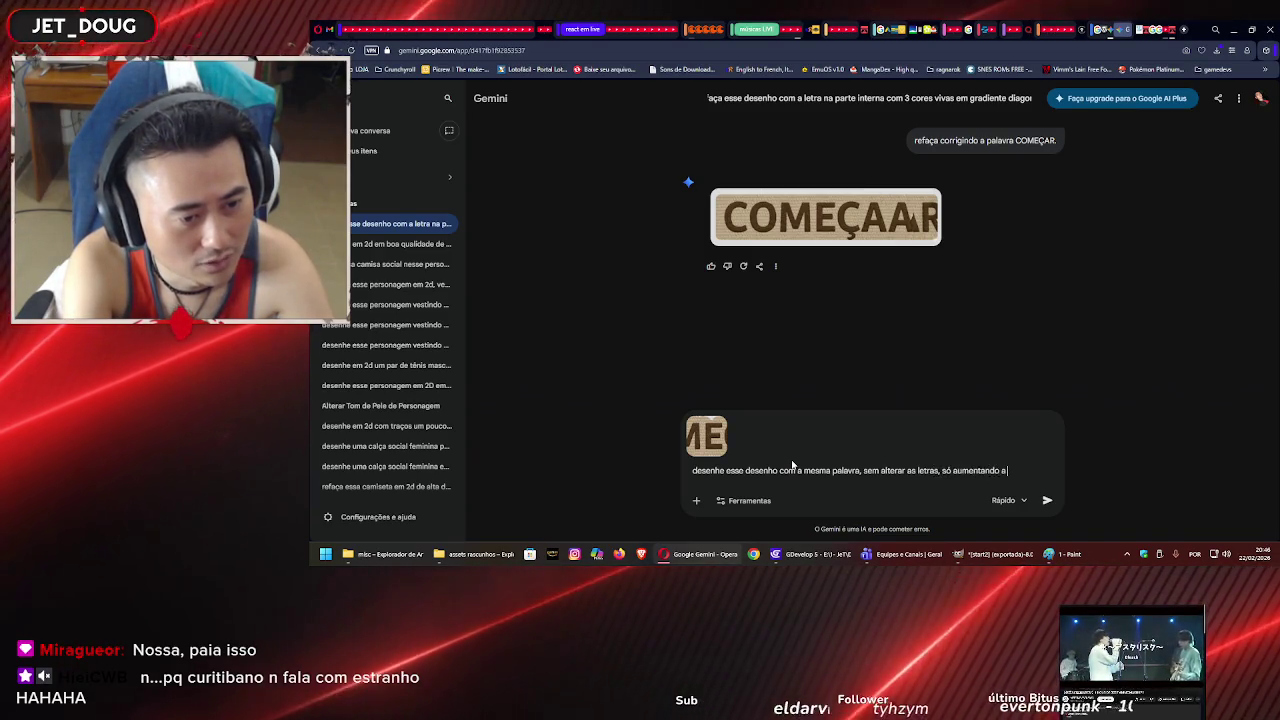
type(" borda delaando no formato reg")
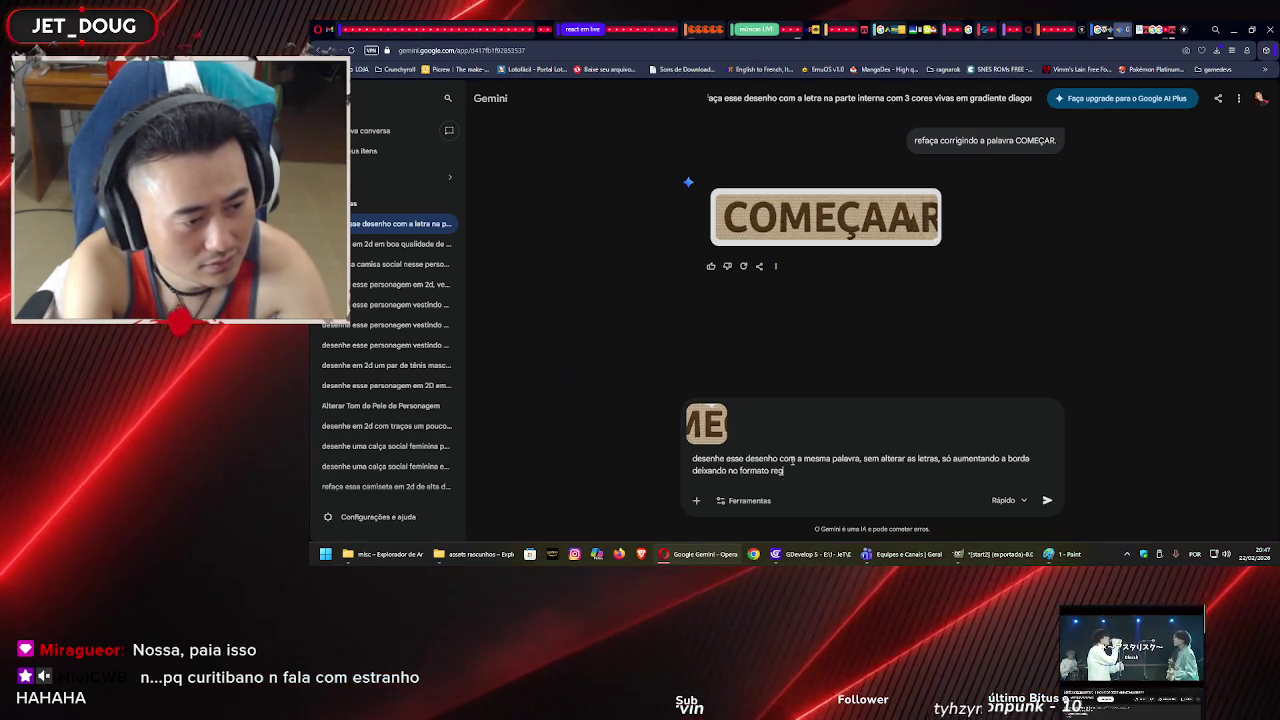
type("ular.")
key("Return")
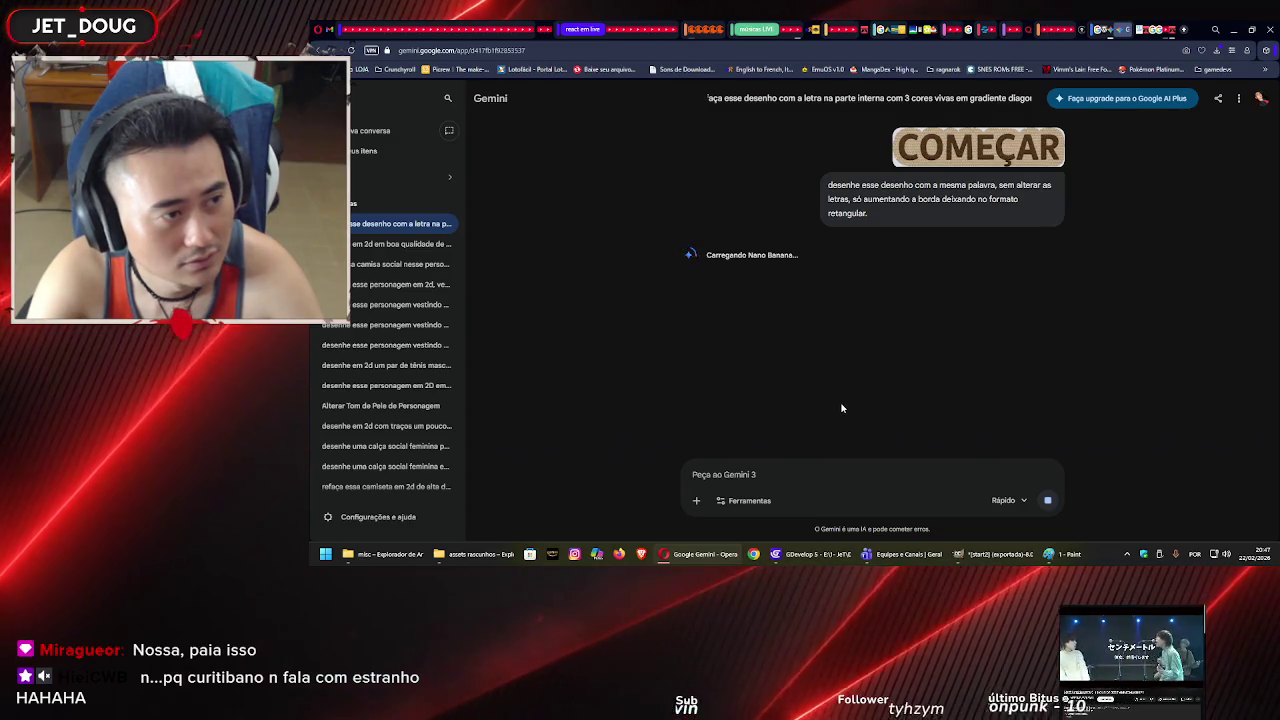
Launch the game preview, choose the male model, and dress him in sneakers, jeans, t-shirts and navy shirt.
left_click(812, 555)
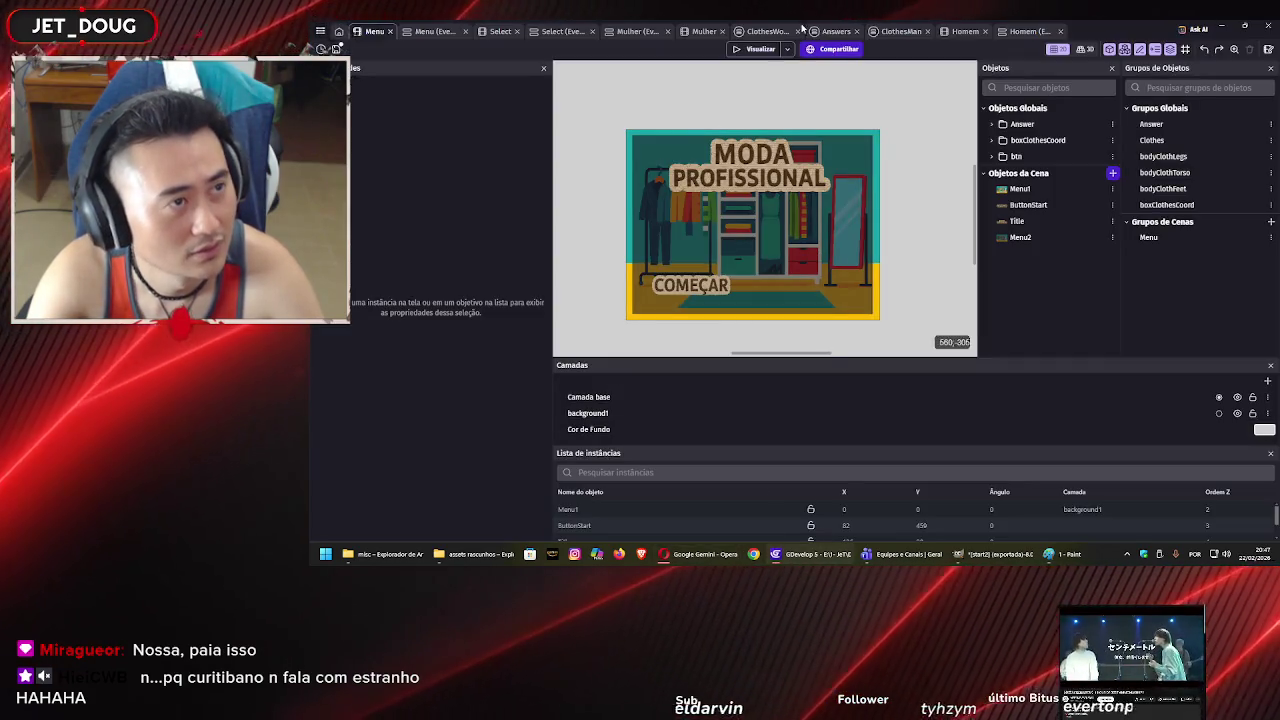
left_click(737, 50)
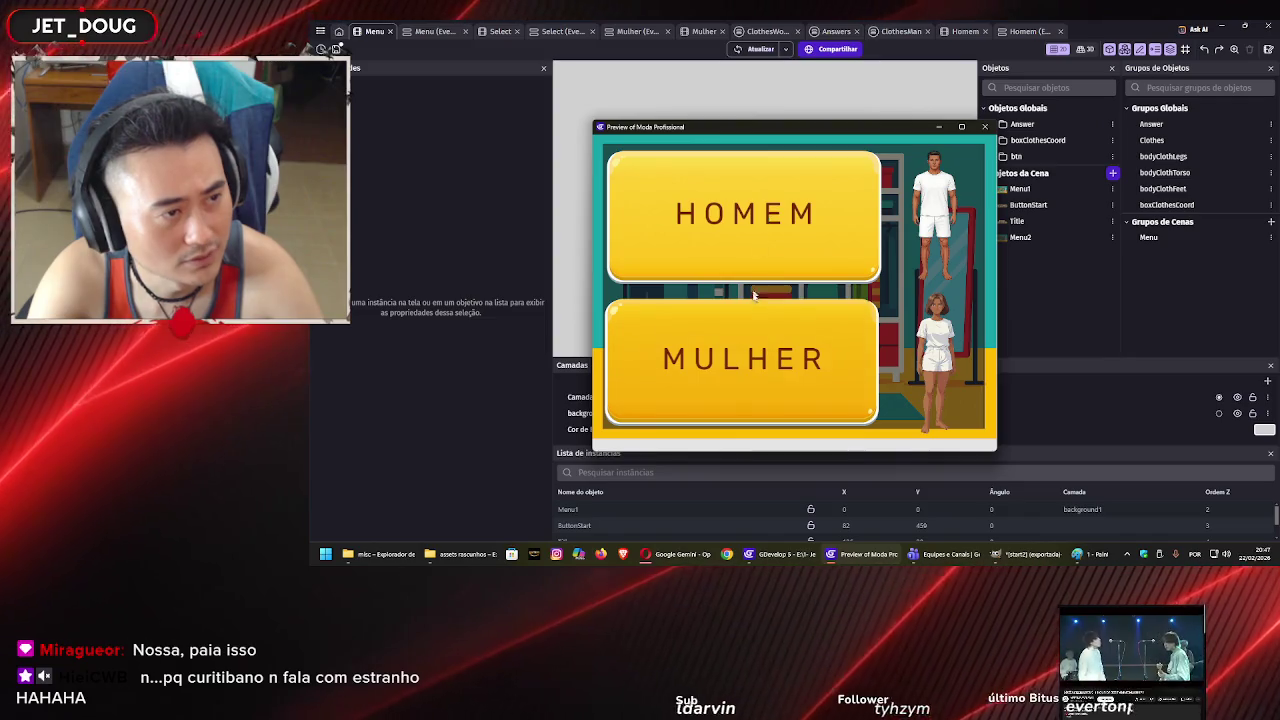
left_click(766, 210)
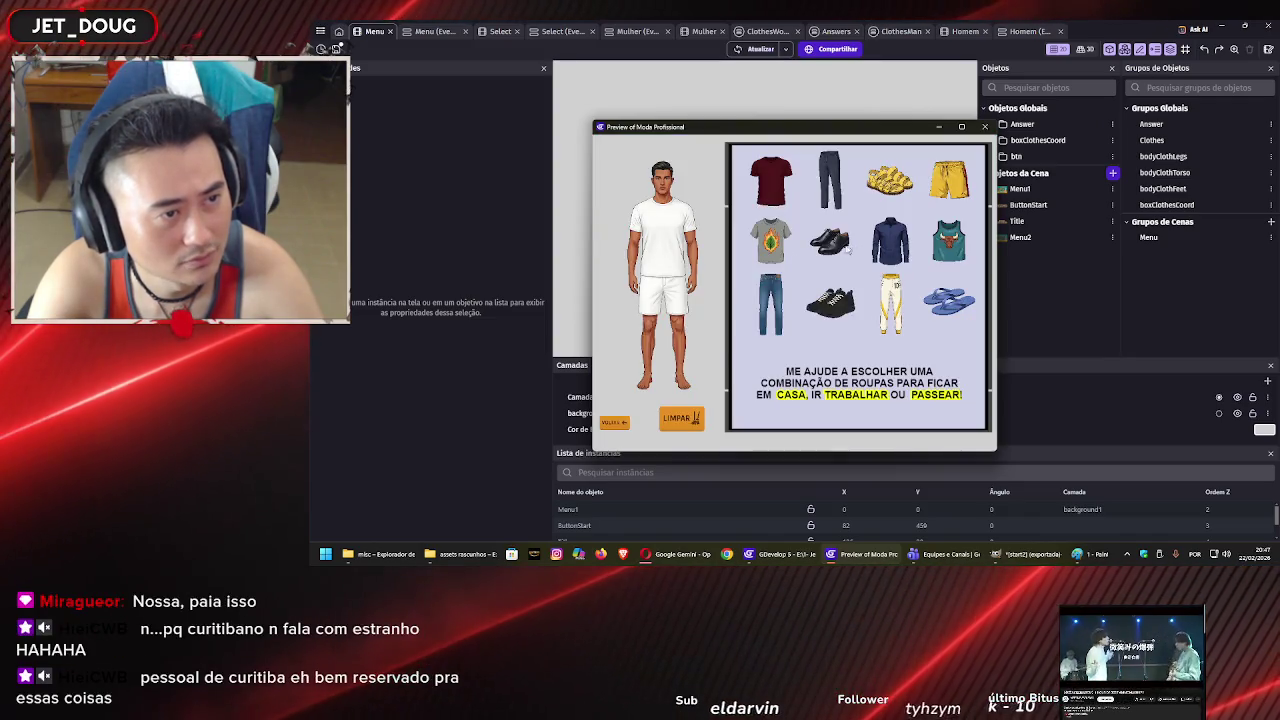
left_click_drag(679, 372, 675, 375)
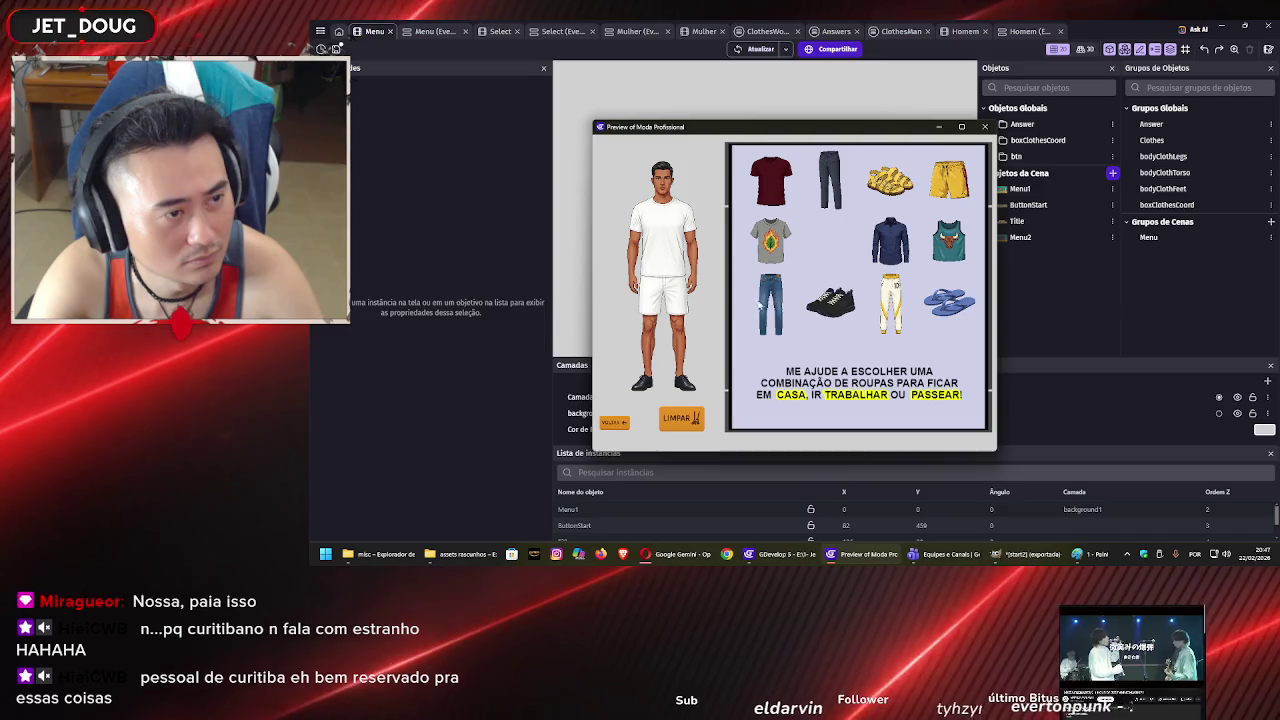
left_click_drag(770, 305, 662, 320)
left_click_drag(770, 180, 680, 230)
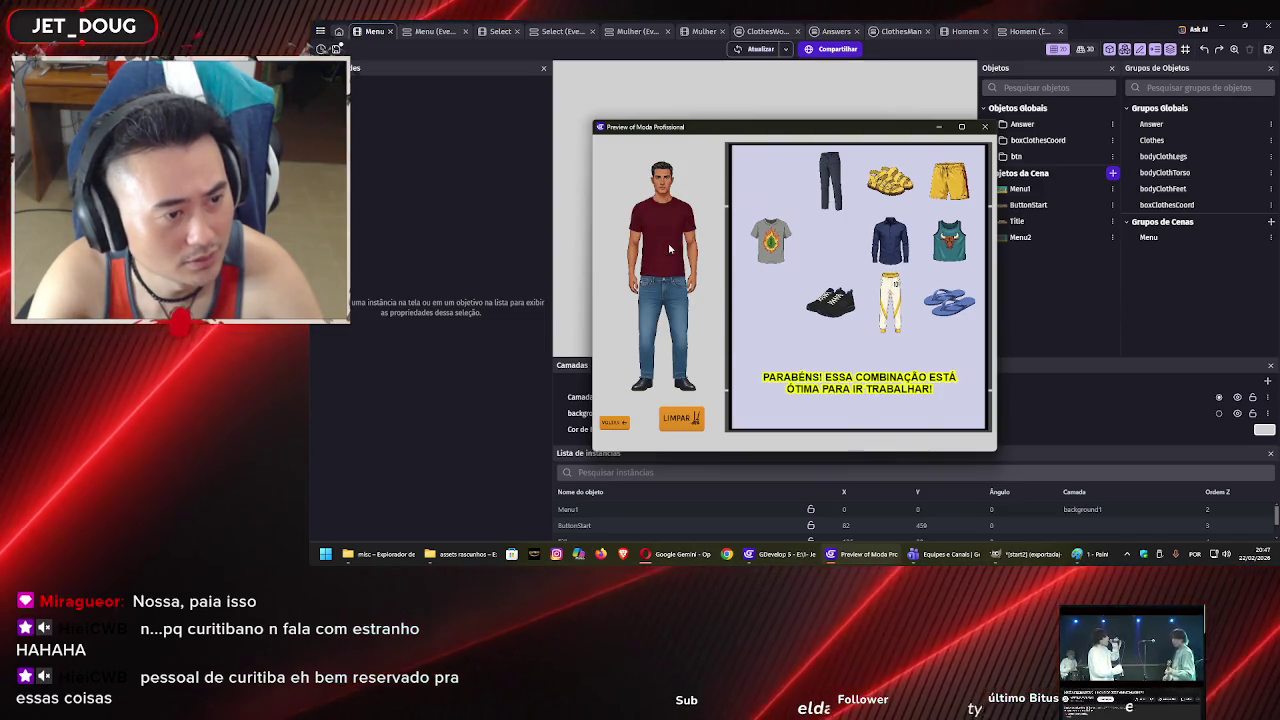
left_click_drag(770, 240, 665, 230)
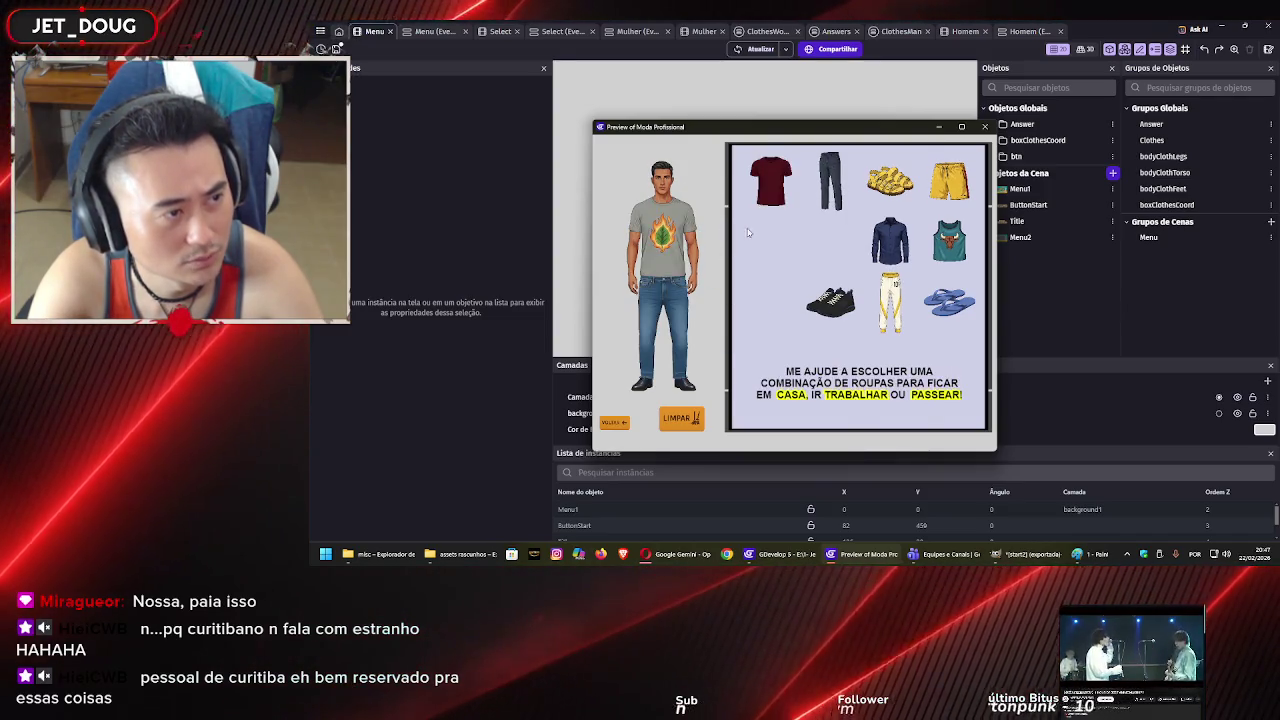
left_click_drag(770, 182, 662, 228)
mouse_move(883, 250)
left_mouse_down()
mouse_move(748, 253)
mouse_move(662, 235)
mouse_move(655, 323)
left_mouse_up()
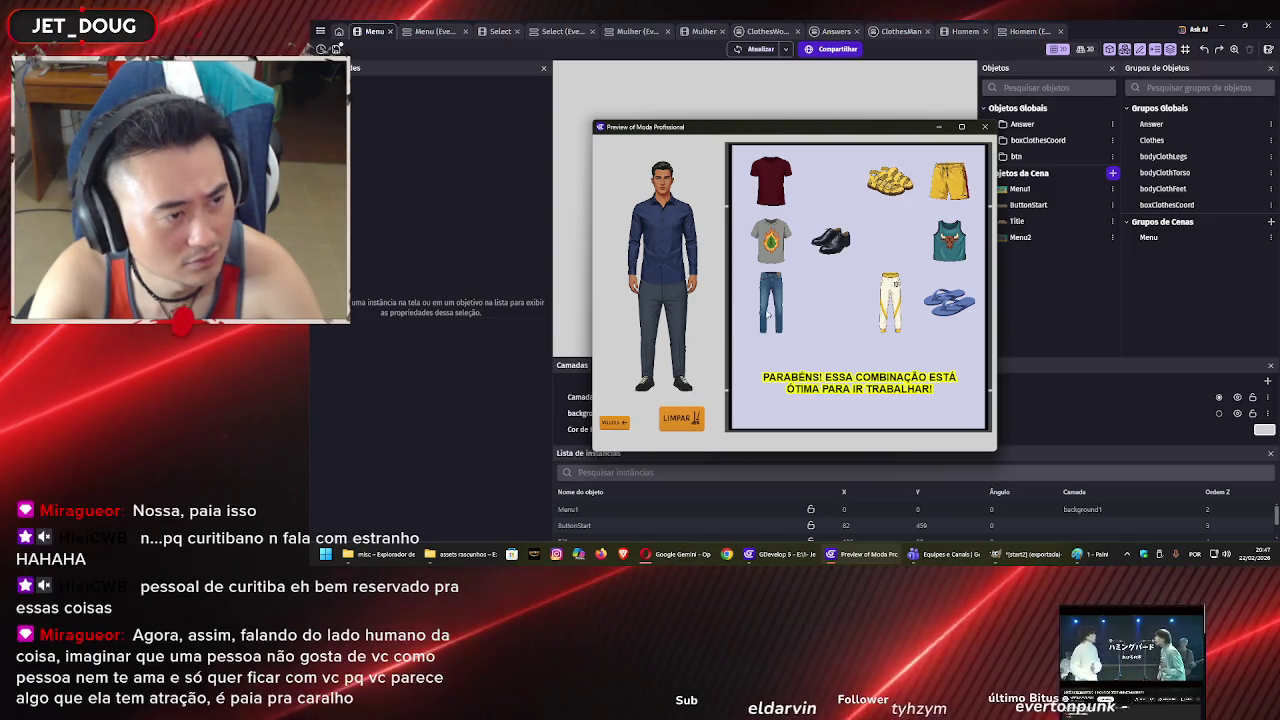
Try outfits mixing jeans, white pants, navy shirt, grey t-shirt, dress shoes, sneakers and flip-flops.
left_click_drag(770, 302, 660, 320)
left_click_drag(770, 247, 662, 235)
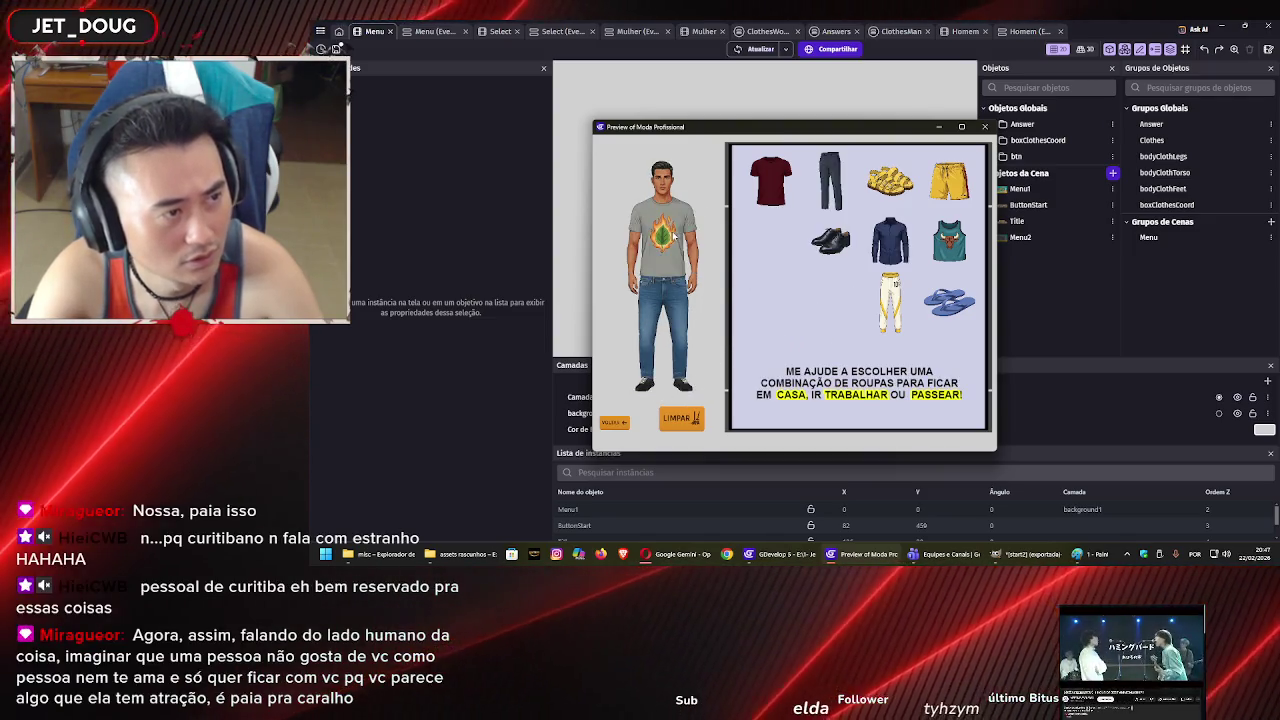
mouse_move(830, 240)
left_mouse_down()
mouse_move(666, 388)
mouse_move(770, 308)
mouse_move(665, 385)
left_mouse_up()
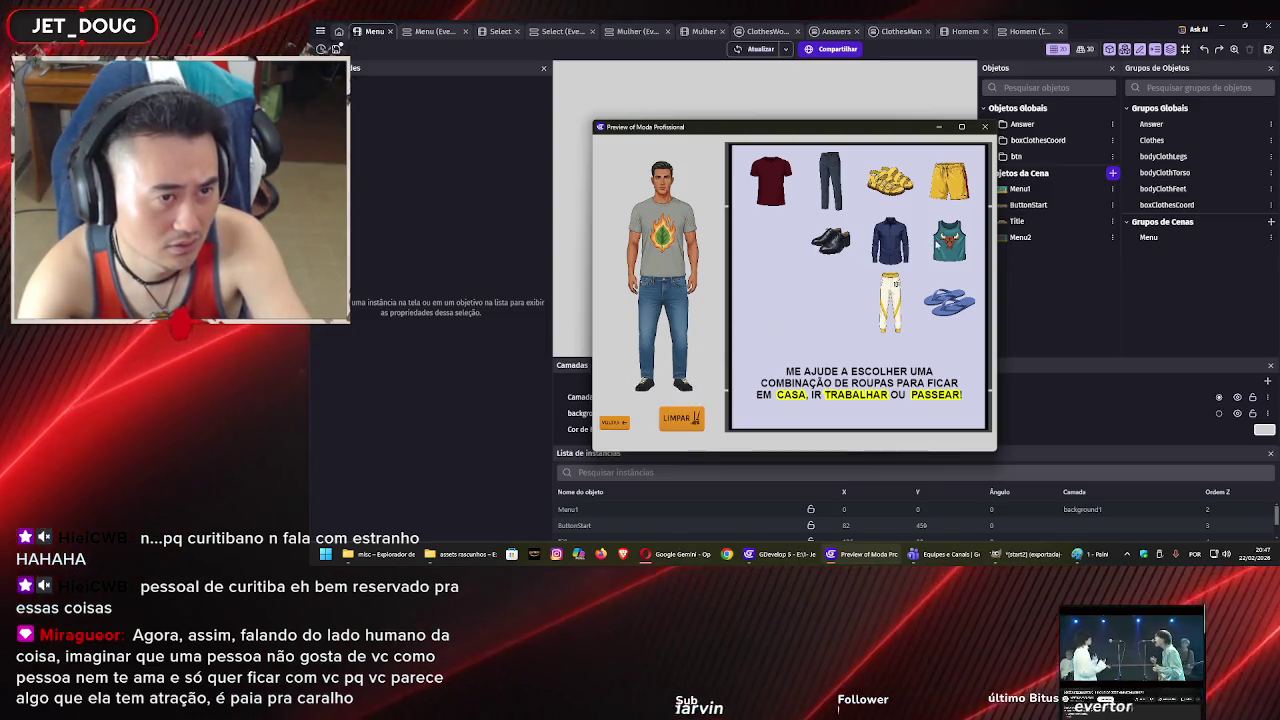
left_click_drag(950, 240, 666, 240)
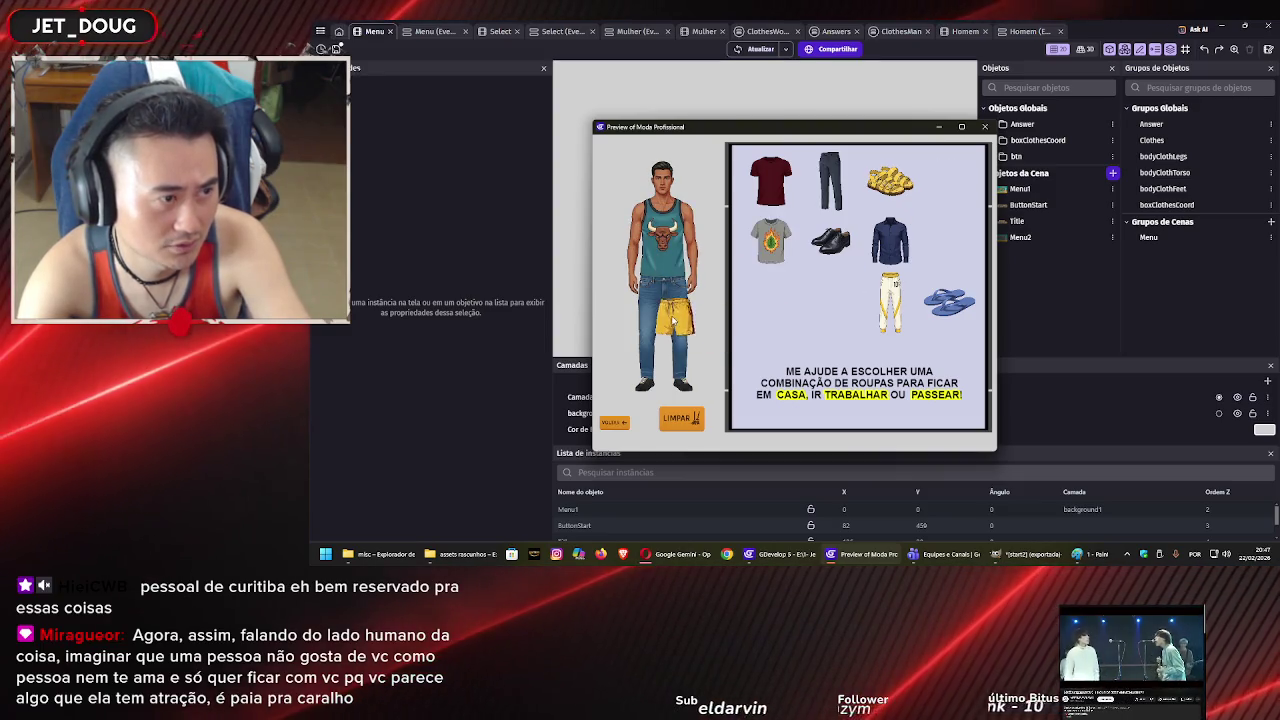
left_click_drag(673, 320, 677, 325)
mouse_move(827, 243)
left_mouse_down()
mouse_move(720, 320)
mouse_move(665, 380)
left_mouse_up()
left_click_drag(890, 300, 665, 325)
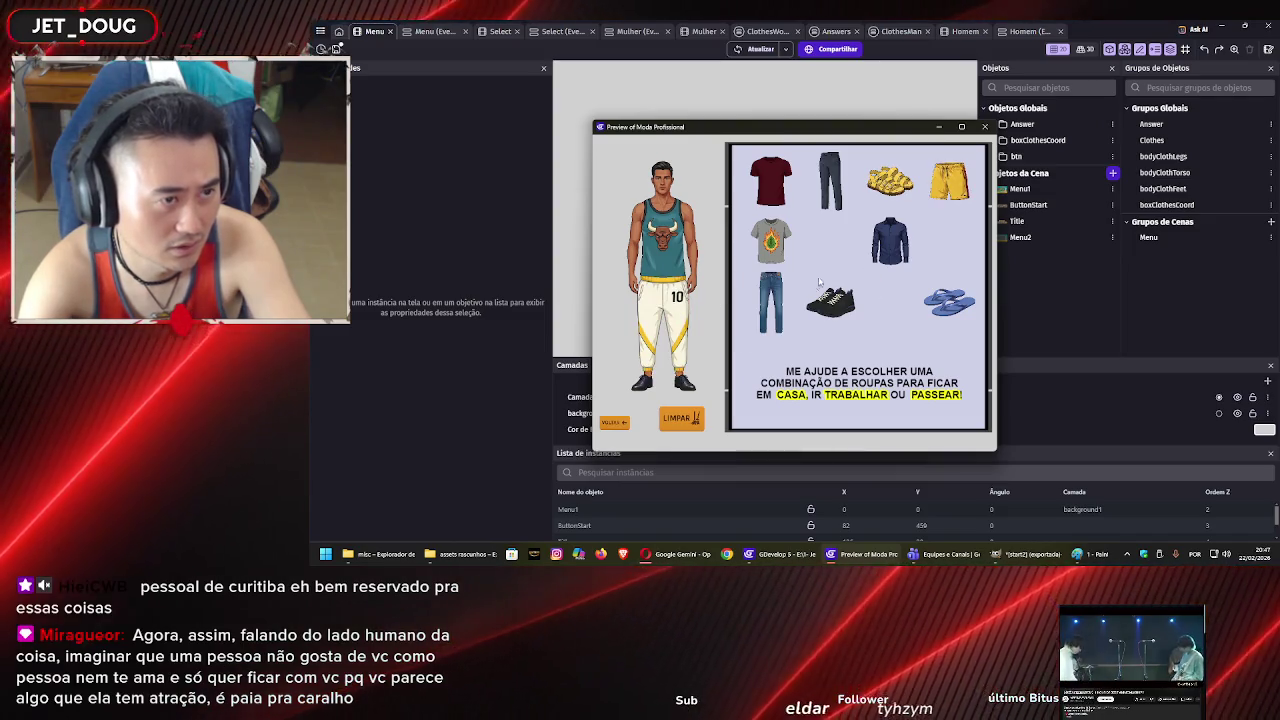
left_click_drag(890, 240, 664, 238)
left_click_drag(950, 300, 665, 380)
mouse_move(830, 300)
left_mouse_down()
mouse_move(710, 327)
mouse_move(665, 380)
left_mouse_up()
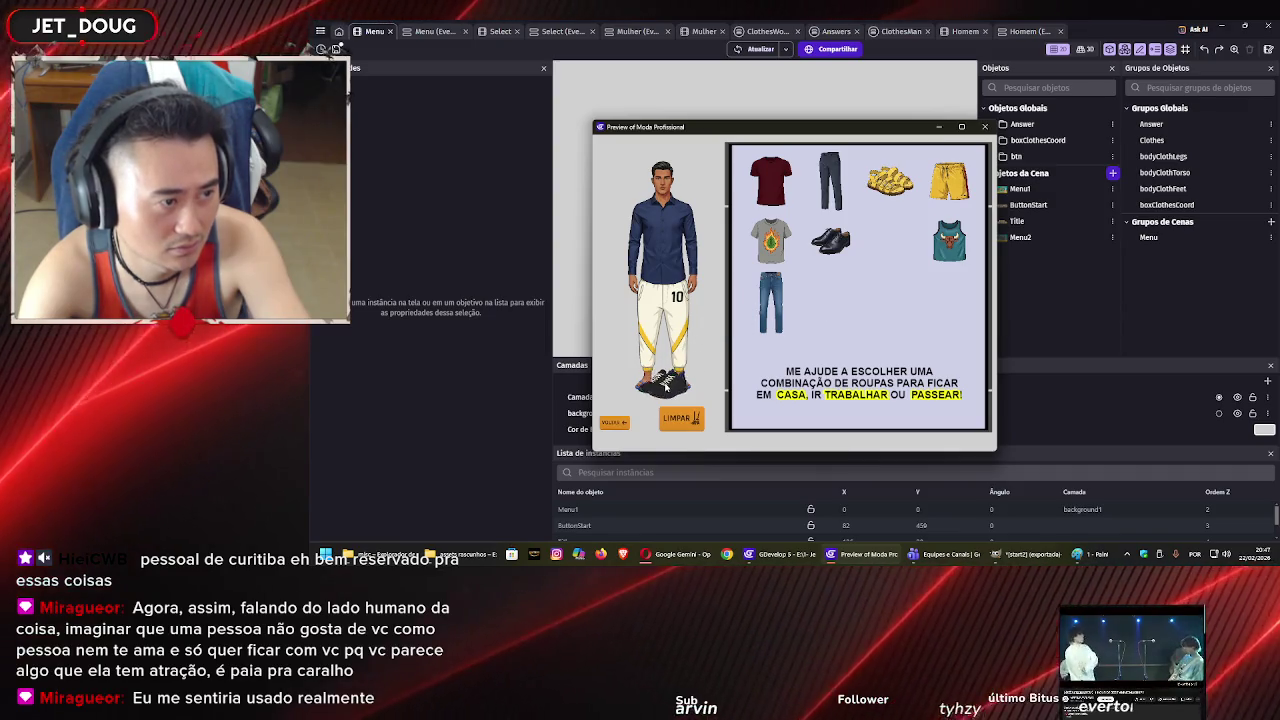
left_click_drag(770, 300, 665, 325)
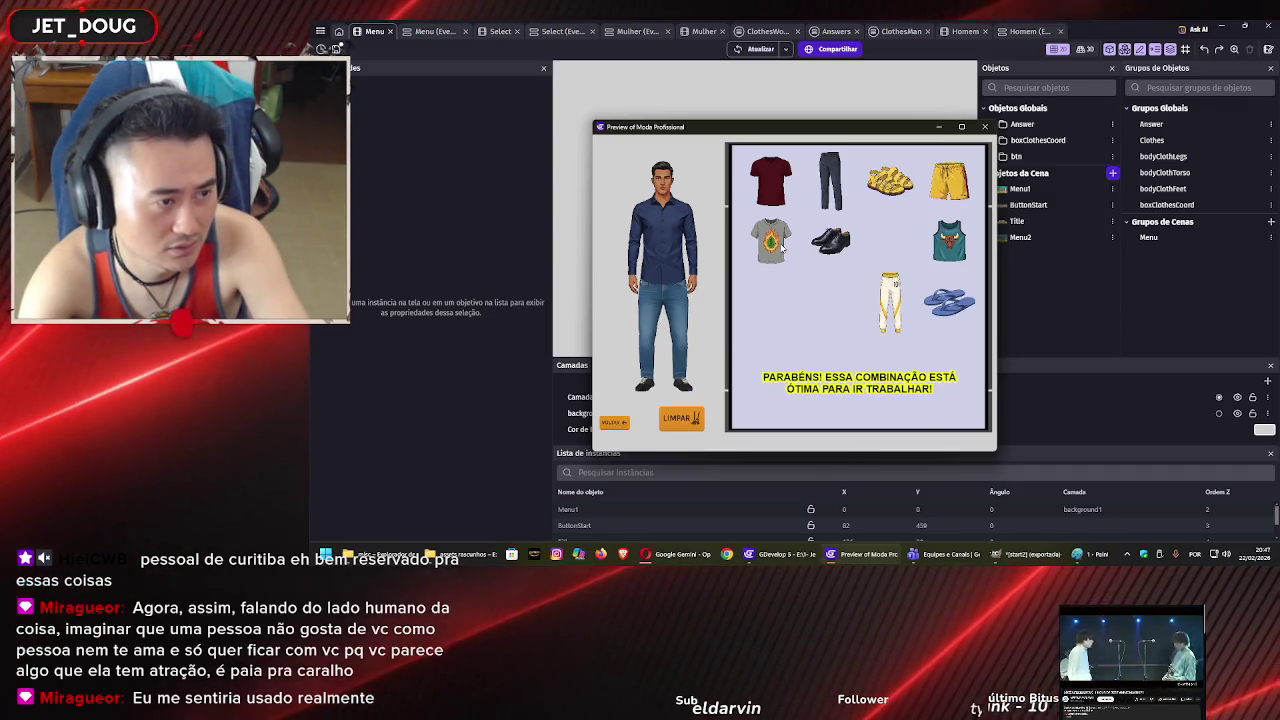
left_click_drag(762, 380, 665, 380)
mouse_move(890, 300)
left_mouse_down()
mouse_move(695, 330)
mouse_move(704, 316)
left_mouse_up()
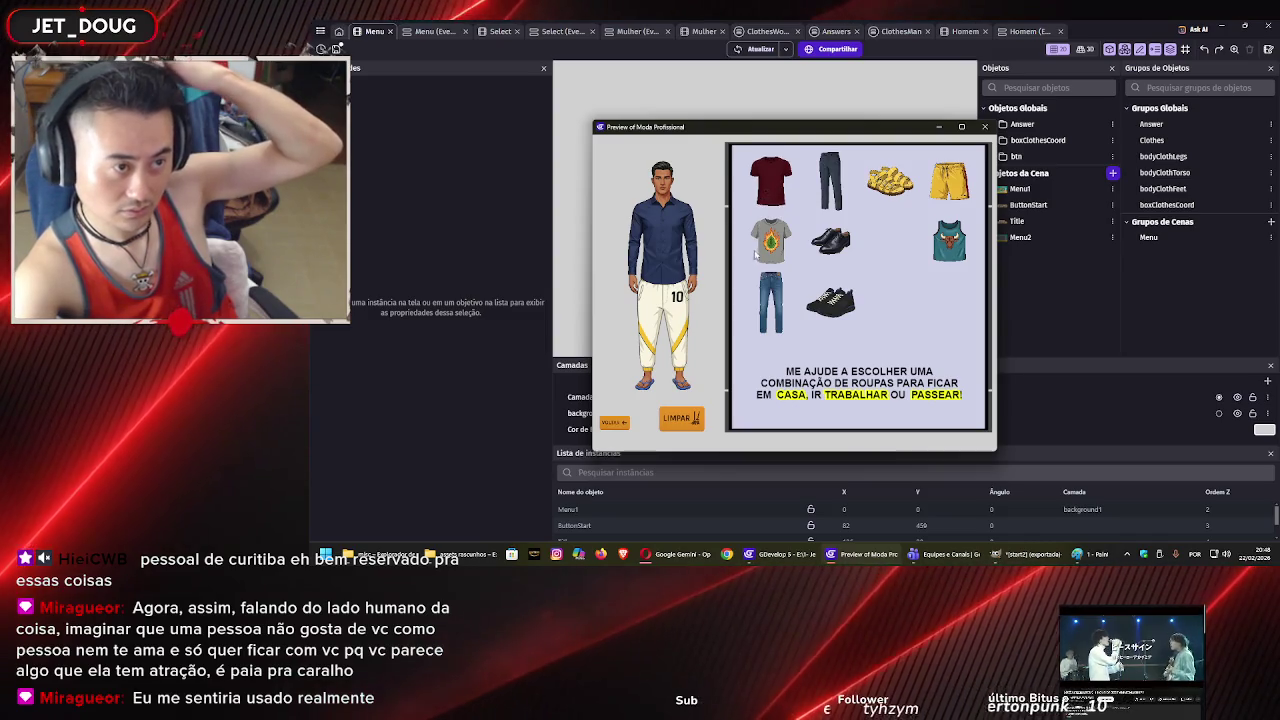
Test a home outfit with grey flame t-shirt, teal tank top, yellow shorts and yellow sandals.
left_click_drag(770, 240, 665, 250)
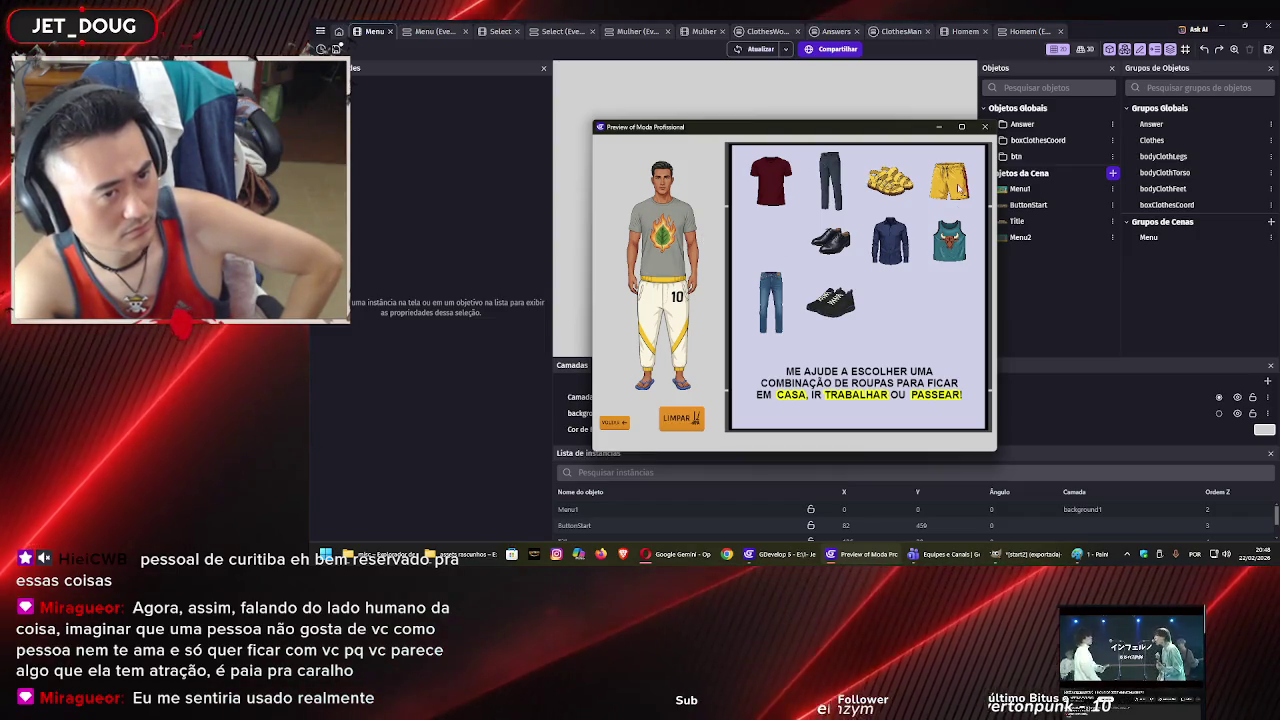
left_click_drag(957, 186, 665, 295)
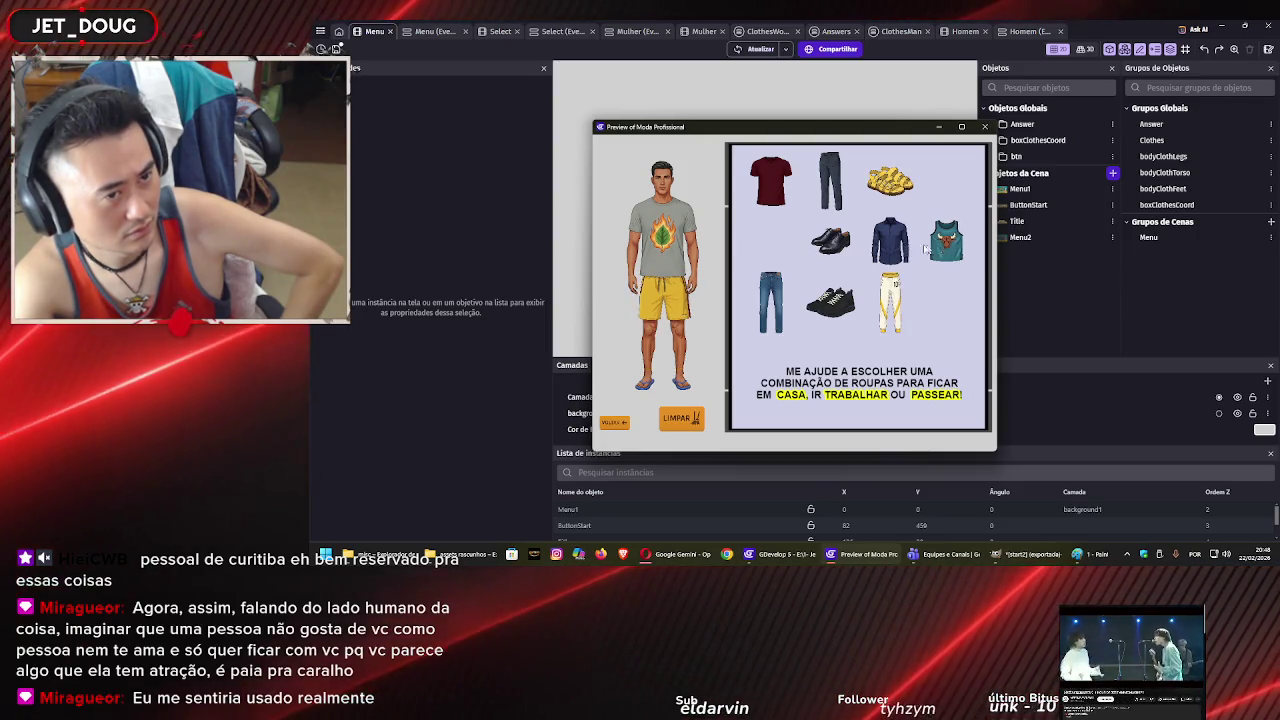
left_click_drag(688, 248, 665, 248)
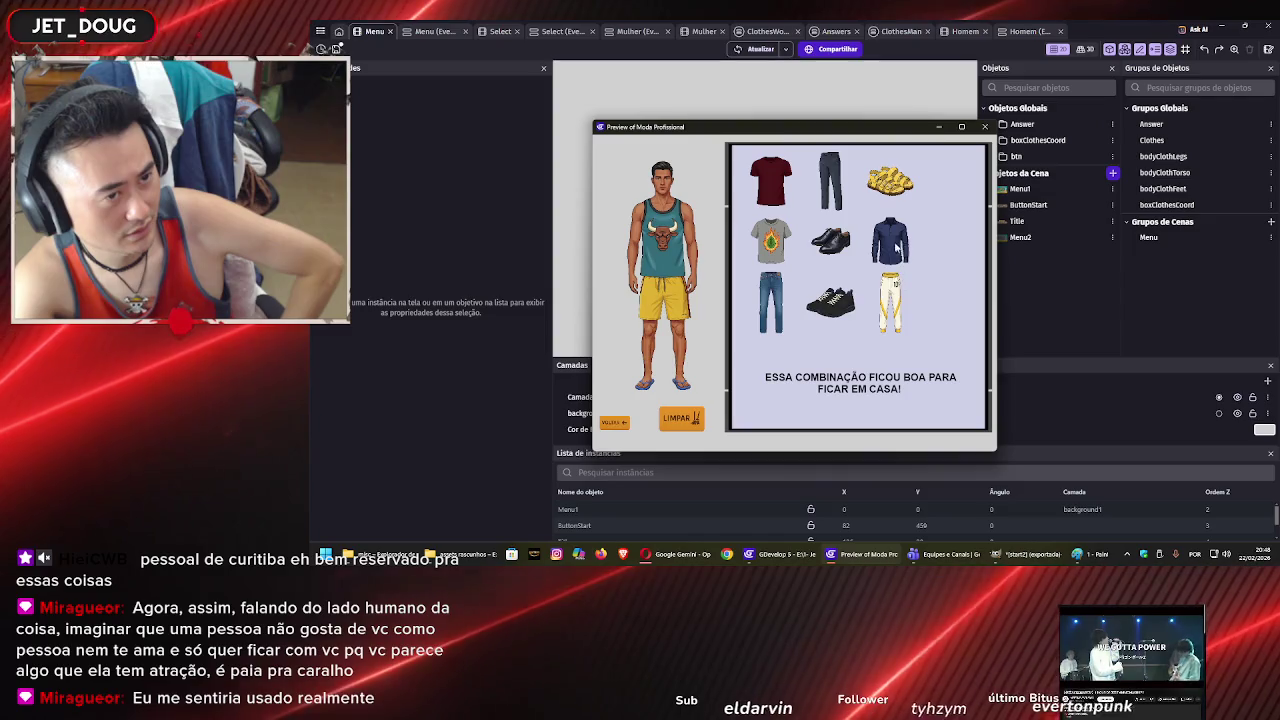
left_click_drag(890, 300, 684, 318)
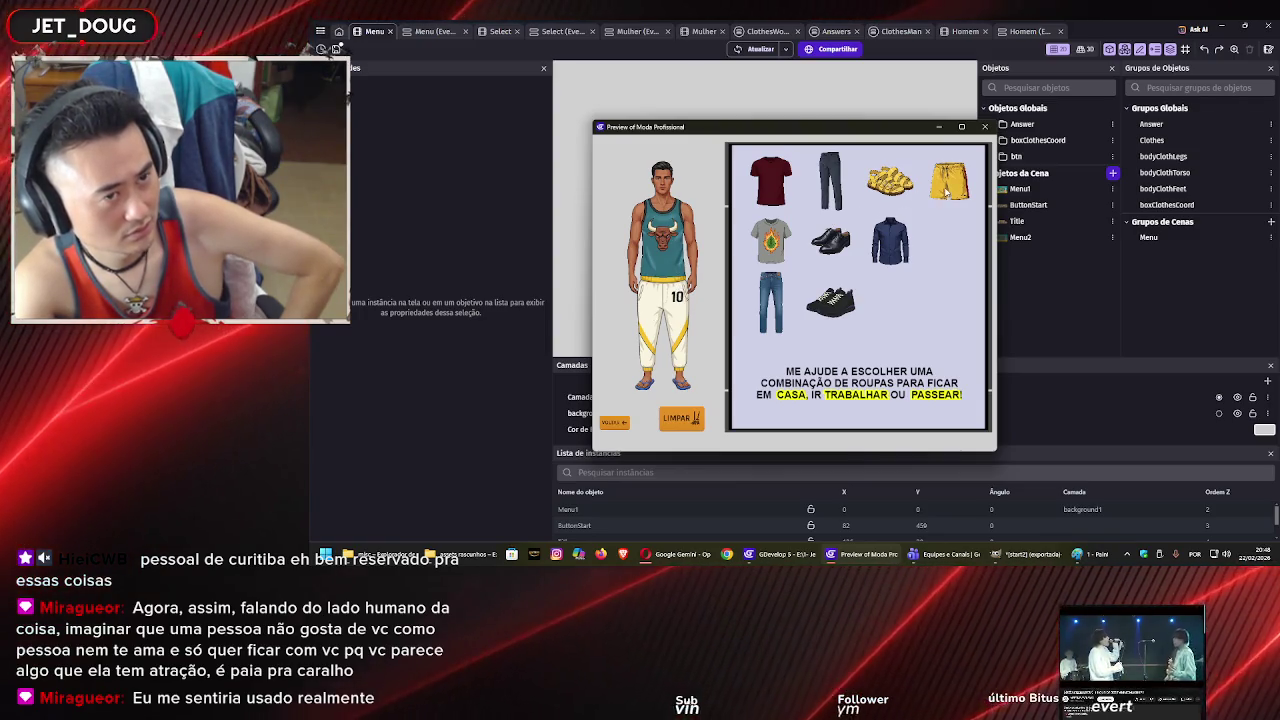
mouse_move(946, 190)
left_mouse_down()
mouse_move(742, 272)
mouse_move(900, 206)
left_mouse_up()
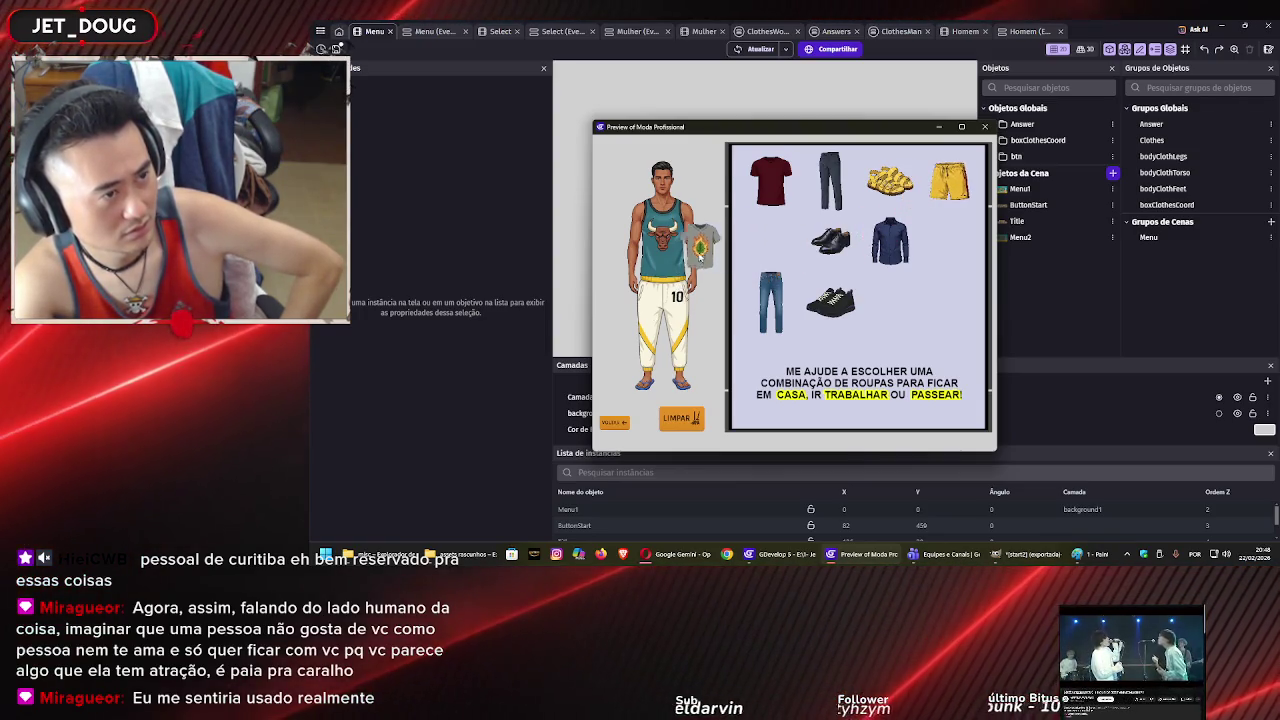
left_click_drag(700, 257, 680, 250)
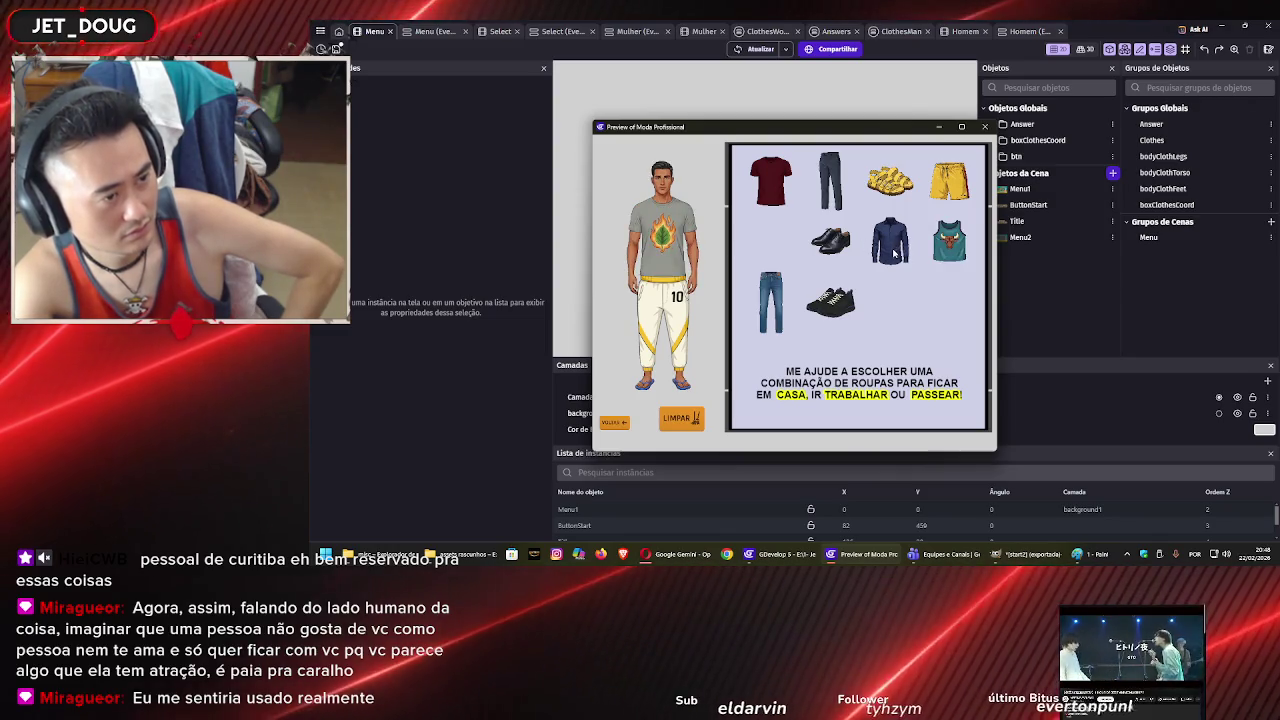
left_click_drag(872, 195, 672, 372)
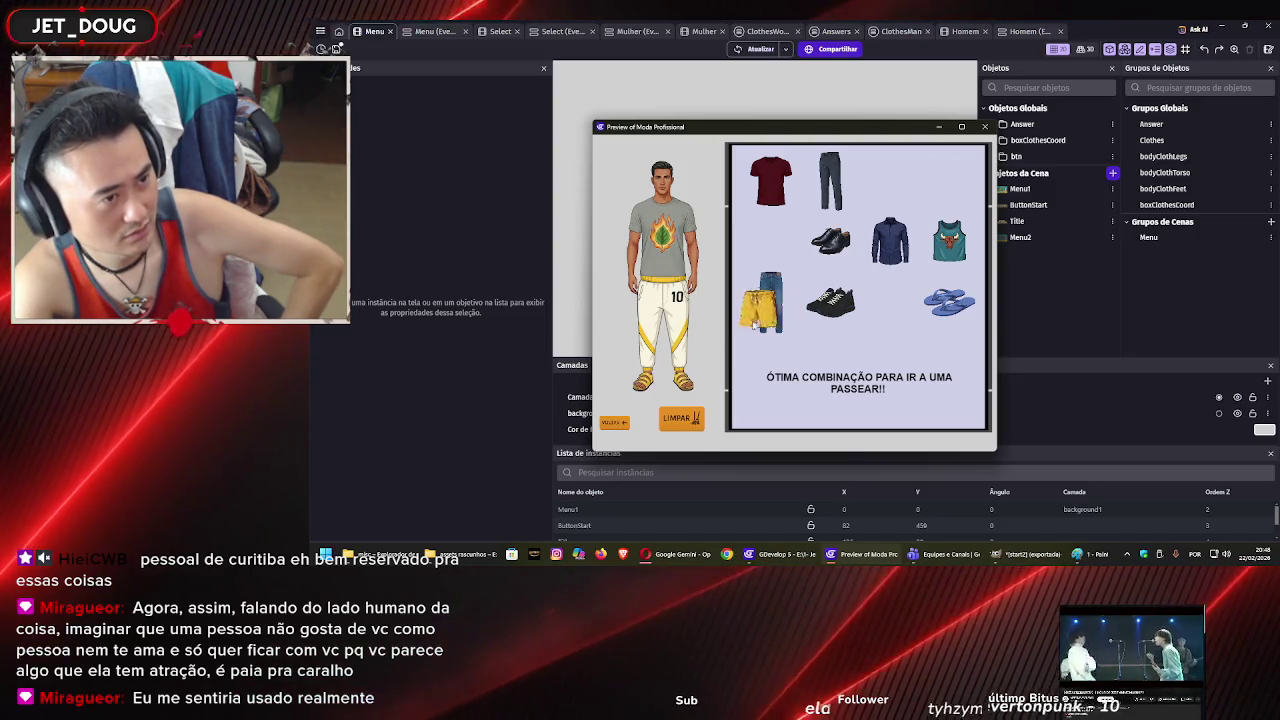
left_click(673, 330)
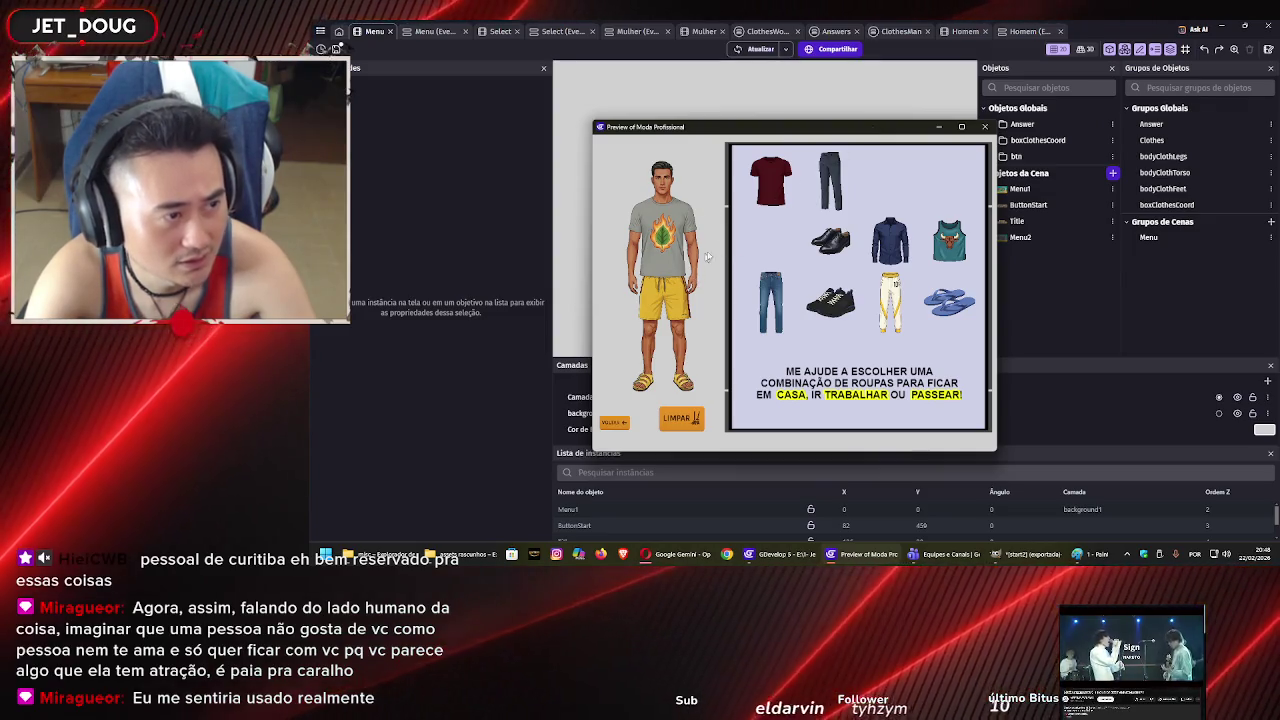
Close the game preview and switch through the Homem and ClothesMan tabs to the Answers events sheet.
left_click(984, 127)
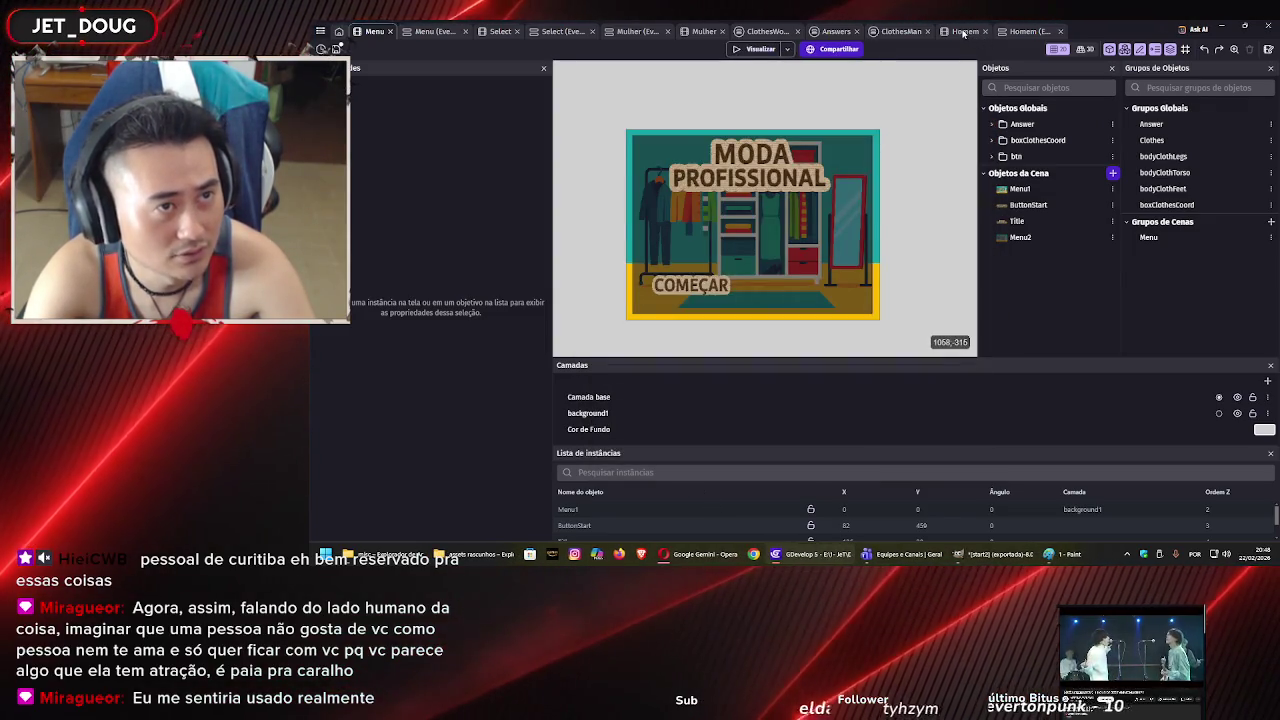
left_click(960, 31)
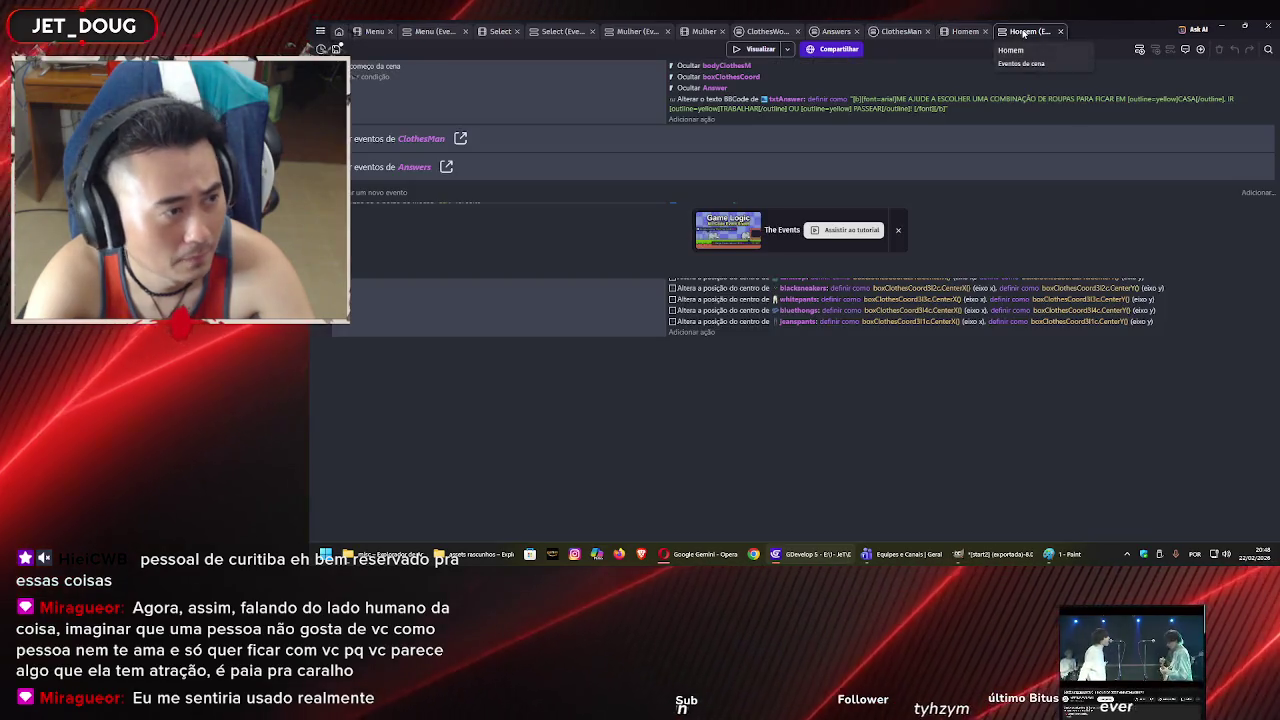
left_click(1030, 31)
left_click(900, 31)
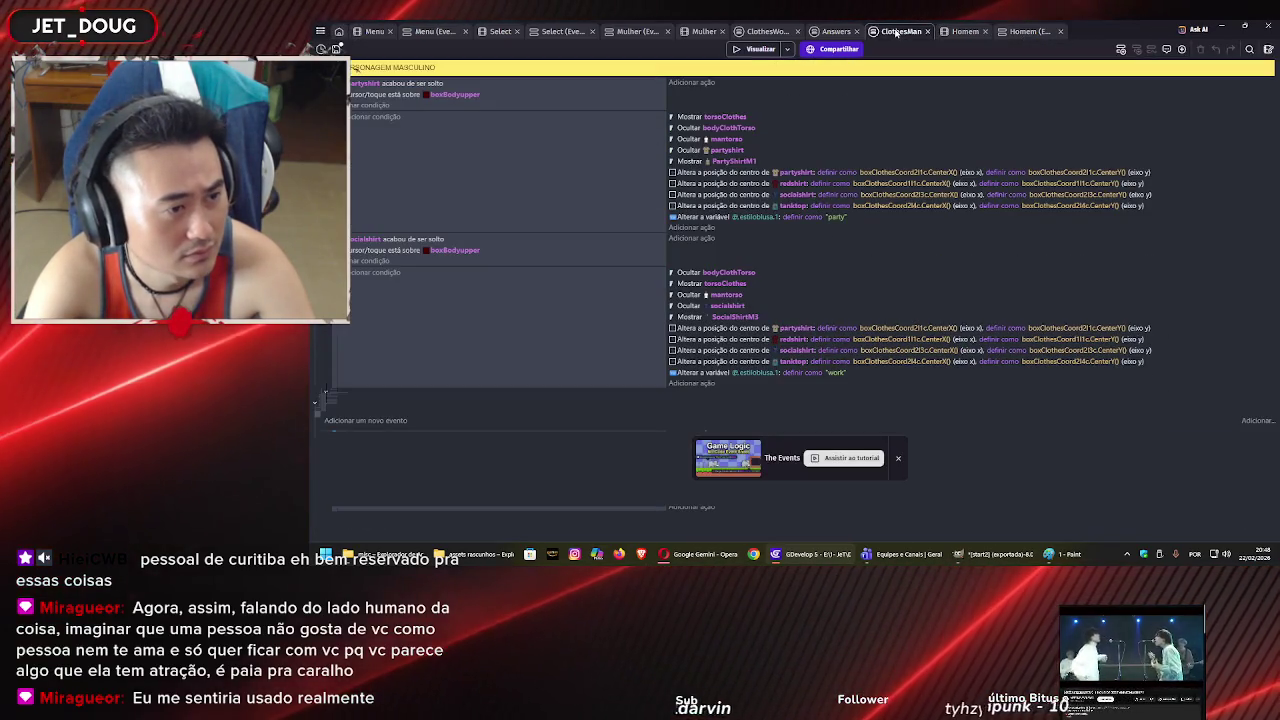
left_click(836, 31)
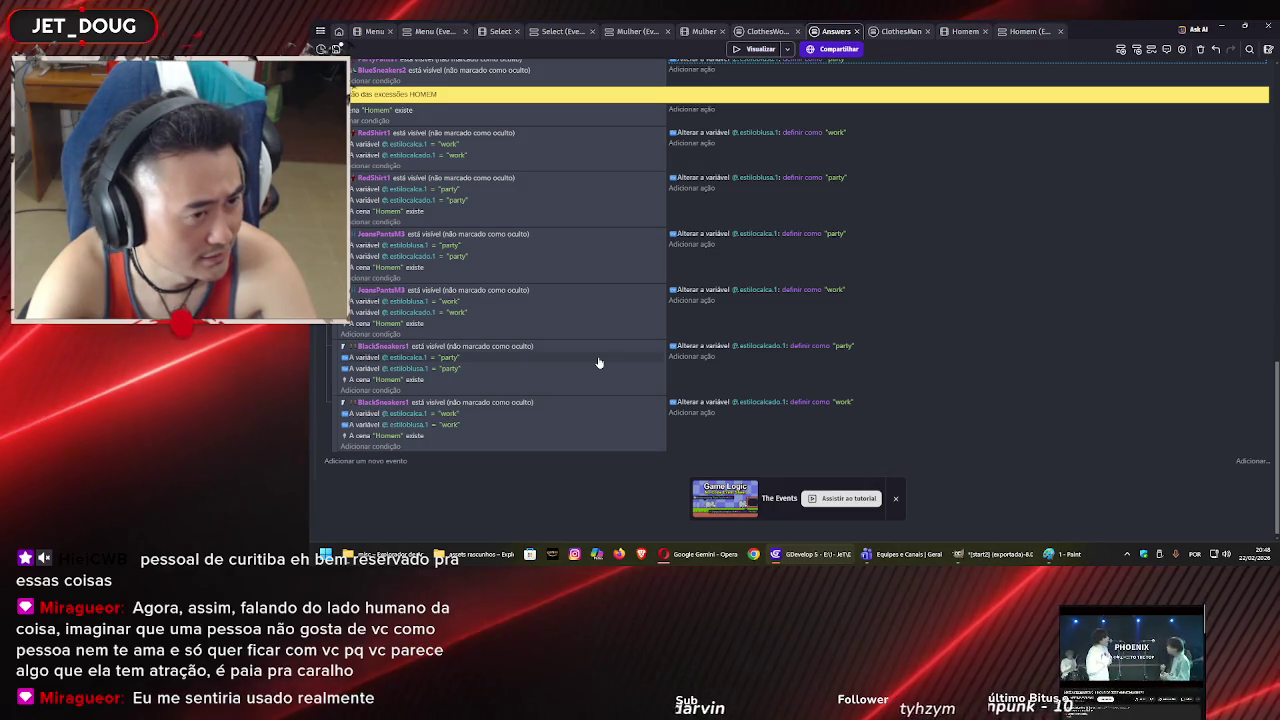
Add a new empty event after the last BlackSneakers event.
left_click(714, 440)
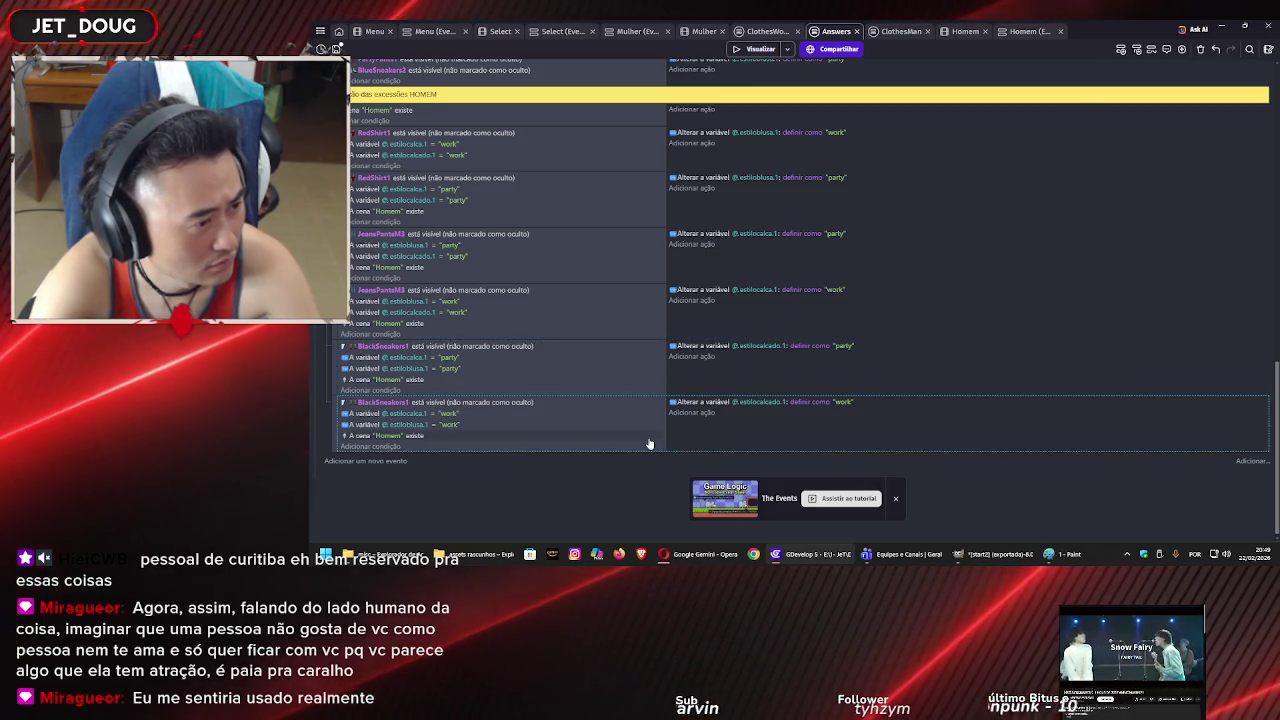
left_click(405, 462)
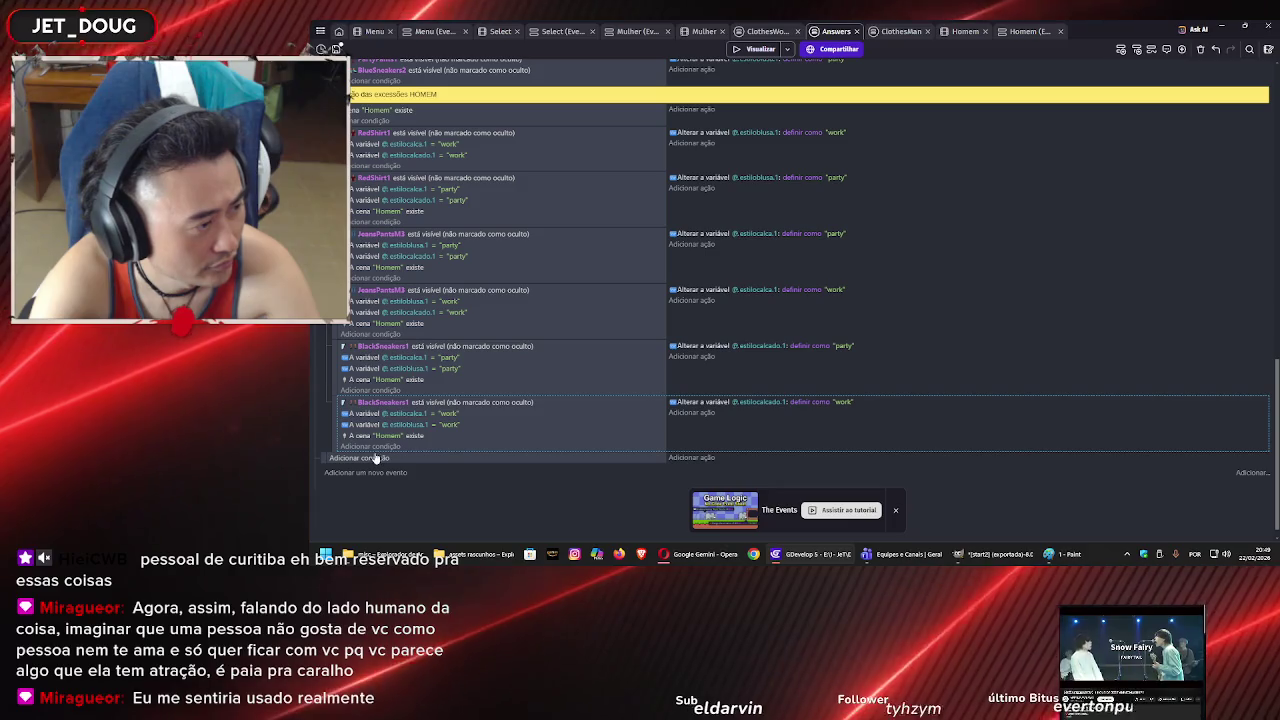
left_click(372, 459)
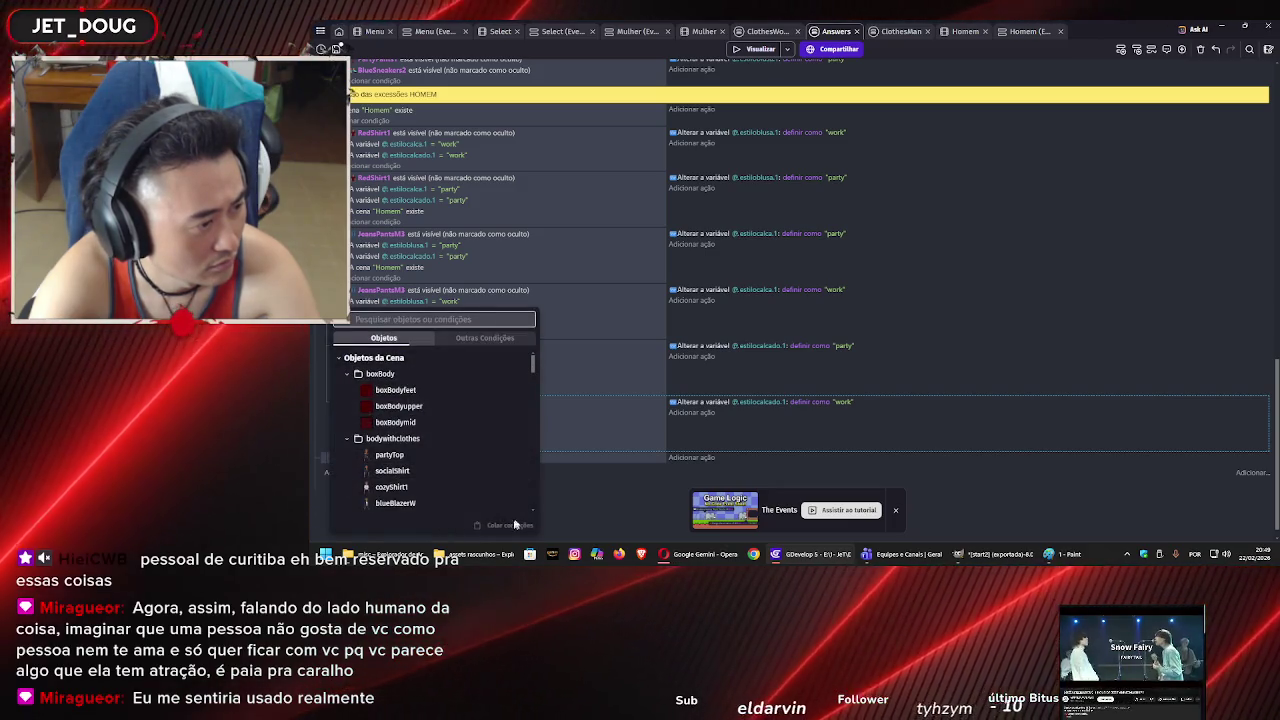
Paste a copy of the BlackSneakers1 party event and switch its object to YellowSandals.
left_click(550, 466)
key("ctrl+v")
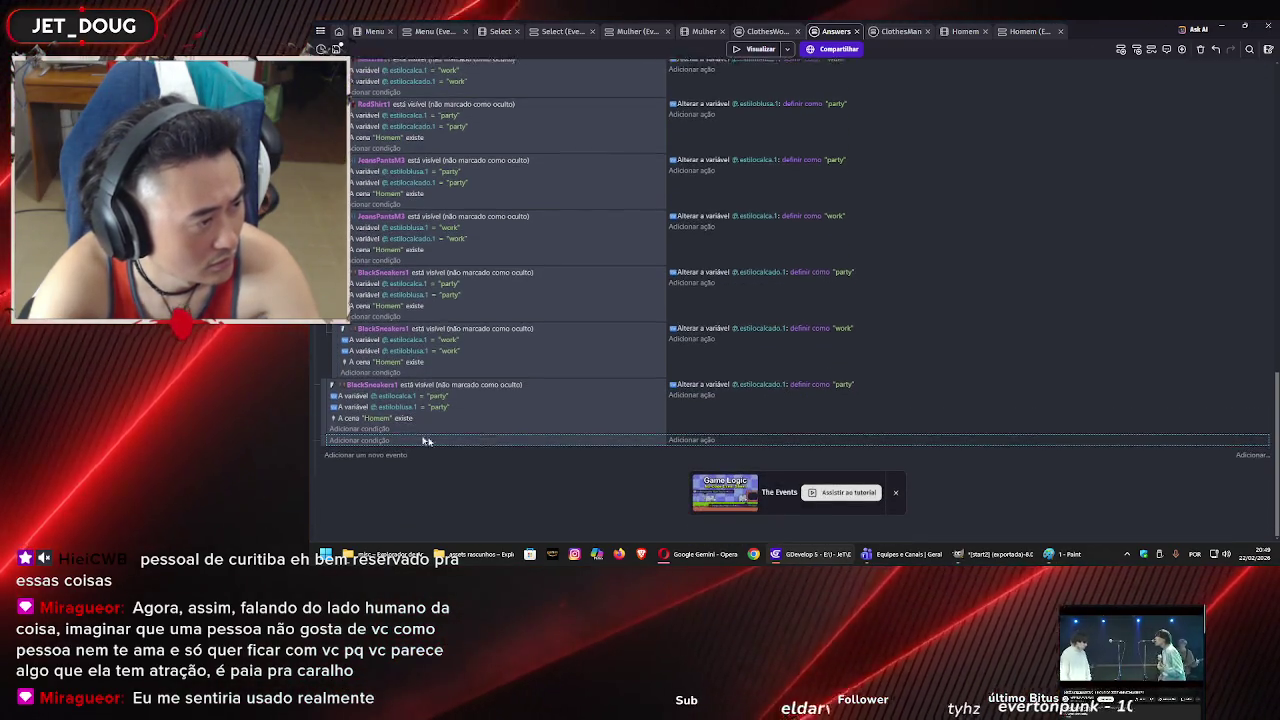
left_click_drag(323, 392, 378, 389)
left_click(381, 386)
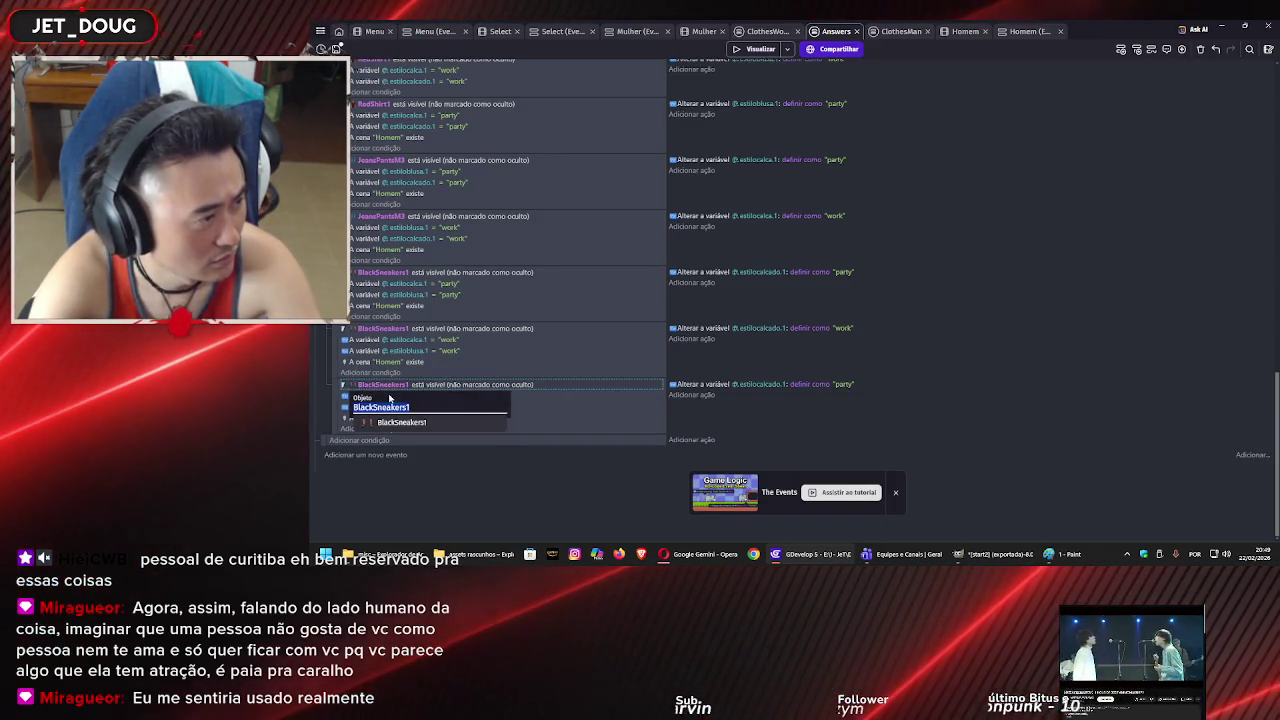
type("ye")
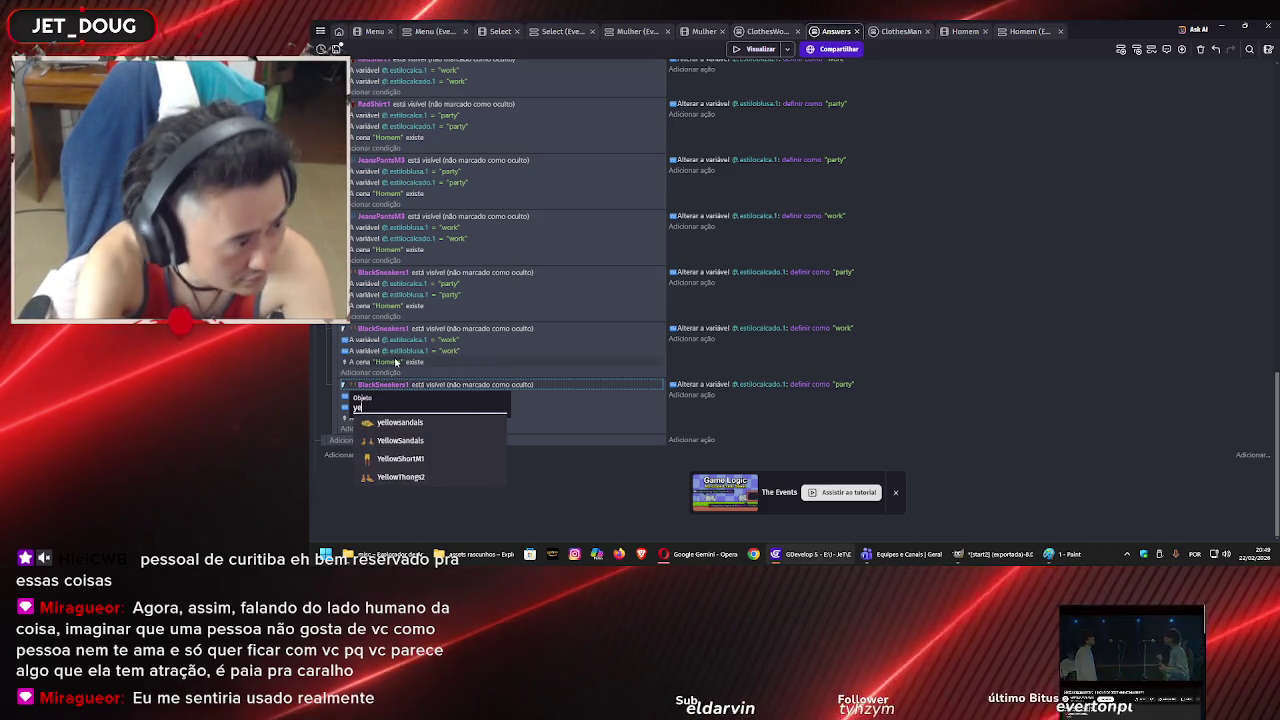
key("Down")
key("Return")
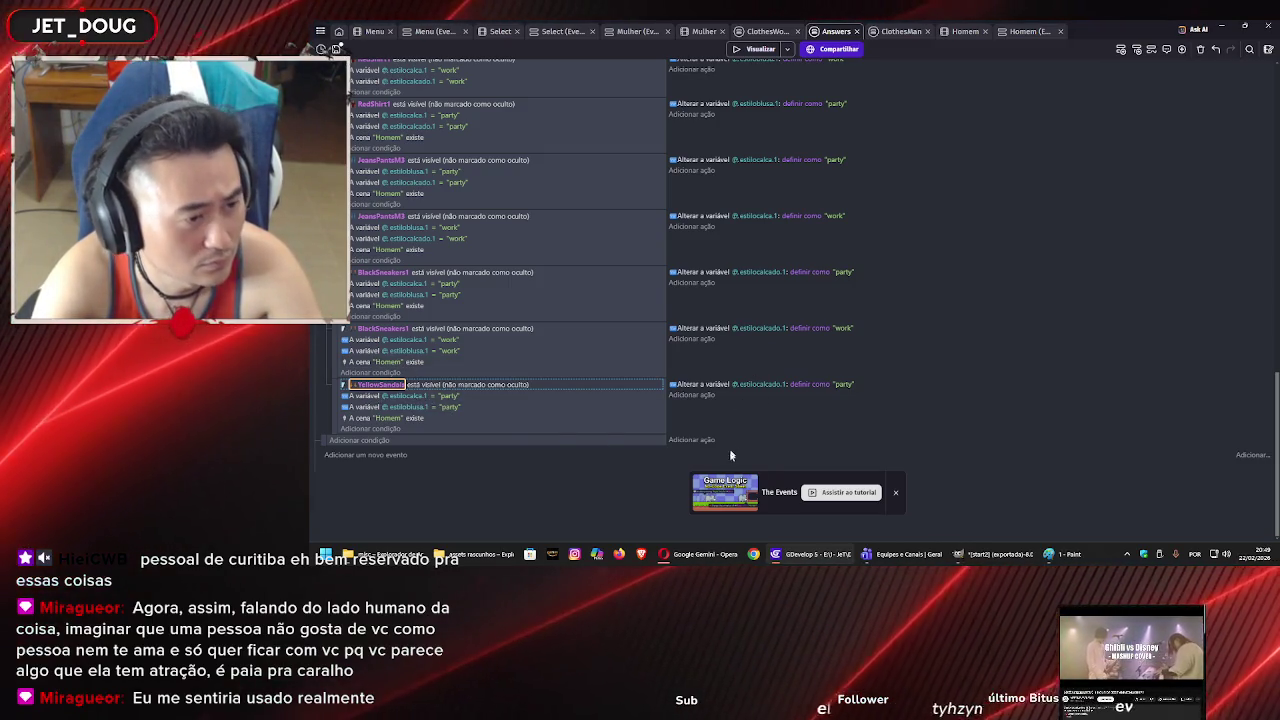
left_click(763, 48)
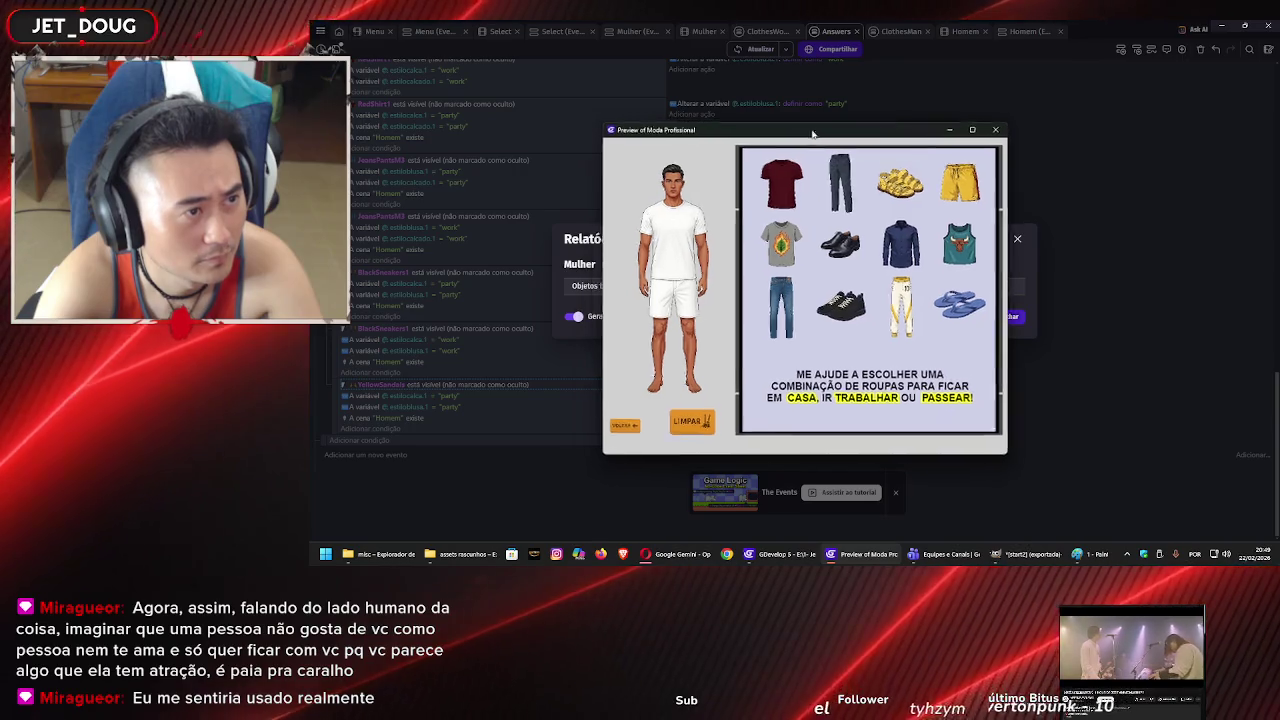
Try yellow sandals, grey flame T-shirt and white pants in the preview, then close the diagnostic report.
left_click_drag(812, 133, 933, 112)
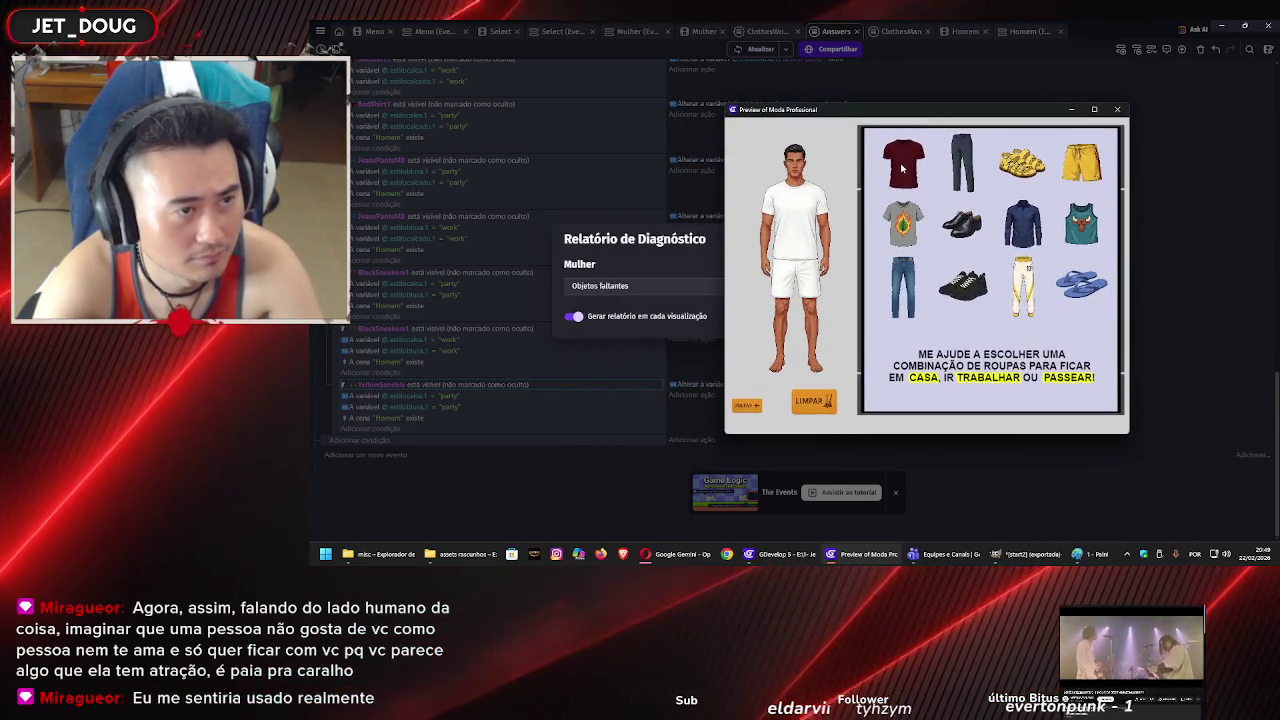
mouse_move(902, 115)
left_mouse_down()
mouse_move(701, 138)
mouse_move(575, 121)
mouse_move(943, 91)
left_mouse_up()
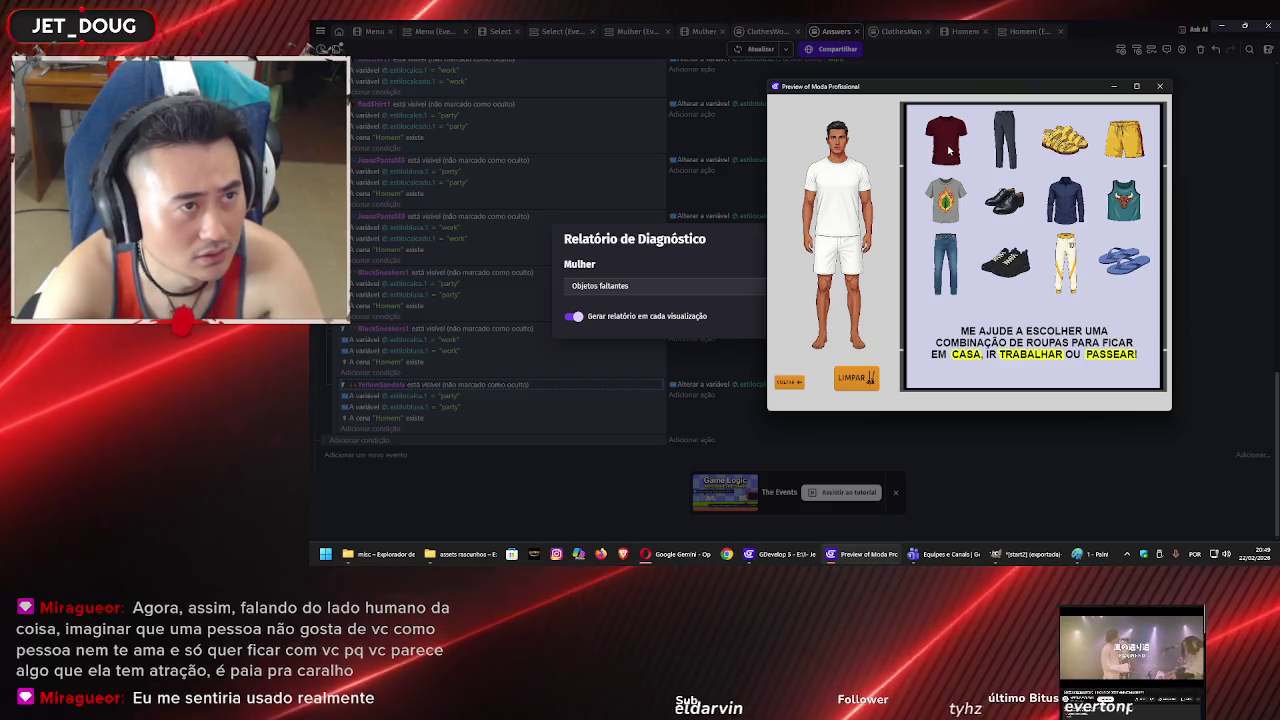
left_click(1065, 140)
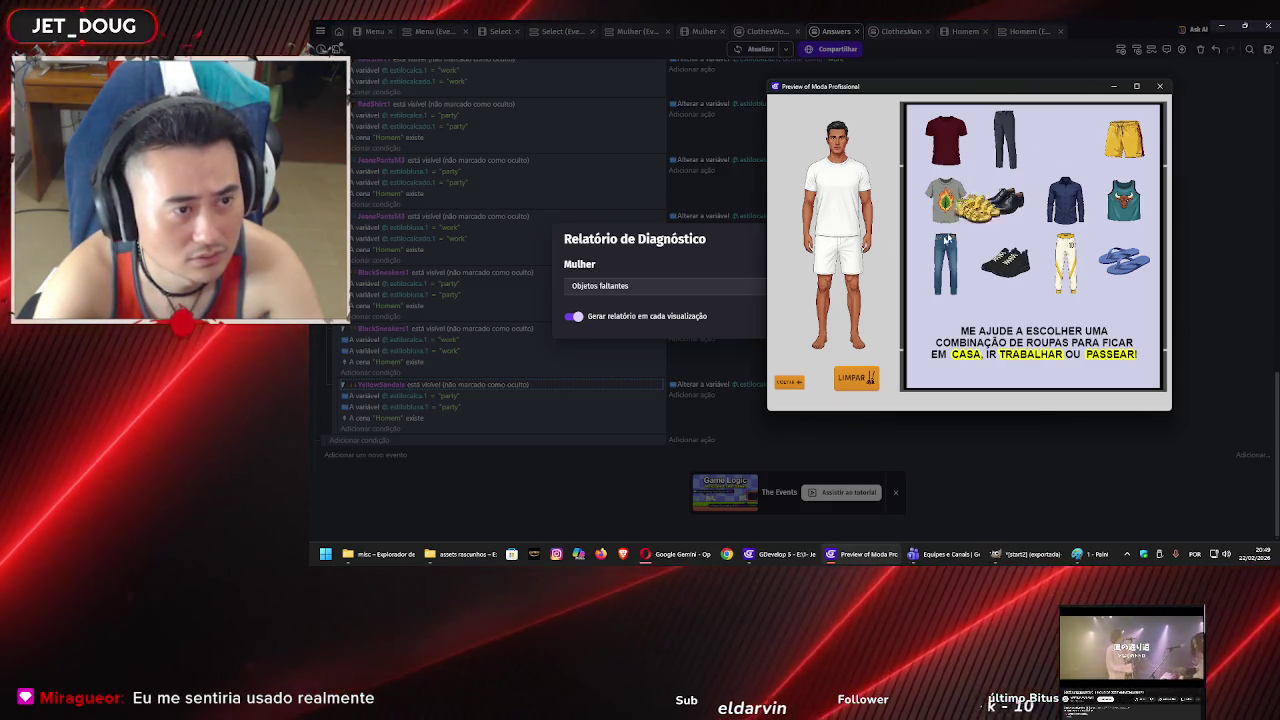
left_click(958, 199)
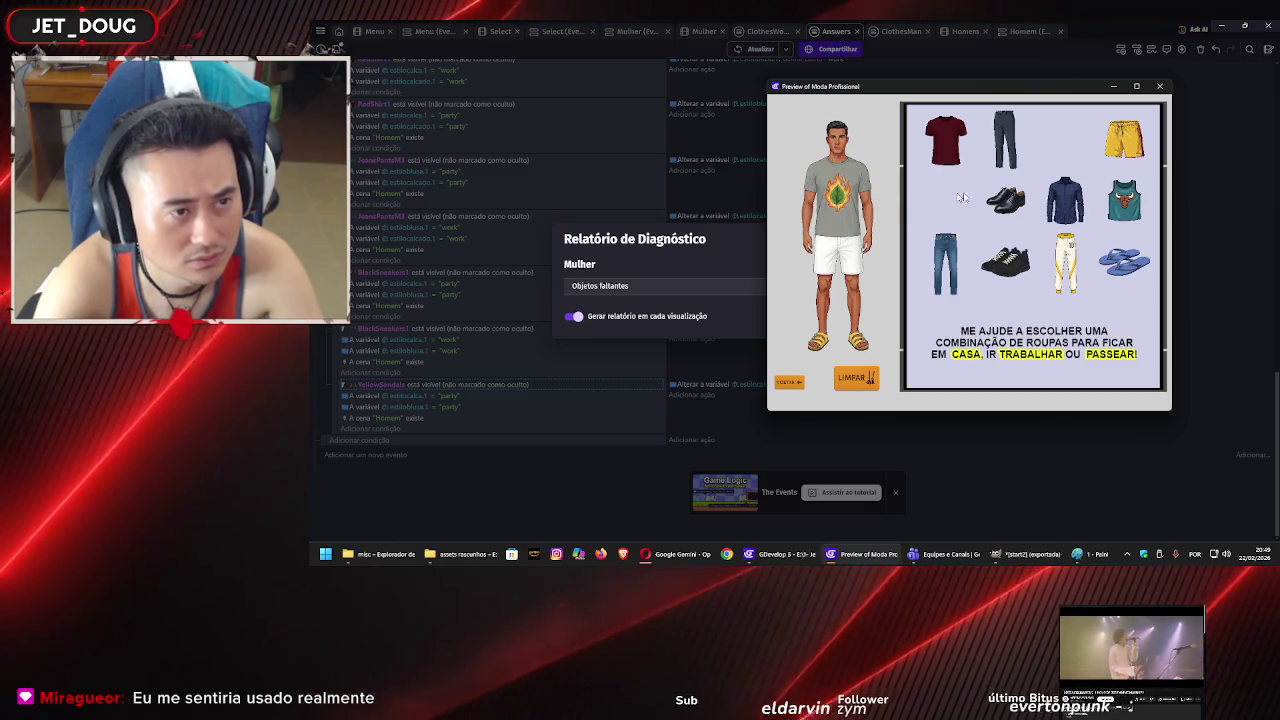
left_click_drag(1067, 257, 845, 268)
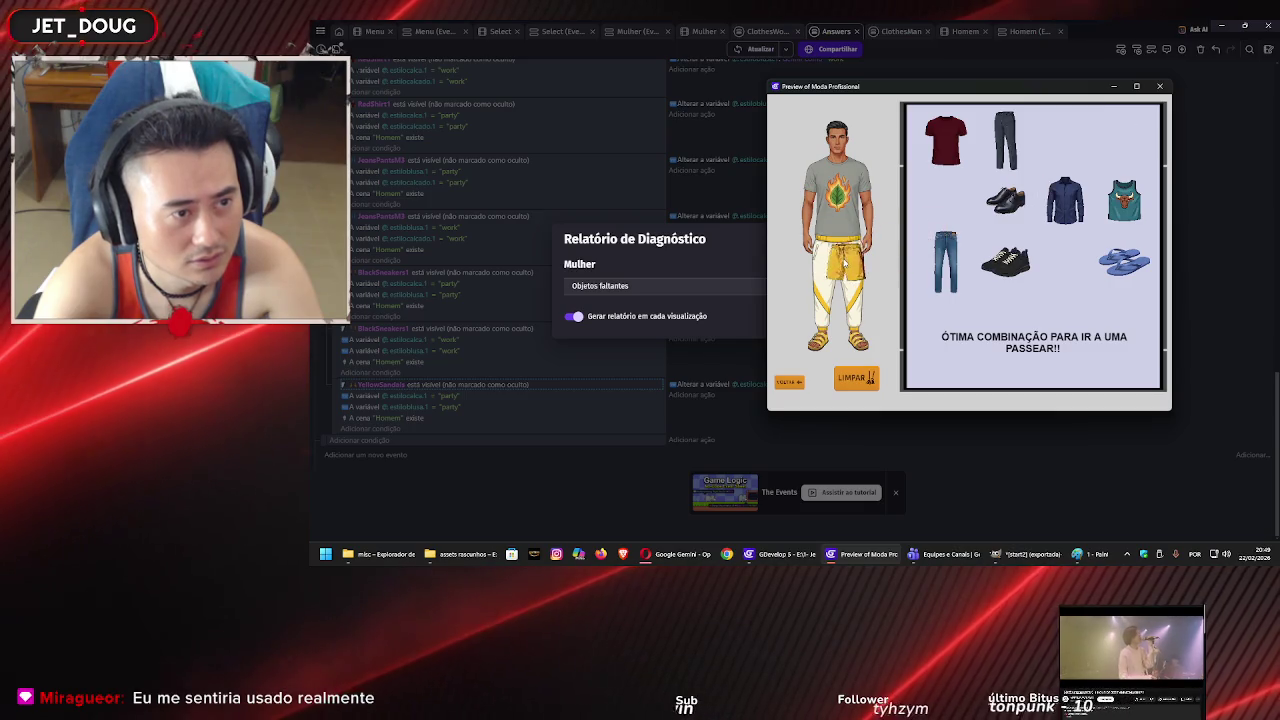
left_click(844, 260)
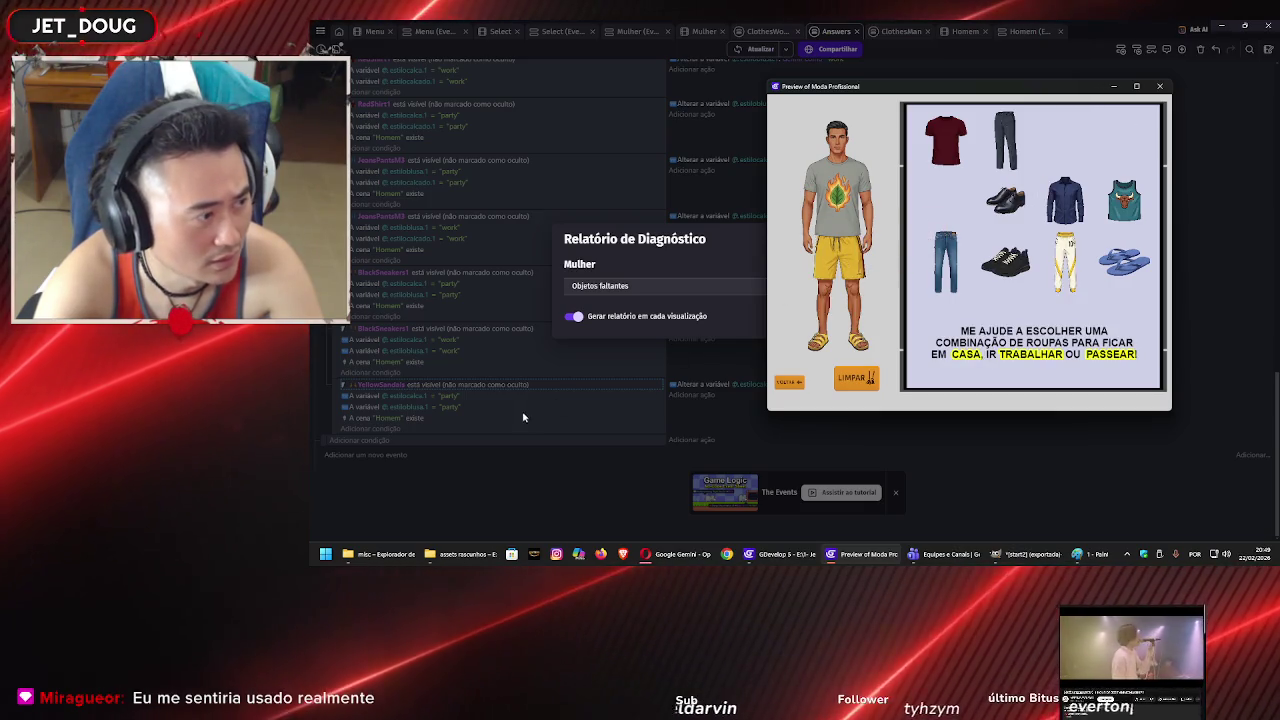
left_click(673, 265)
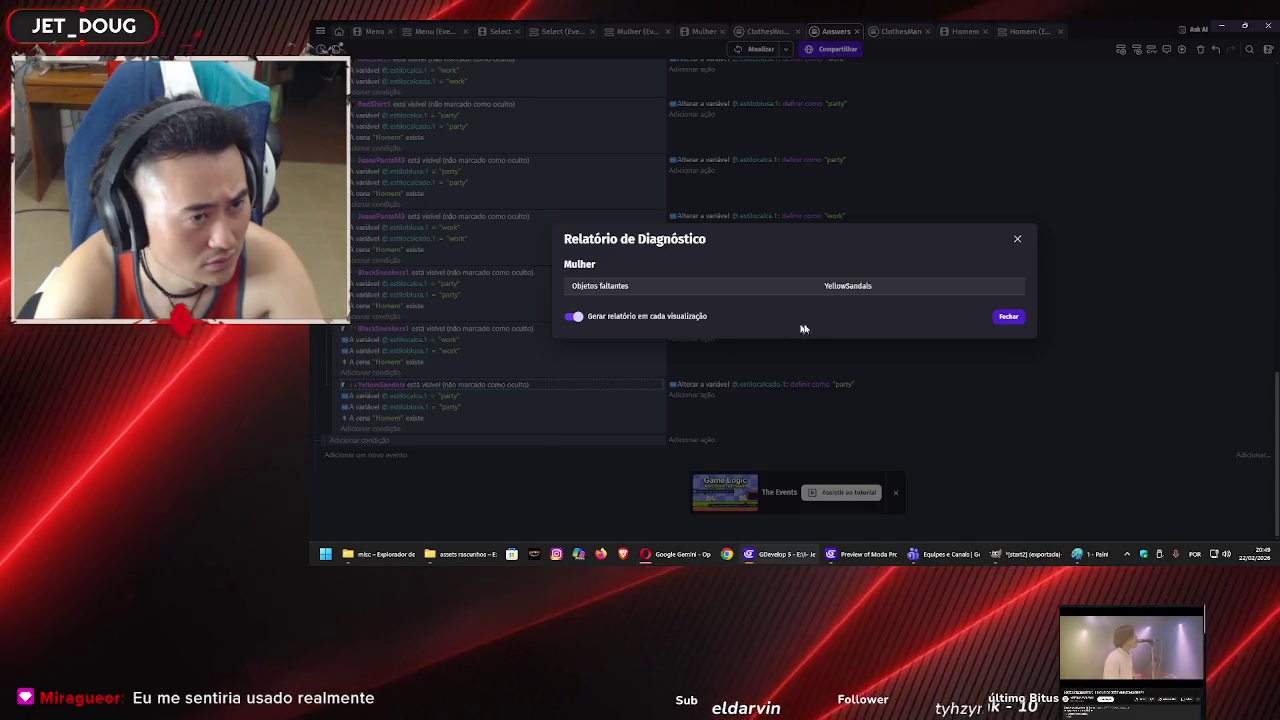
left_click(1005, 317)
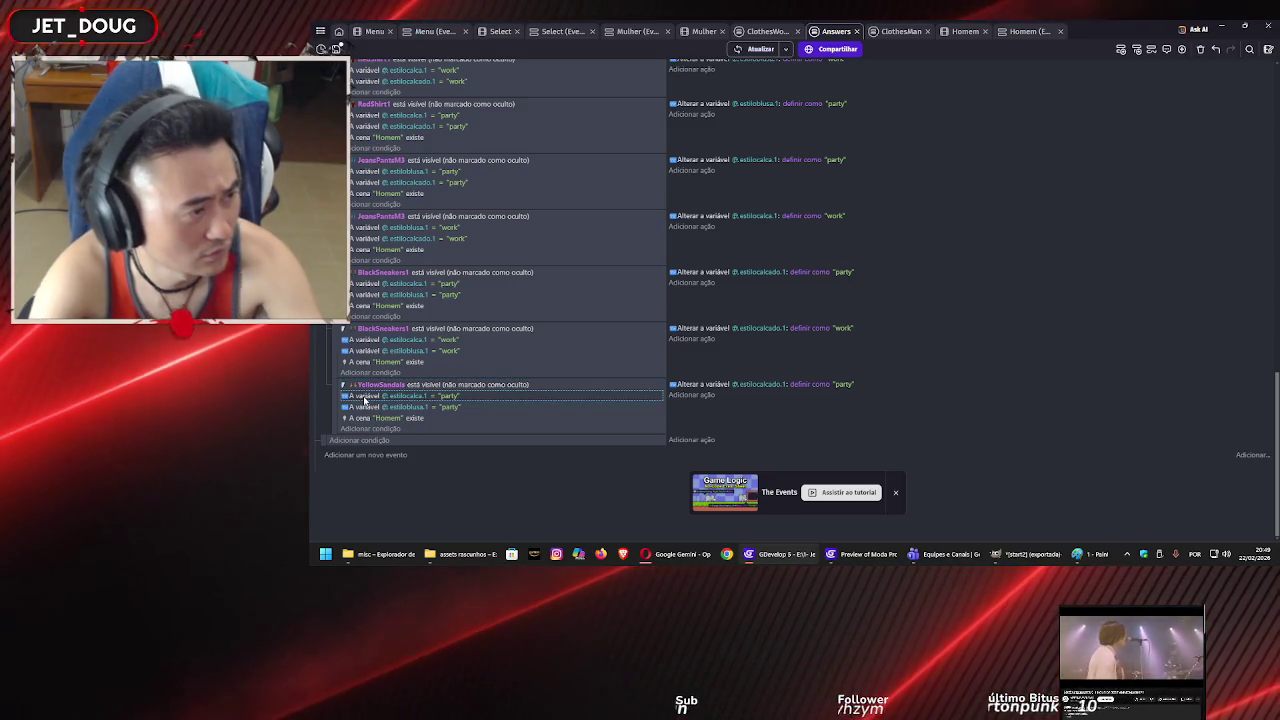
Replace the estilocalca.1 condition with a YellowShortM1 visibility check placed at the event's top.
key("Delete")
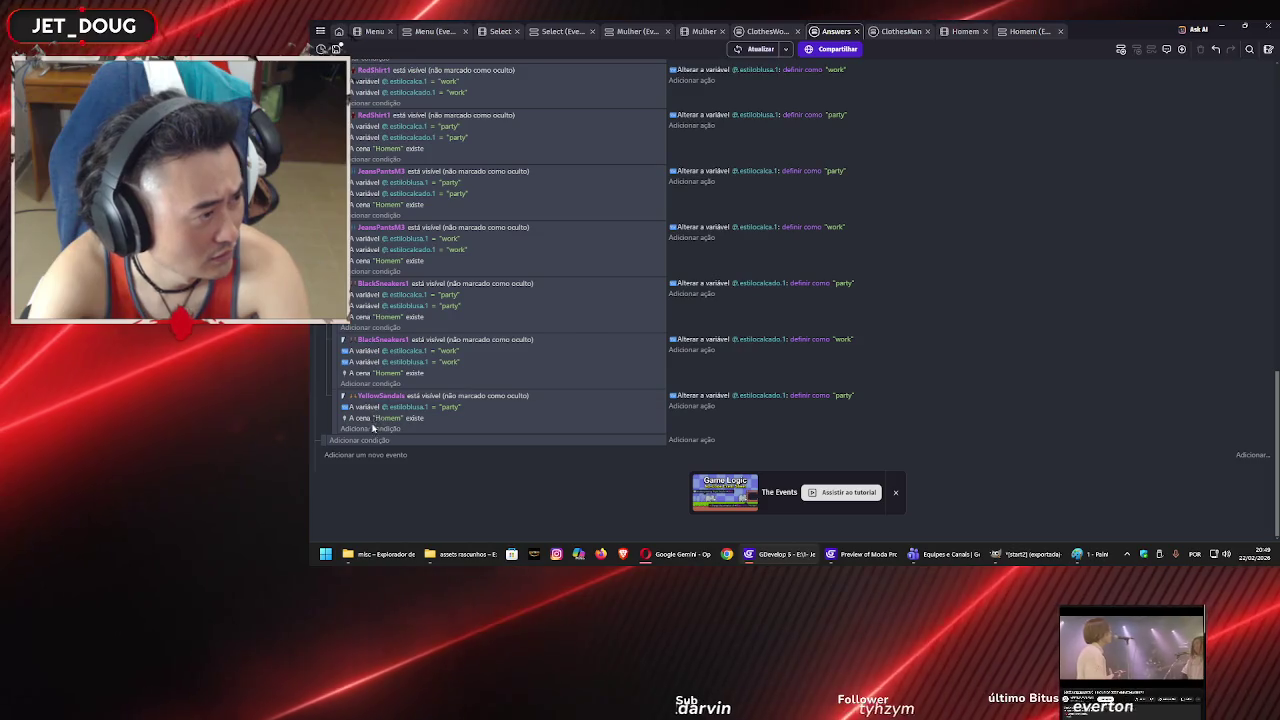
left_click(372, 430)
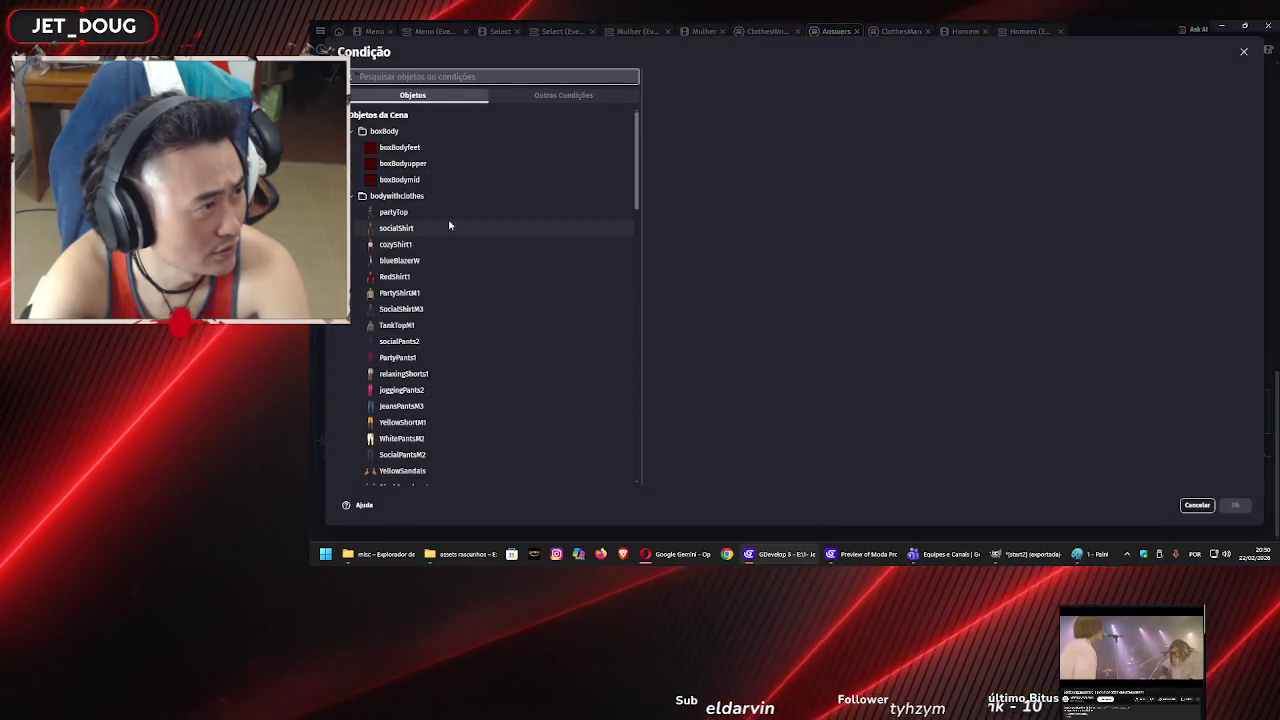
scroll(439, 383, "down", 1)
scroll(439, 383, "down", 1)
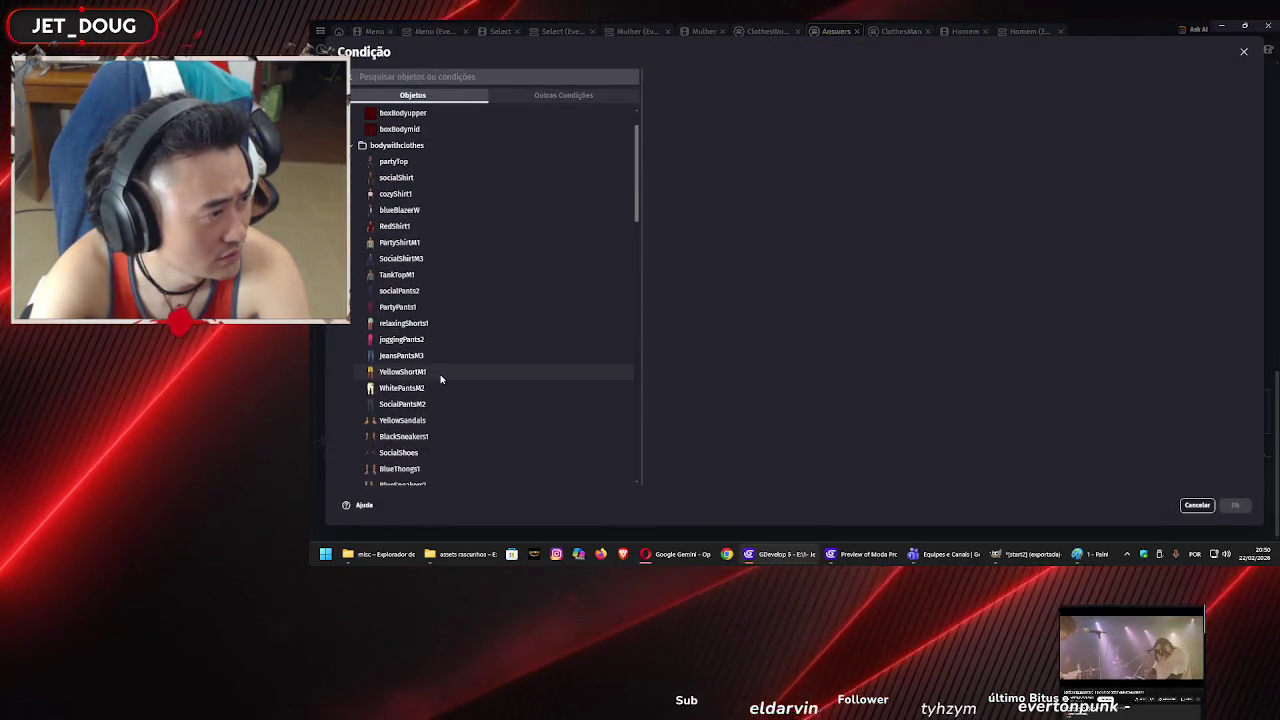
left_click(437, 372)
scroll(755, 431, "down", 5)
left_click(768, 435)
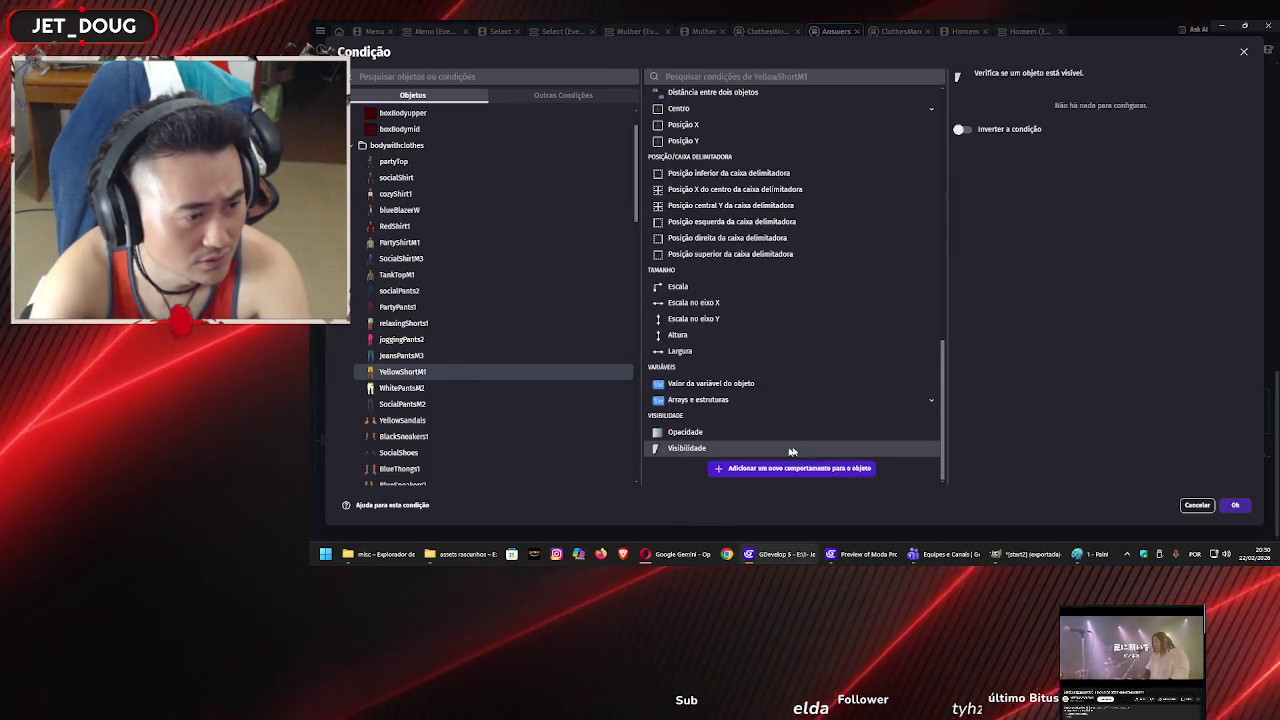
left_click(1235, 505)
left_click_drag(385, 429, 443, 400)
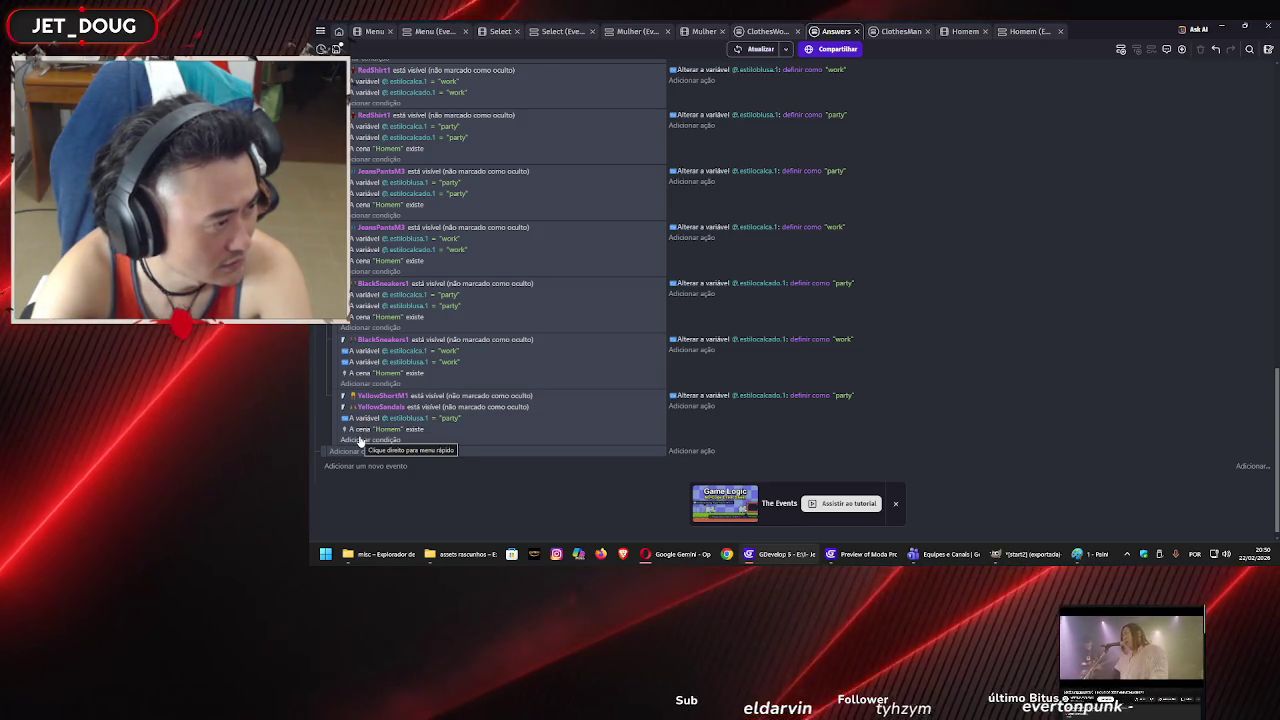
Check the running preview, then begin another condition on the last event.
mouse_move(1022, 569)
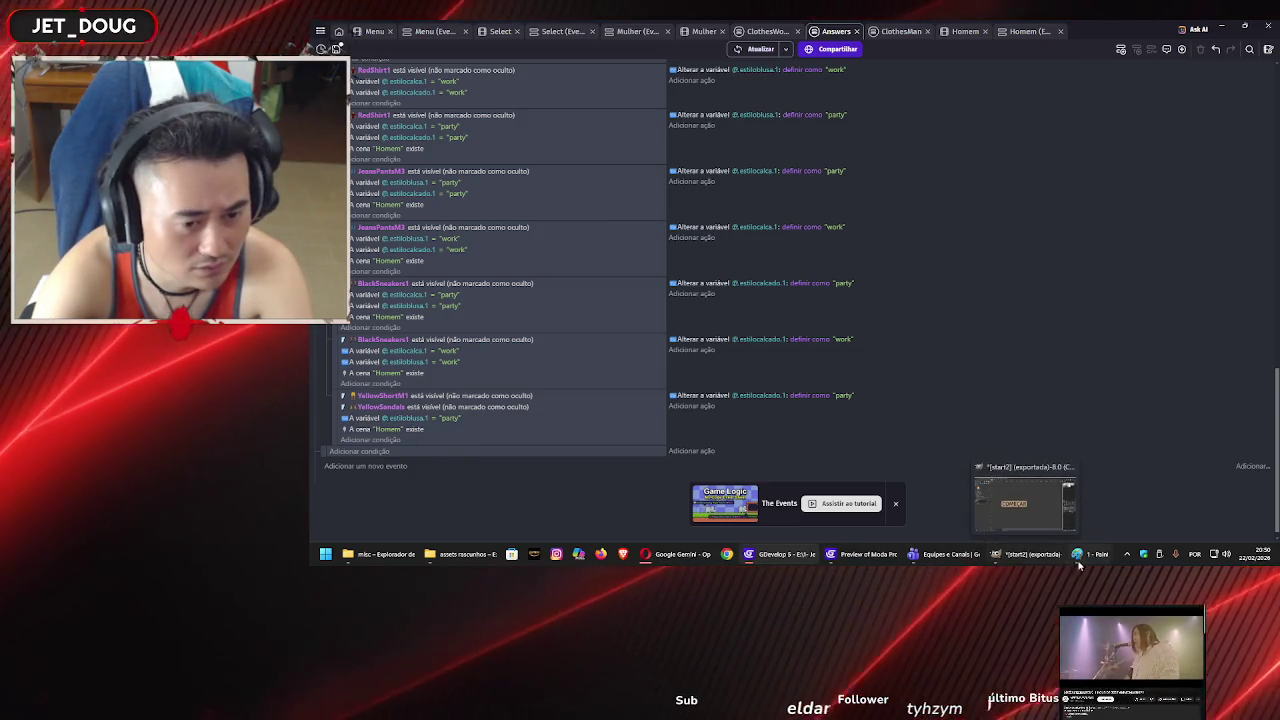
left_click(870, 553)
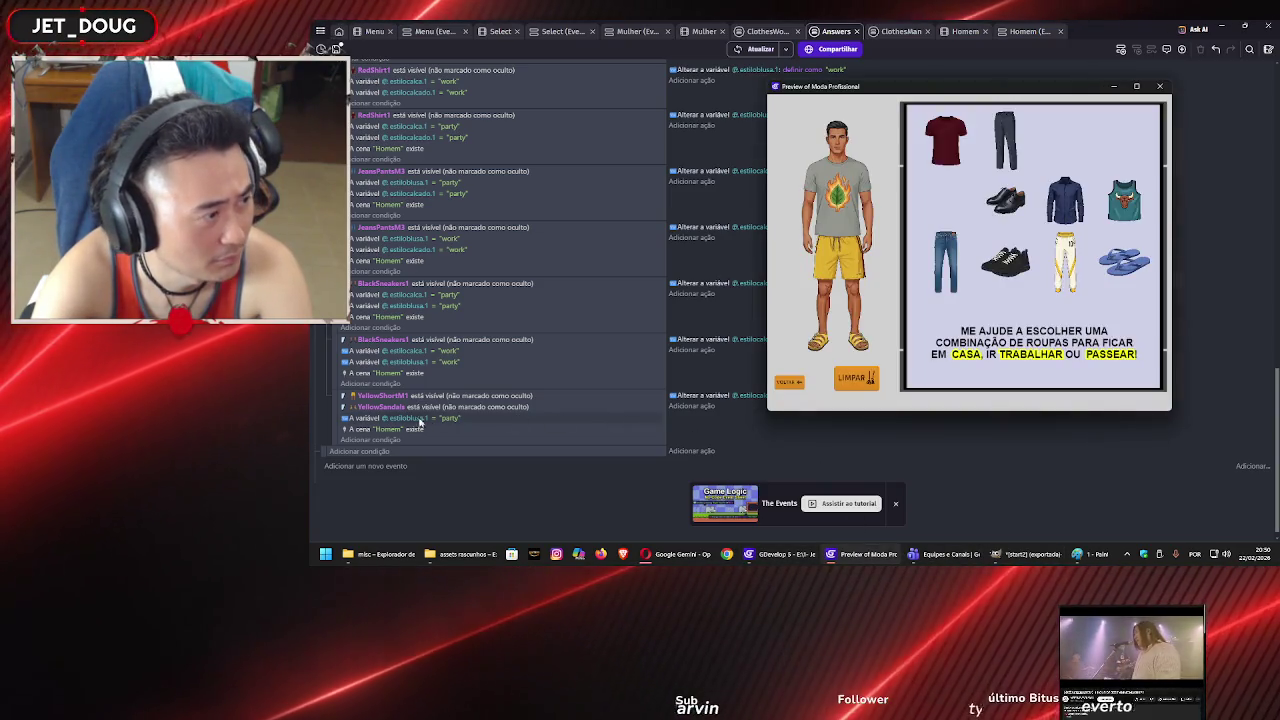
left_click(370, 439)
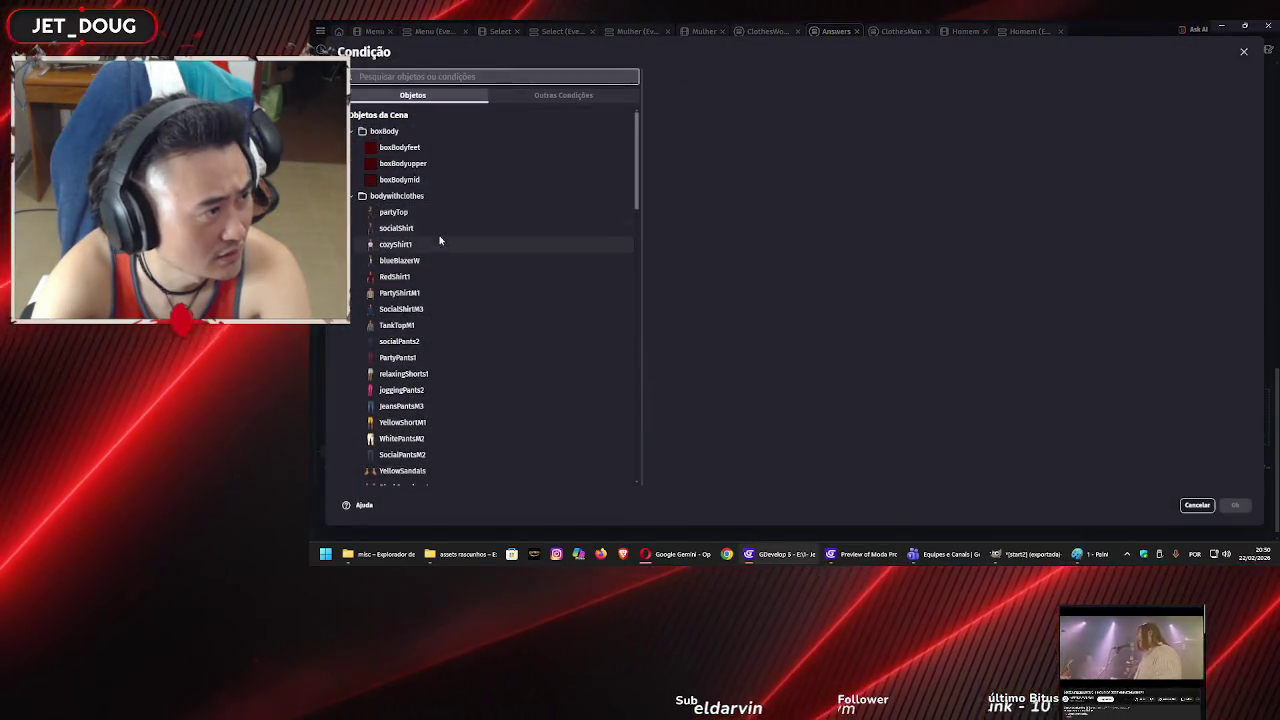
Add a PartyShirtM1 visibility condition at the event's top and delete the estiloblusa.1 condition.
left_click(449, 294)
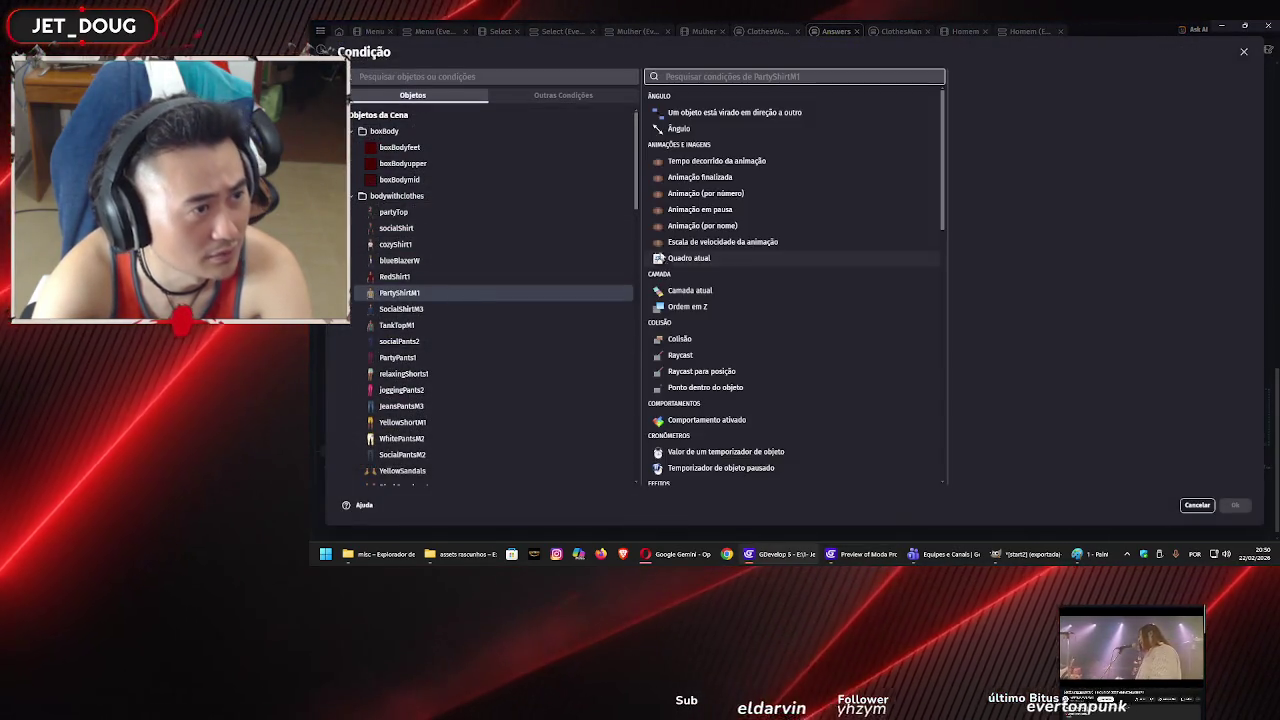
scroll(690, 300, "down", 15)
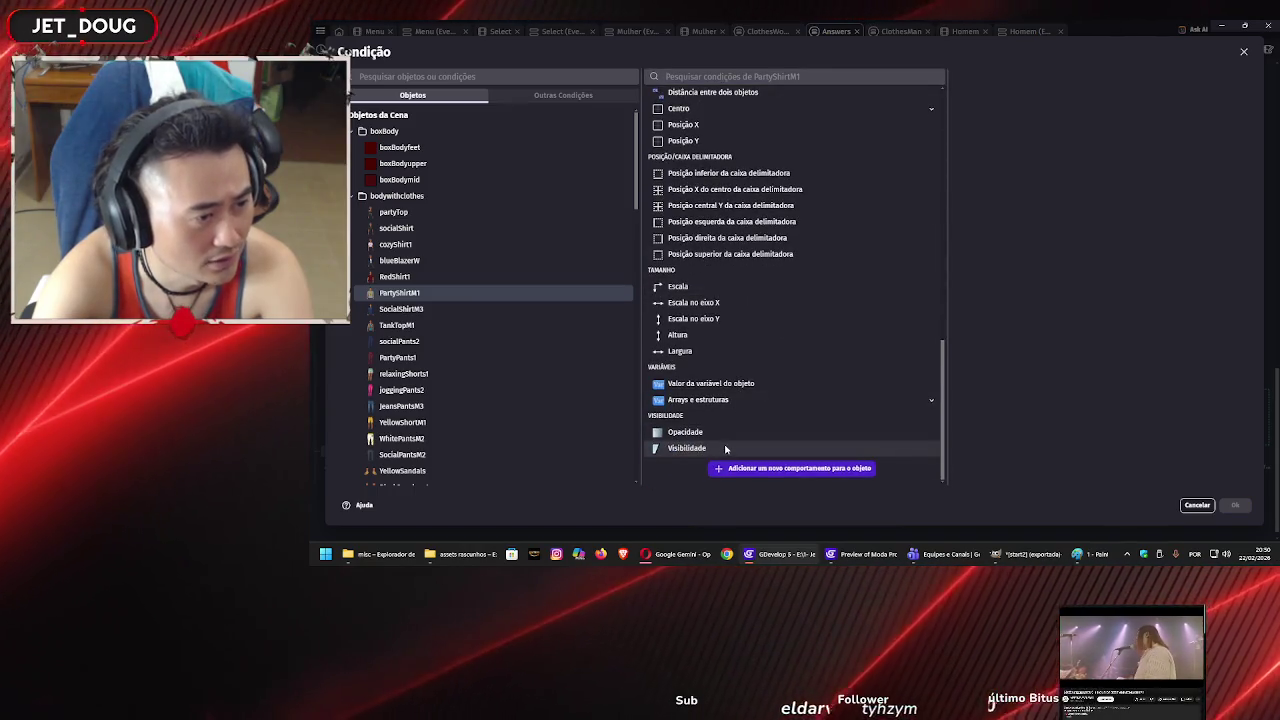
left_click(726, 449)
key("Return")
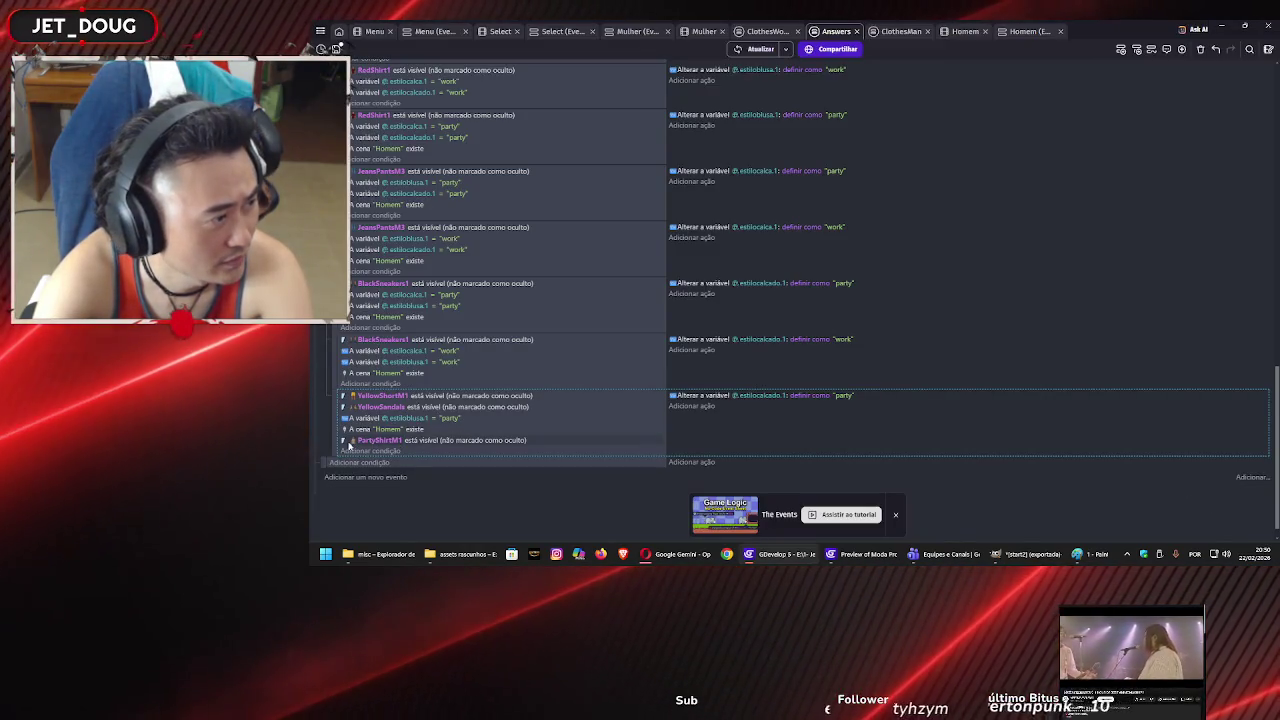
left_click_drag(349, 446, 349, 397)
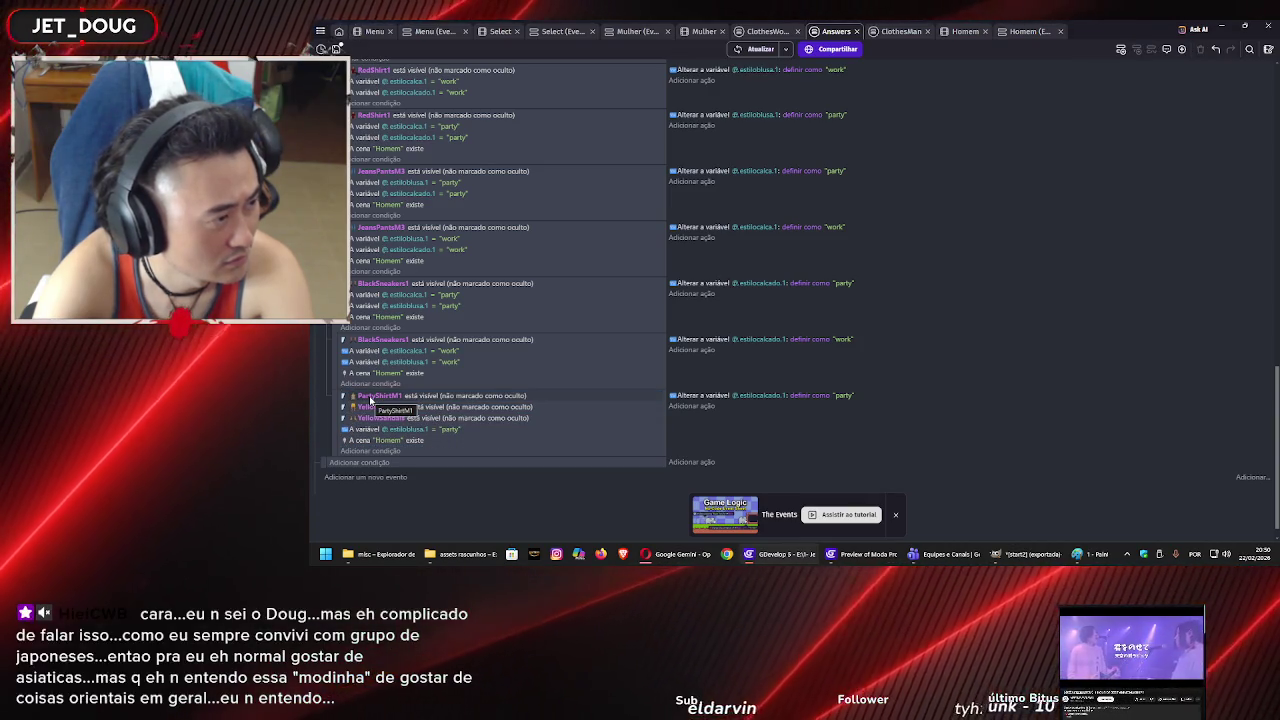
left_click(367, 429)
key("Delete")
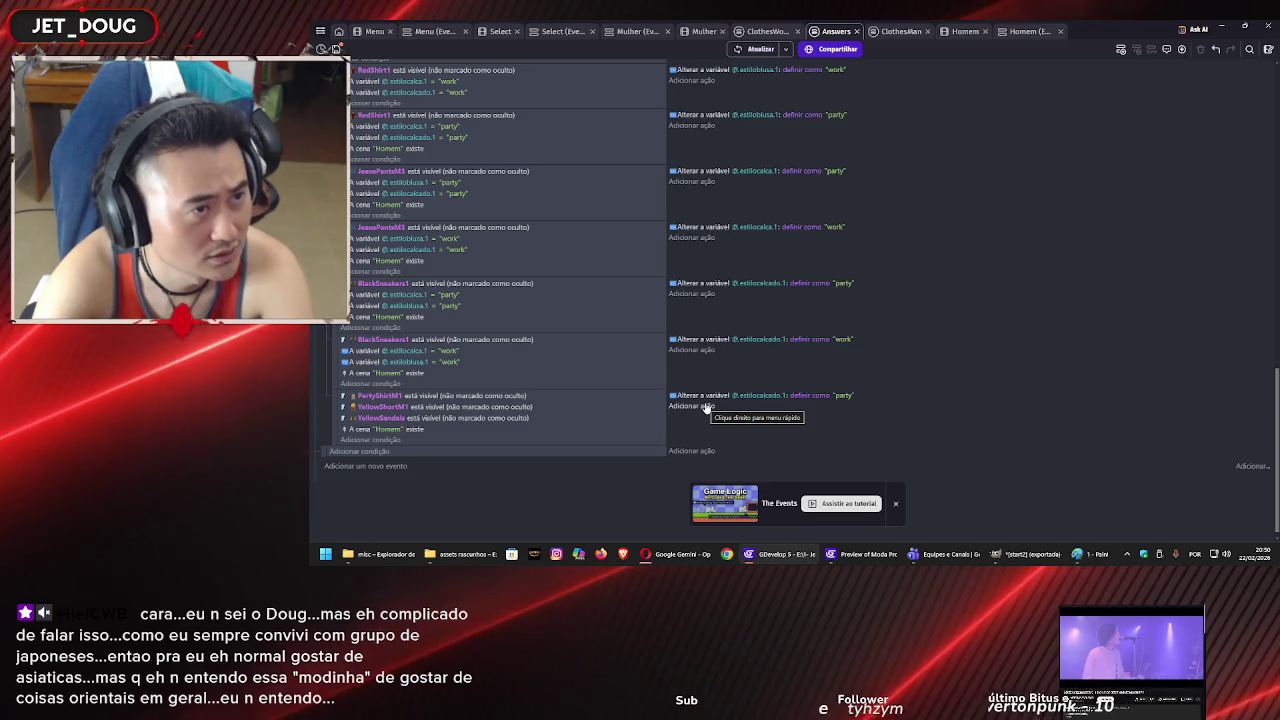
Copy the estiloblusa.1 party and estilocalca.1 actions into the last event.
left_click(711, 116)
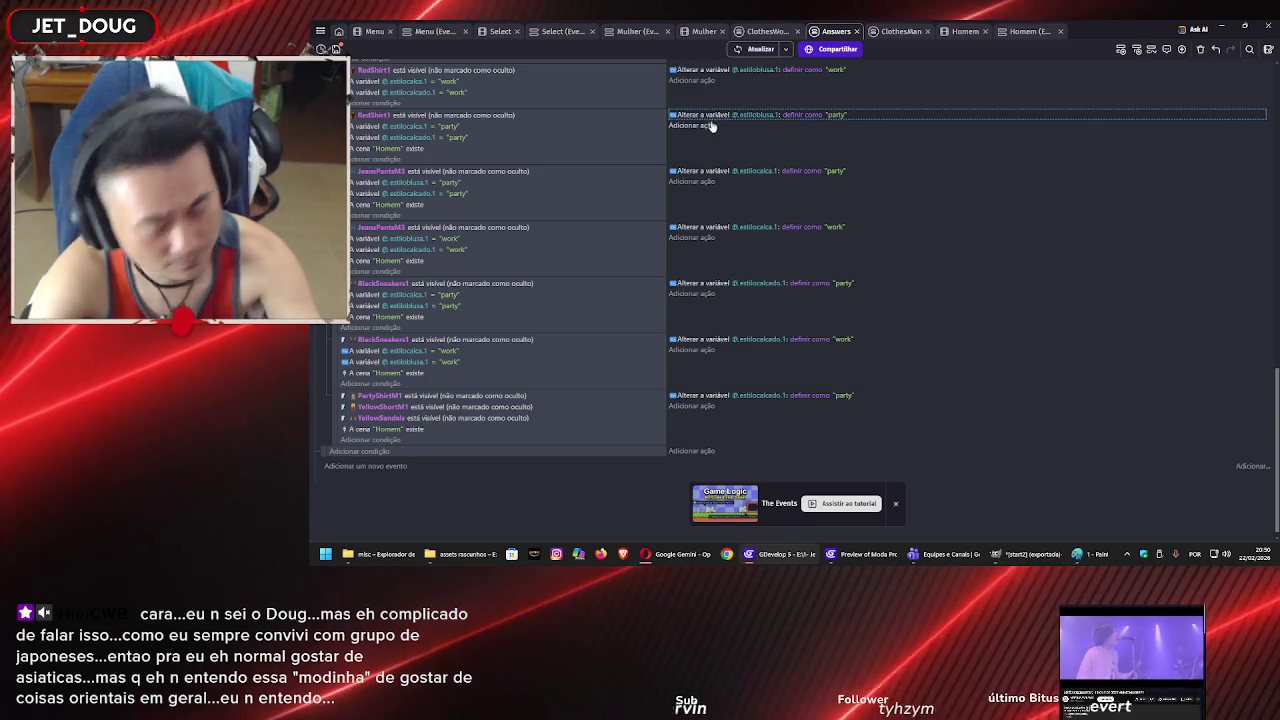
left_click(690, 406)
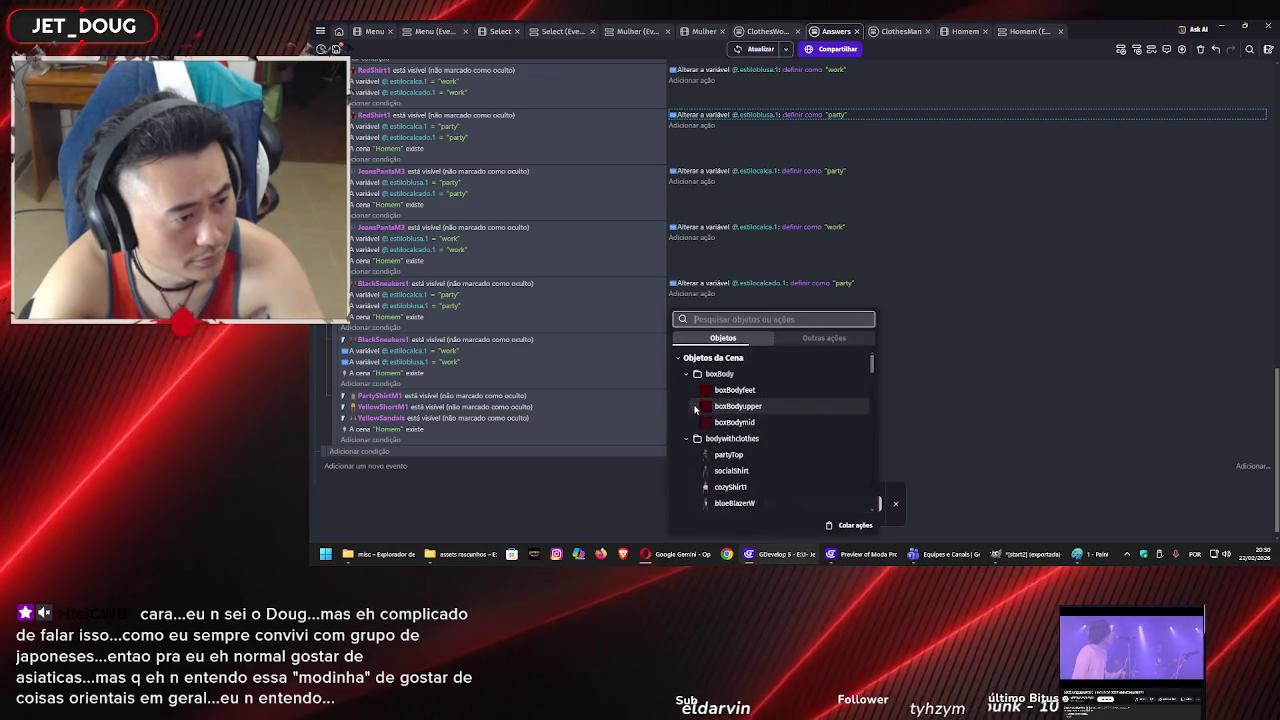
key("ctrl+v")
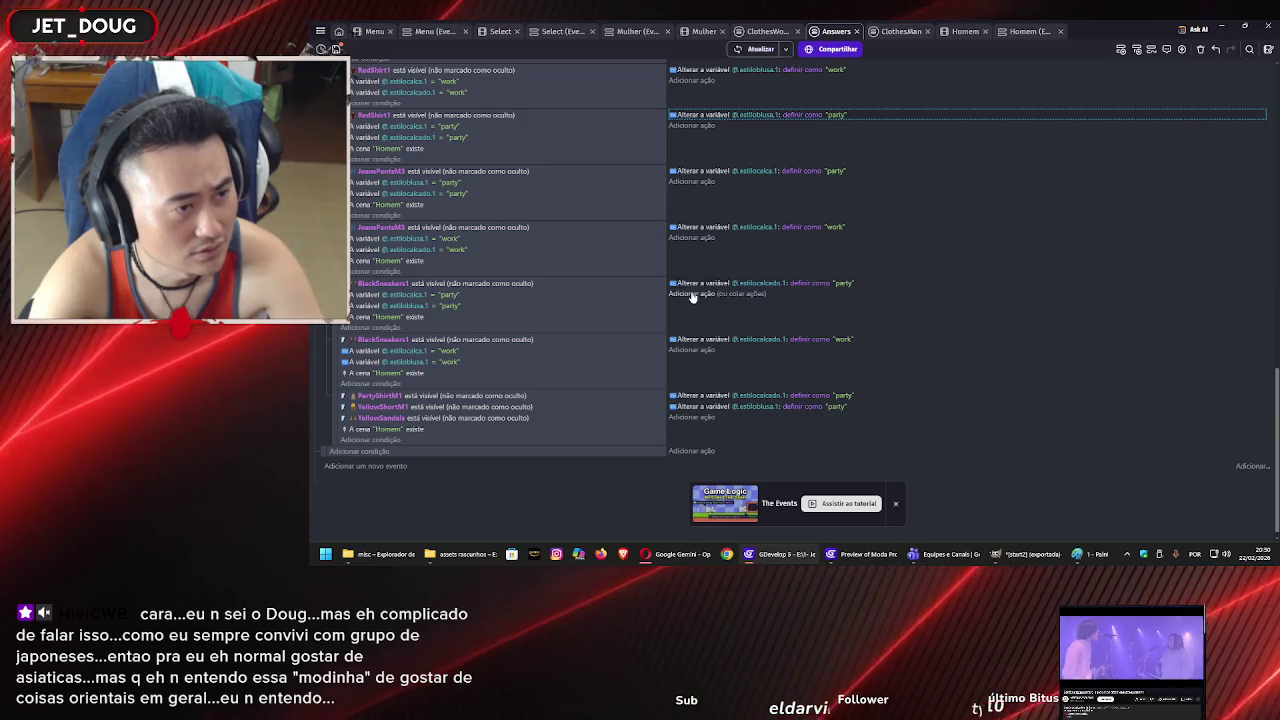
right_click(705, 230)
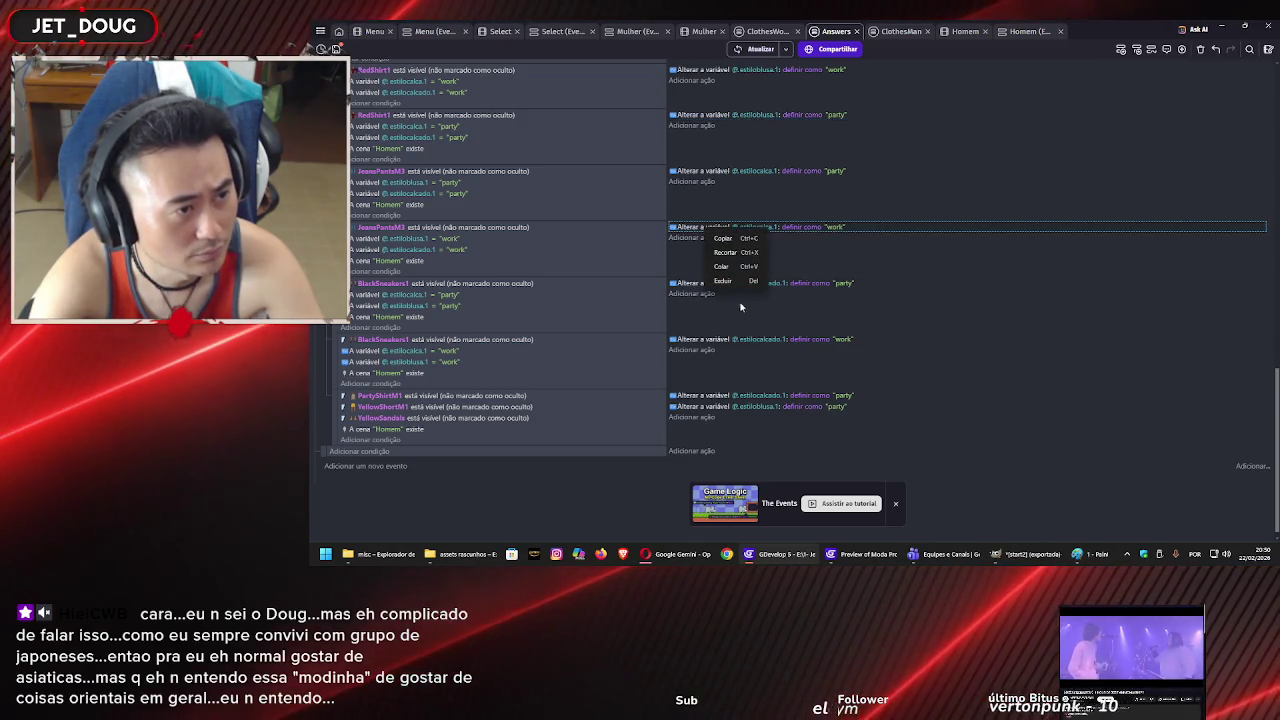
left_click(722, 238)
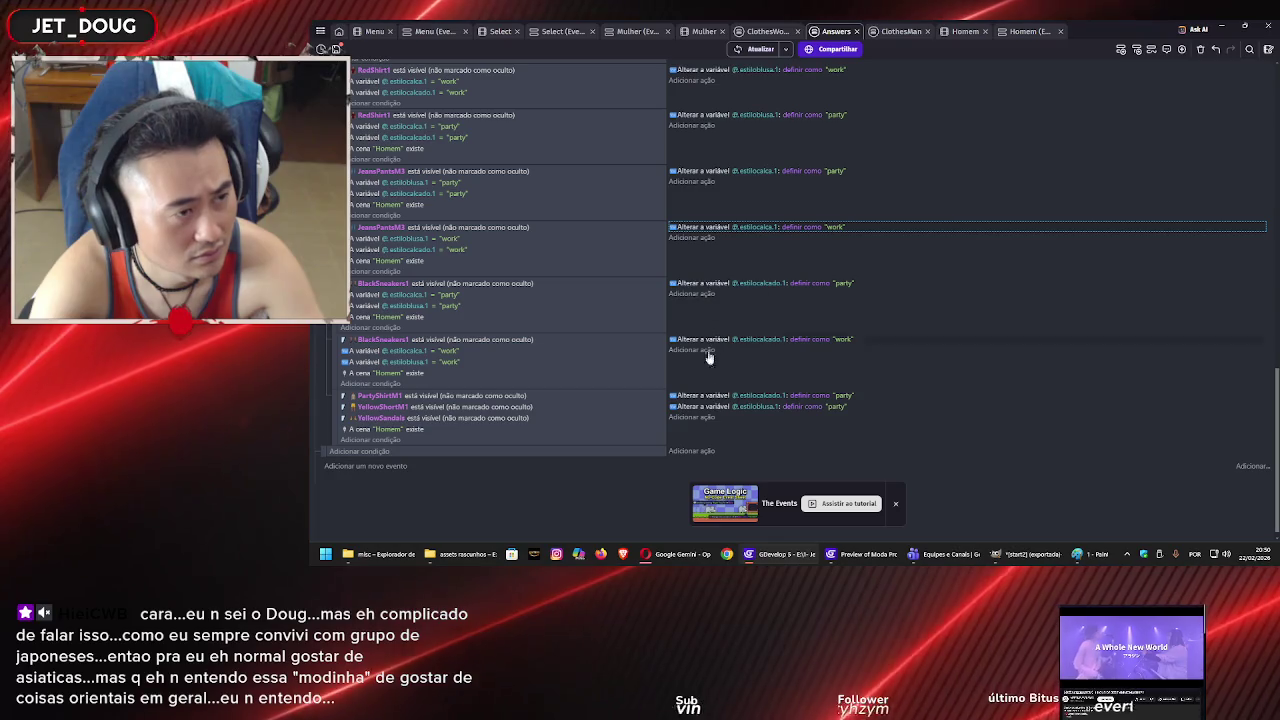
left_click(705, 419)
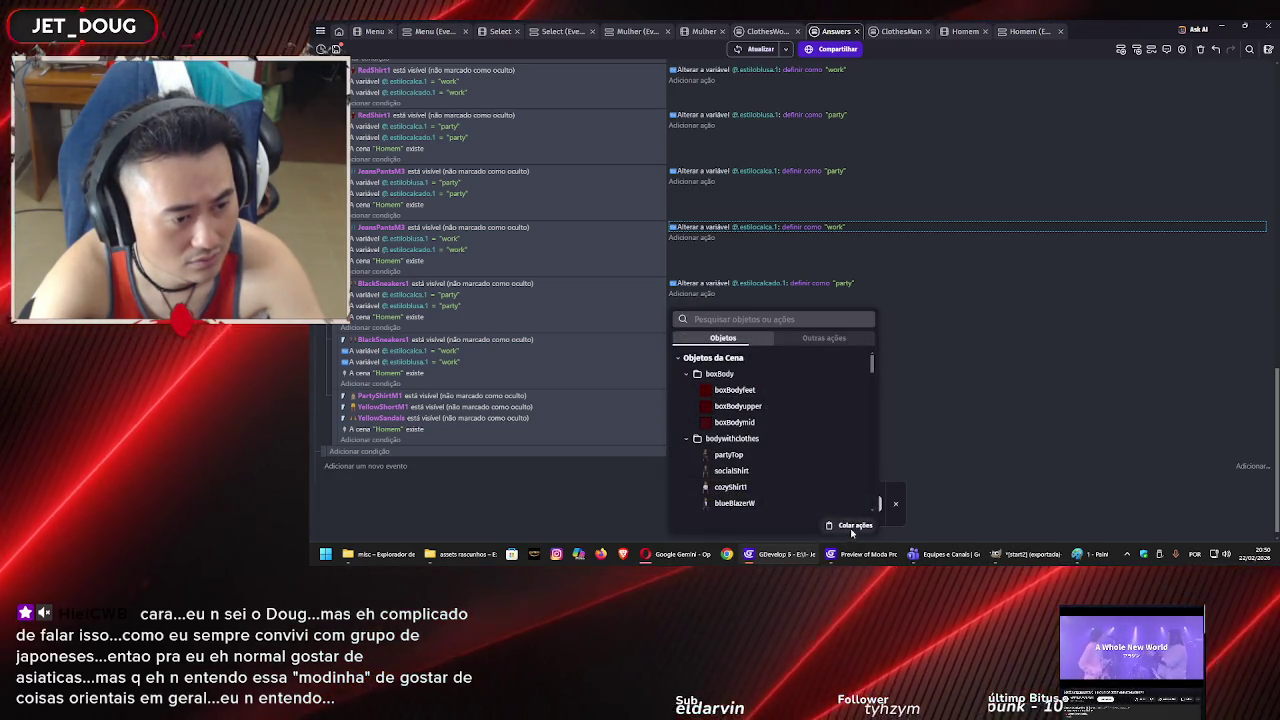
left_click(855, 525)
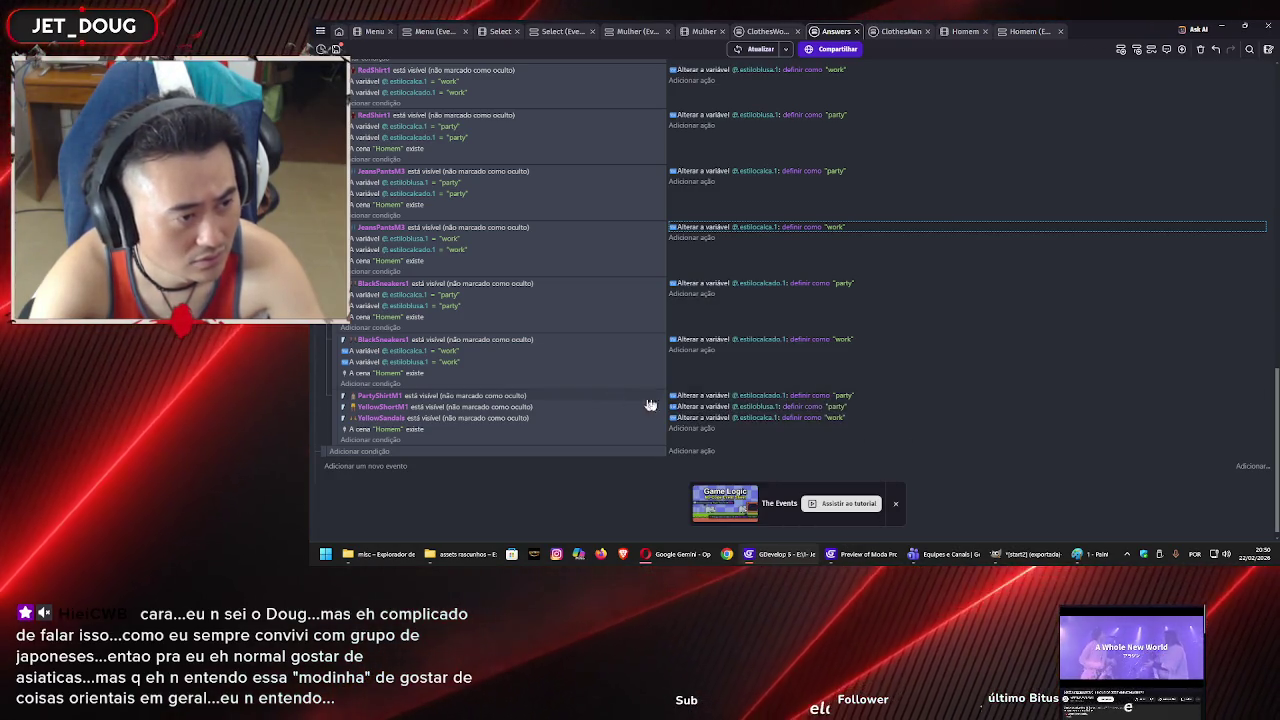
Reorder the pasted actions, change estilocalca.1 from 'work' to 'party', and save the project.
left_click_drag(698, 408, 703, 413)
left_click(699, 408)
left_click(842, 417)
type("\"party\"")
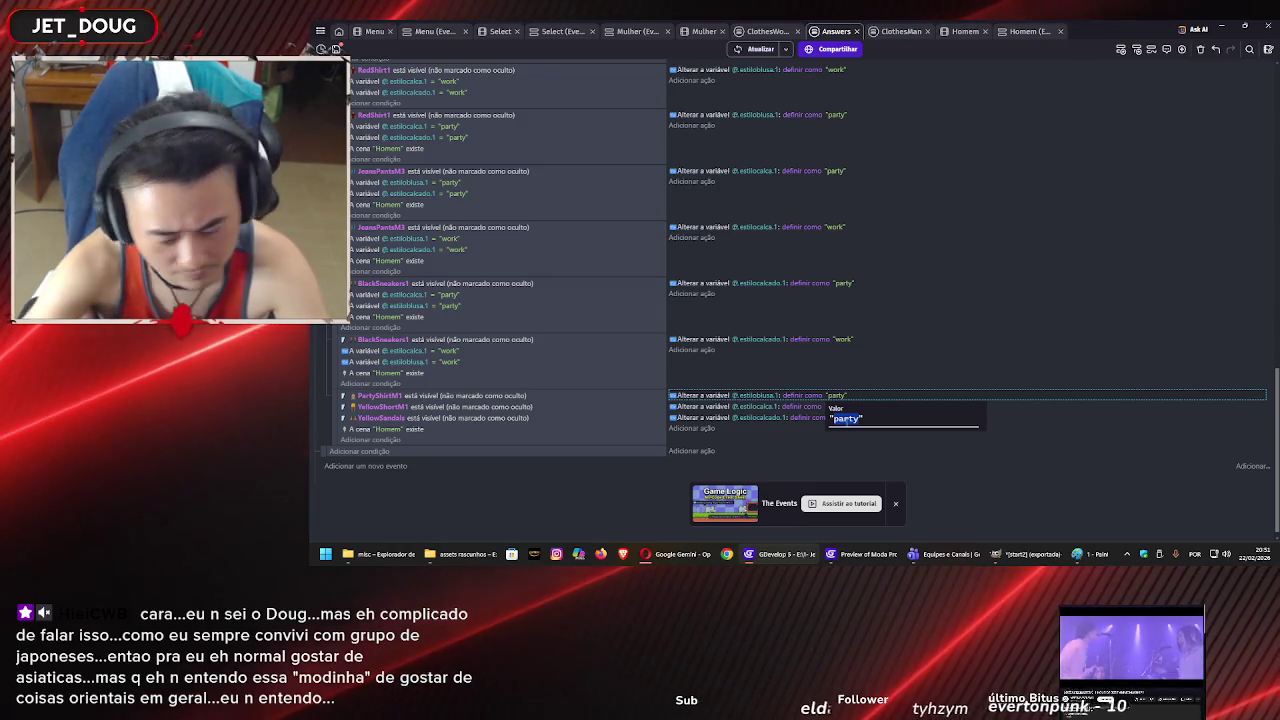
key("Return")
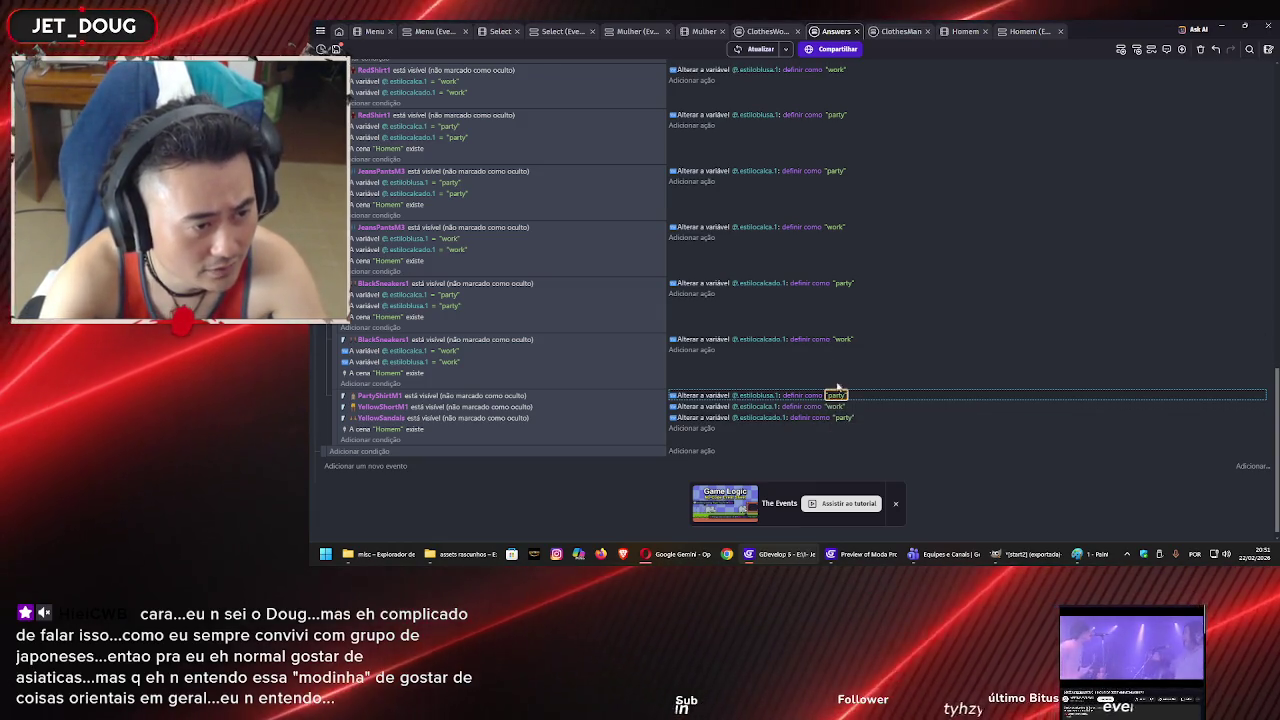
left_click(838, 407)
type("party")
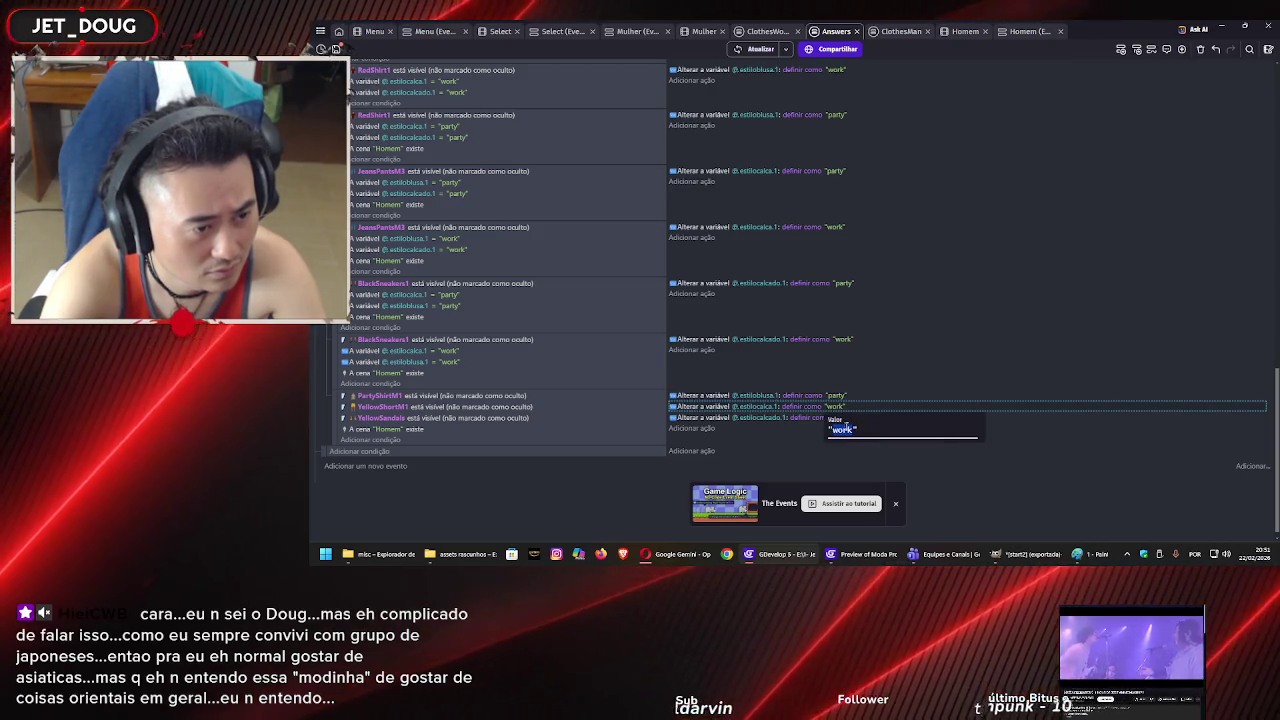
key("Return")
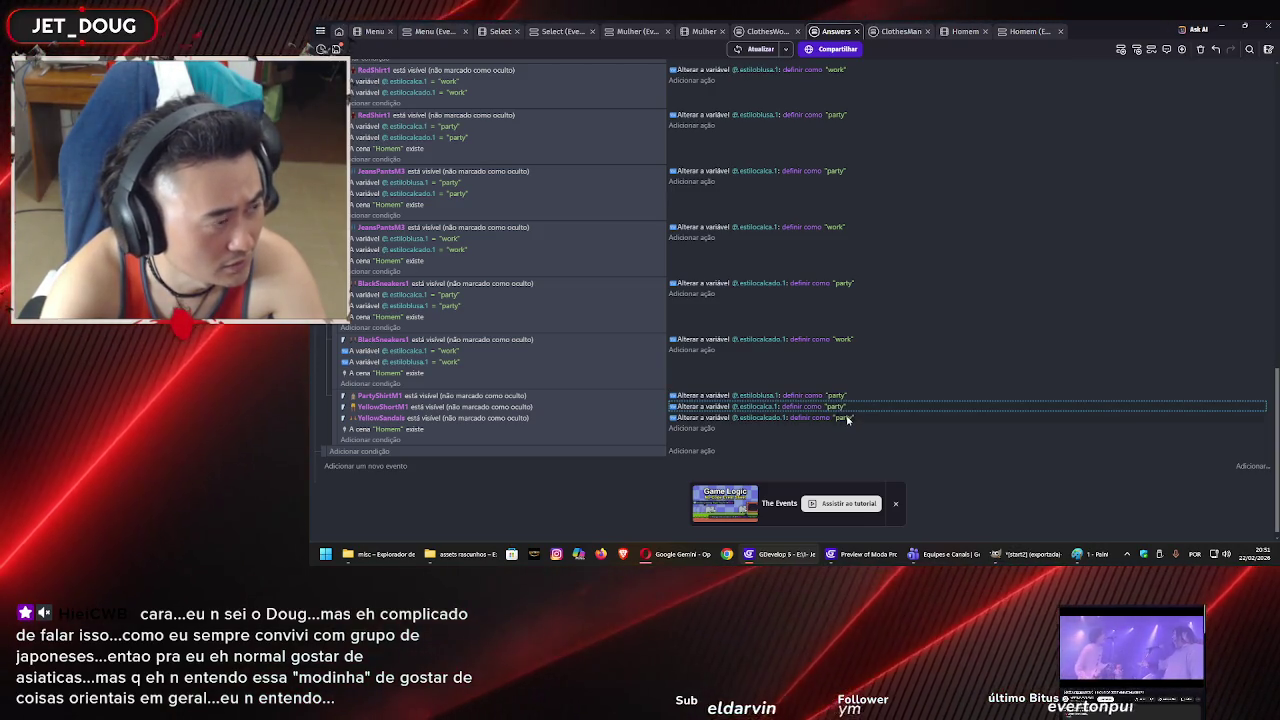
key("ctrl+s")
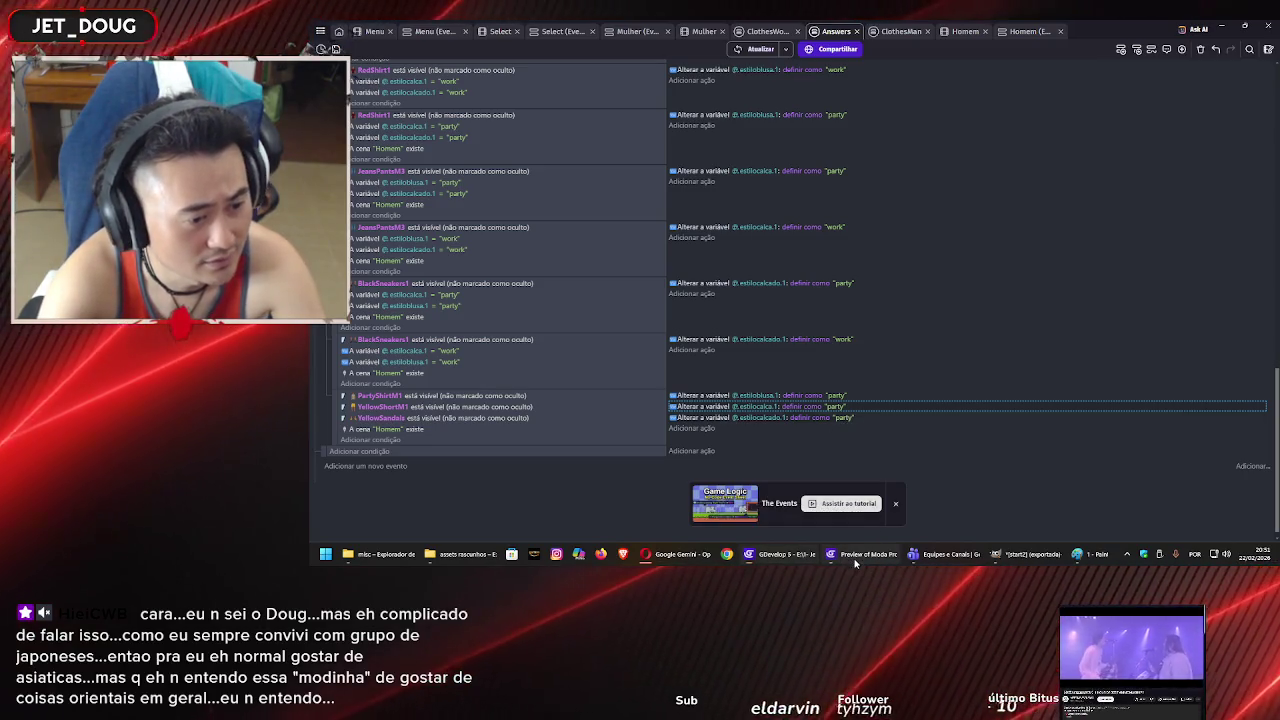
In the preview, dress the character in the teal bull tank top and blue flip-flops, removing the yellow shorts.
left_click(860, 554)
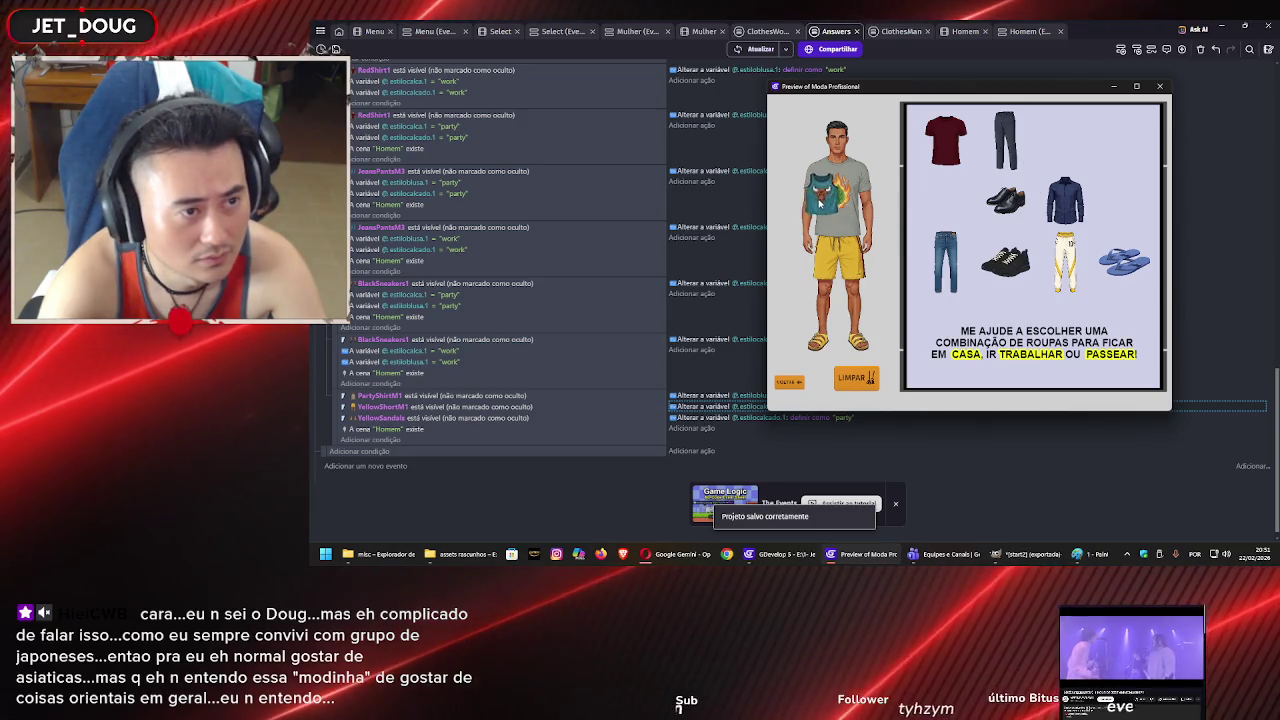
left_click_drag(1124, 200, 840, 205)
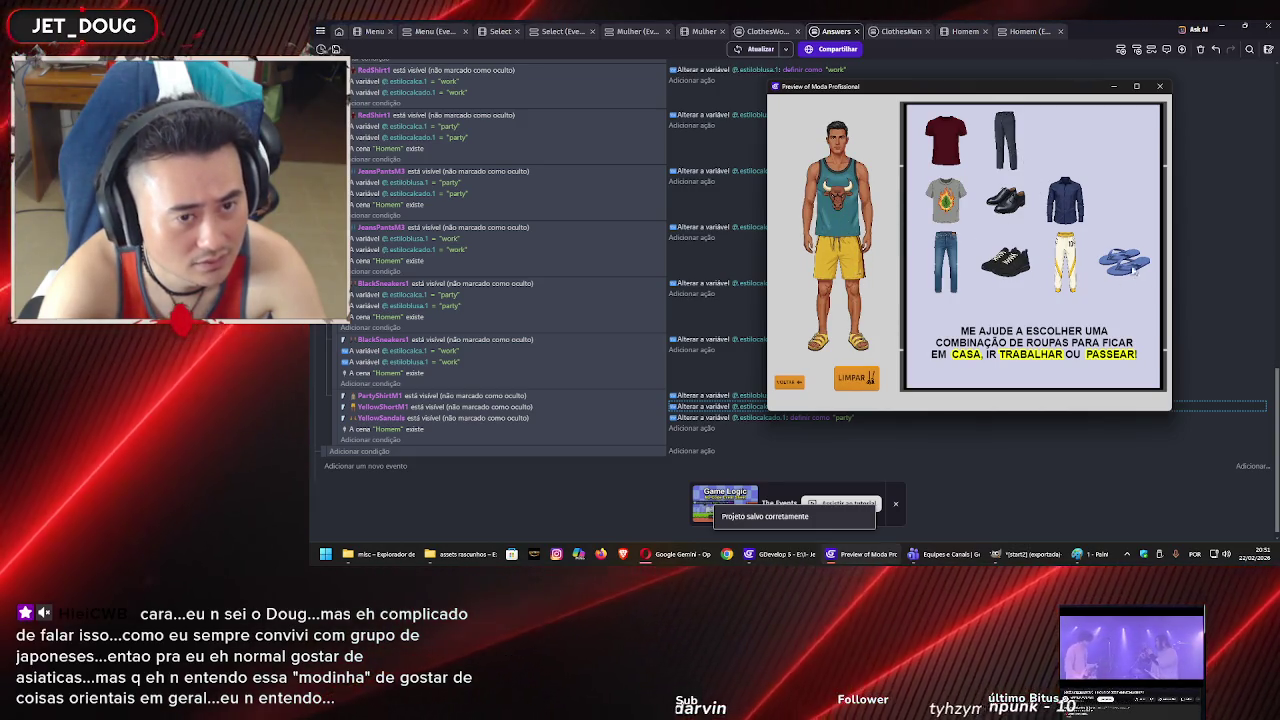
mouse_move(1124, 262)
left_mouse_down()
mouse_move(810, 343)
mouse_move(850, 345)
left_mouse_up()
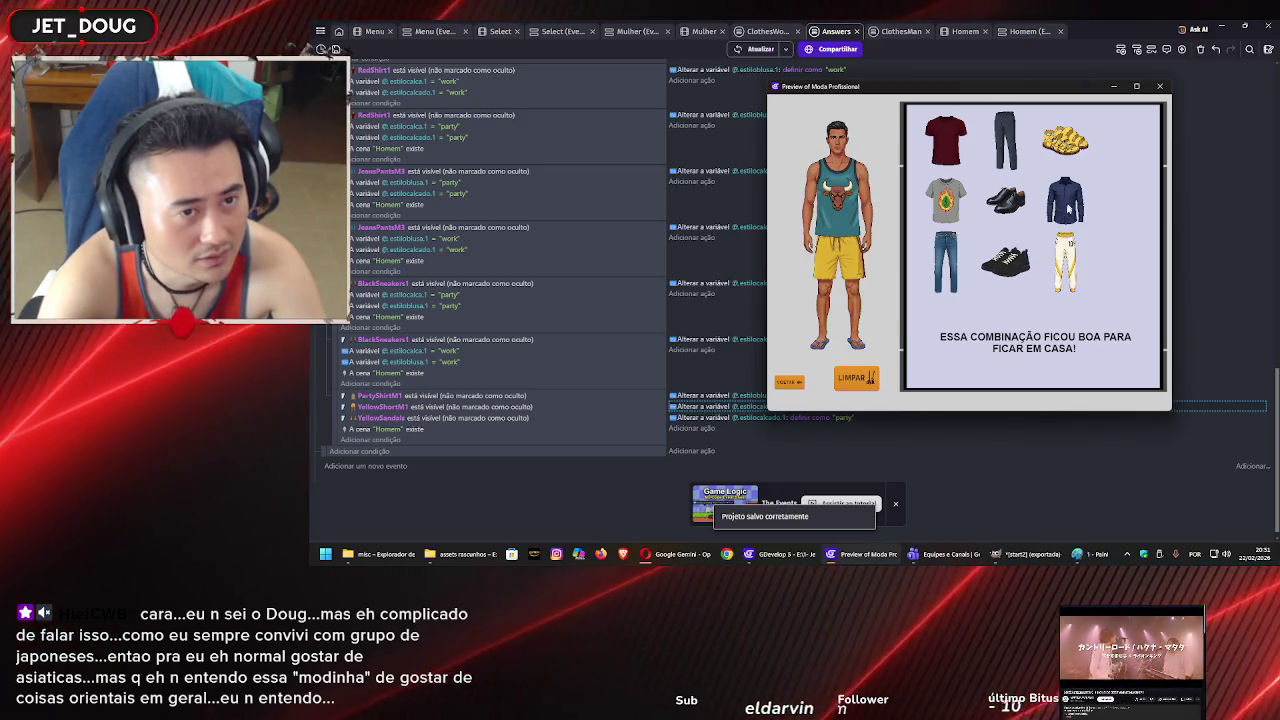
left_click(846, 262)
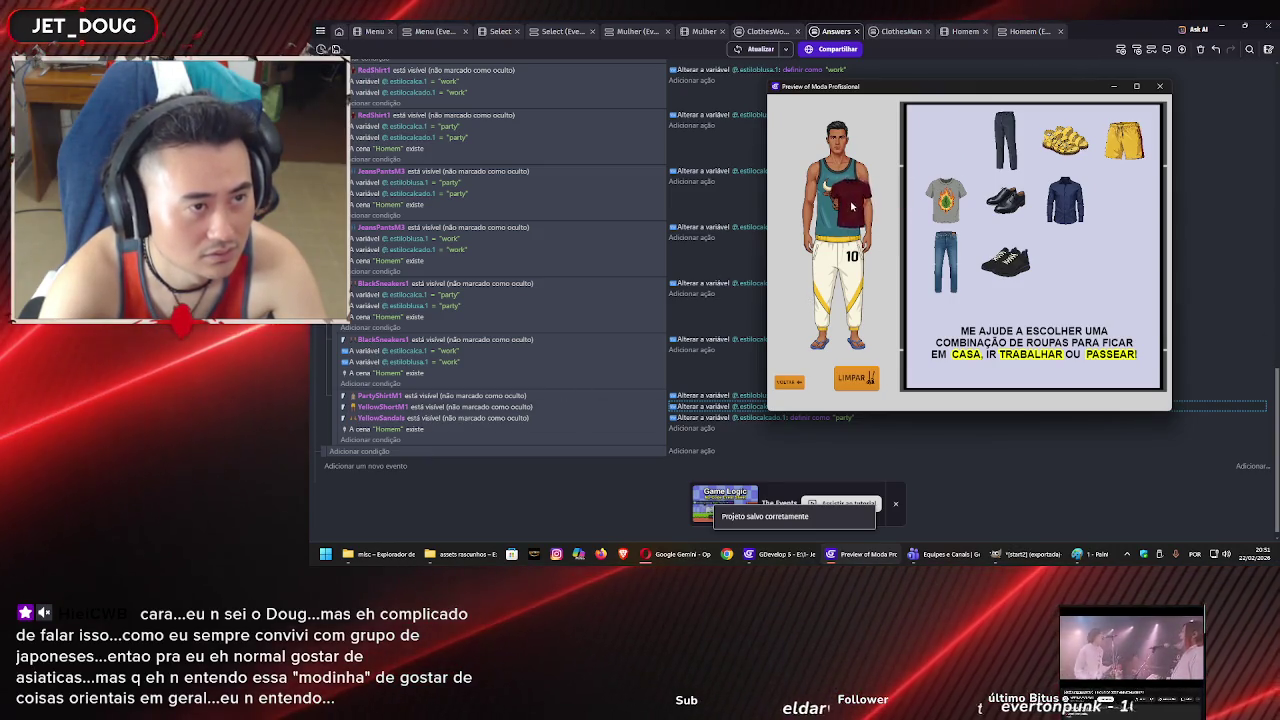
Try the maroon shirt with sneakers, dress shoes and black sneakers, then return to the Answers sheet.
left_click_drag(852, 205, 855, 213)
left_click_drag(862, 340, 850, 341)
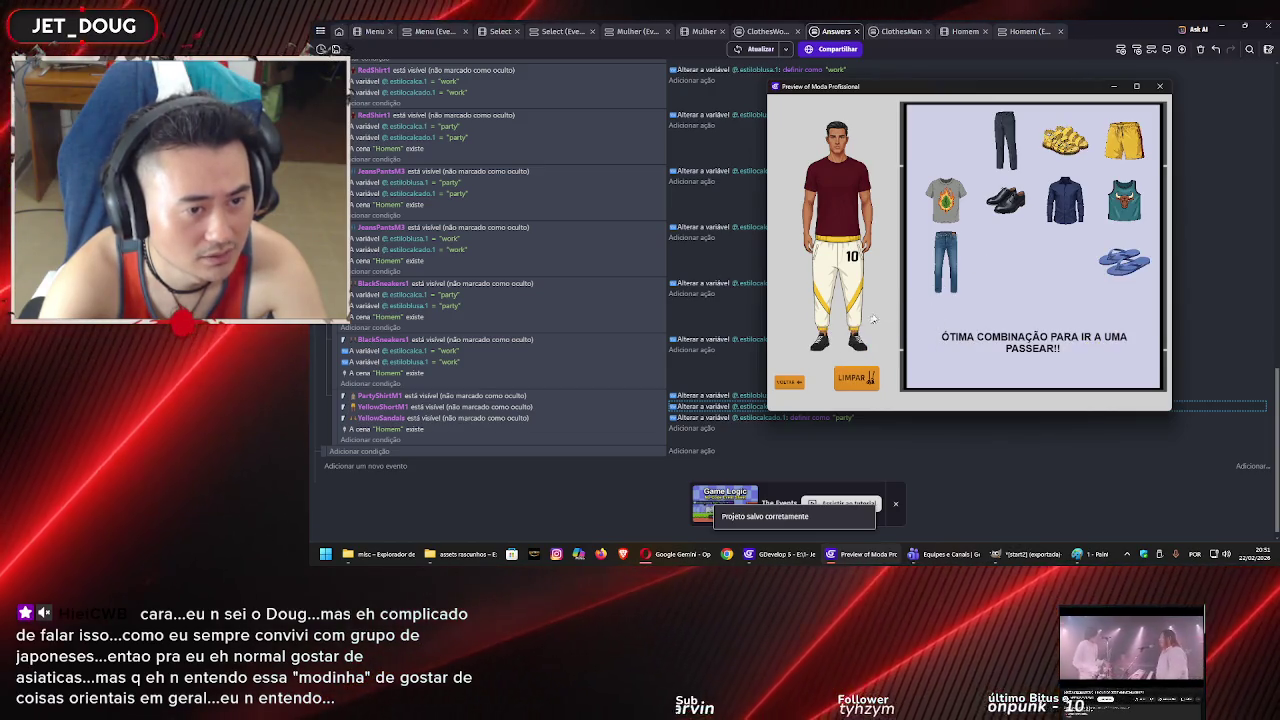
left_click_drag(1005, 200, 877, 341)
left_click(860, 343)
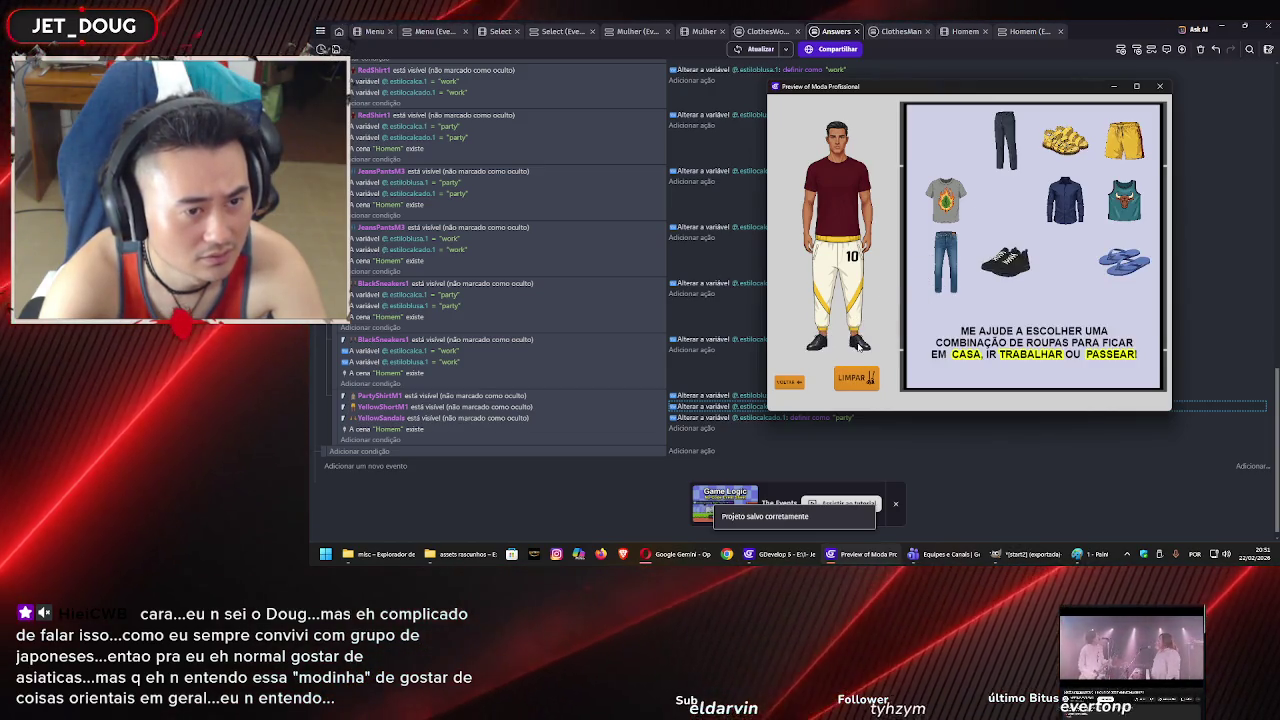
left_click_drag(1008, 265, 848, 343)
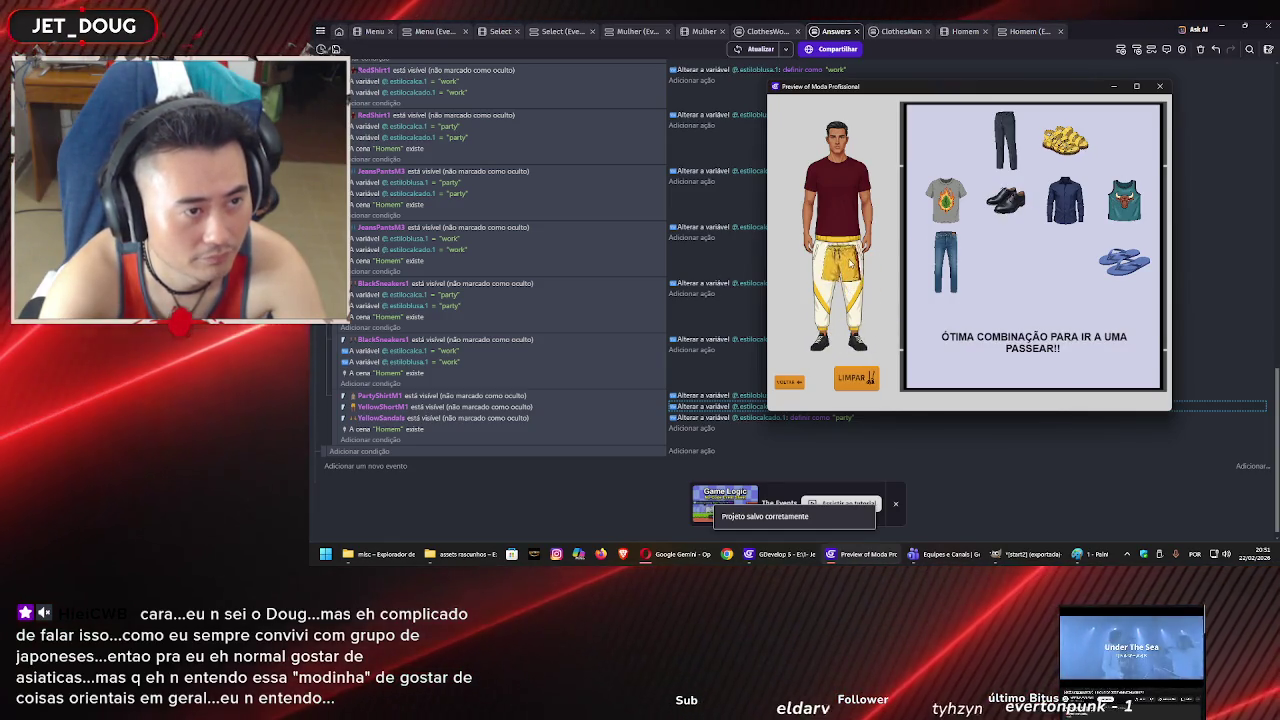
left_click(850, 262)
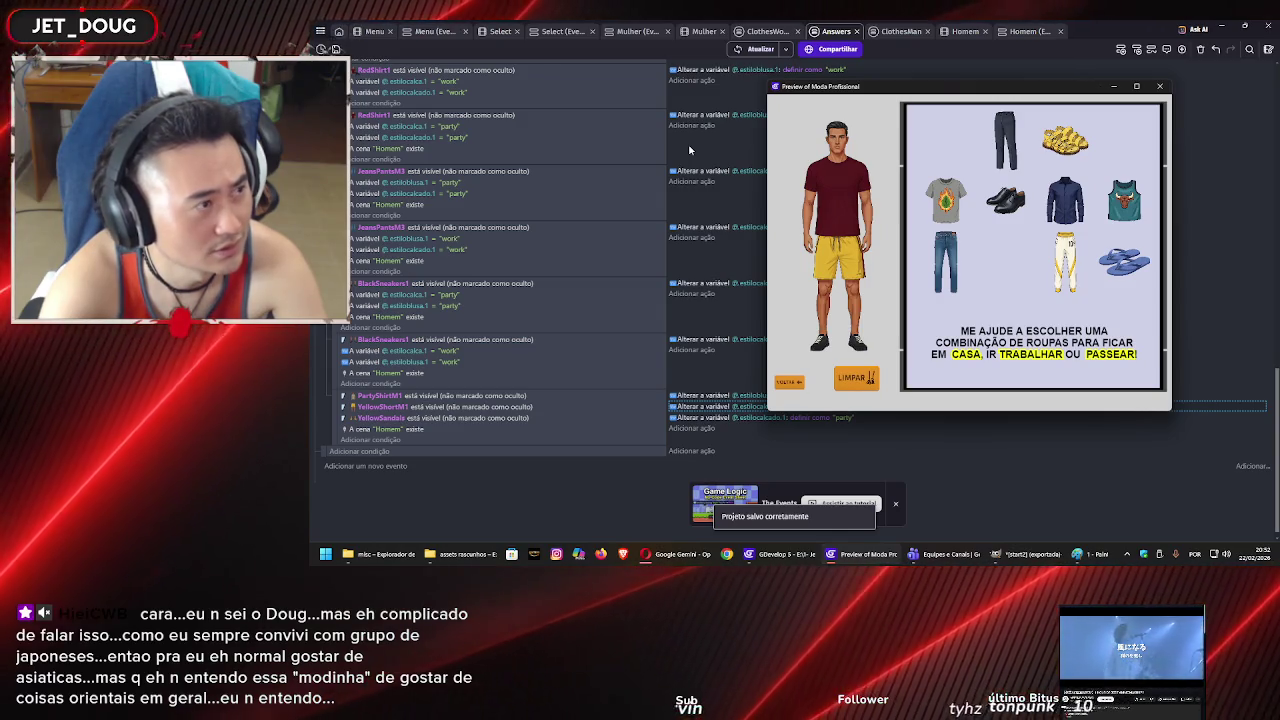
left_click(559, 130)
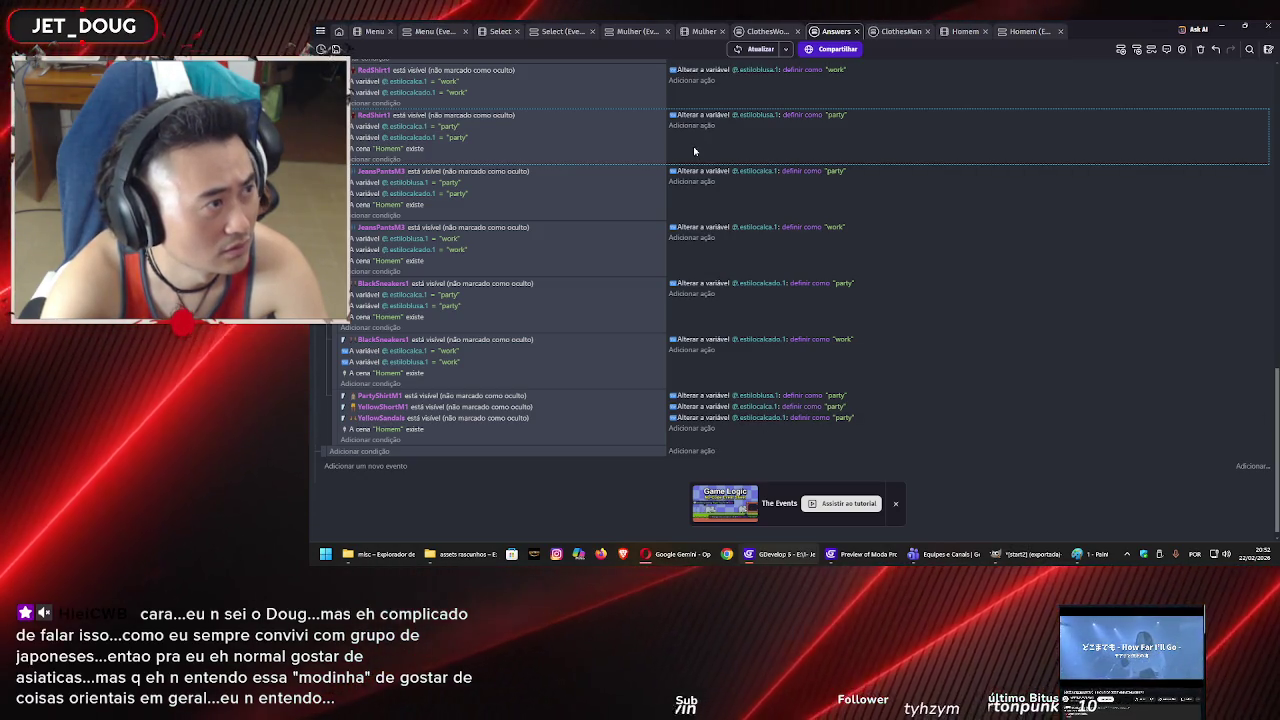
Paste a copy of the RedShirt1 event and delete its estilocalca.1 and estilocalcado.1 conditions.
left_click(592, 453)
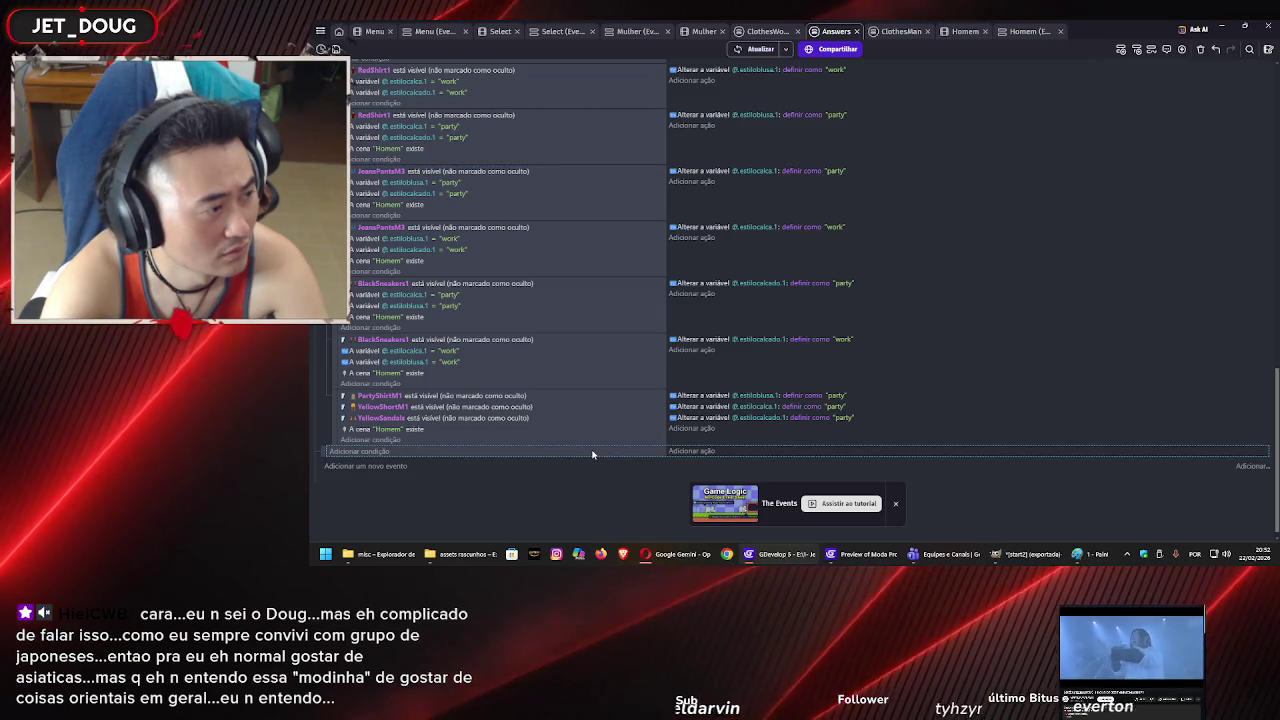
key("ctrl+v")
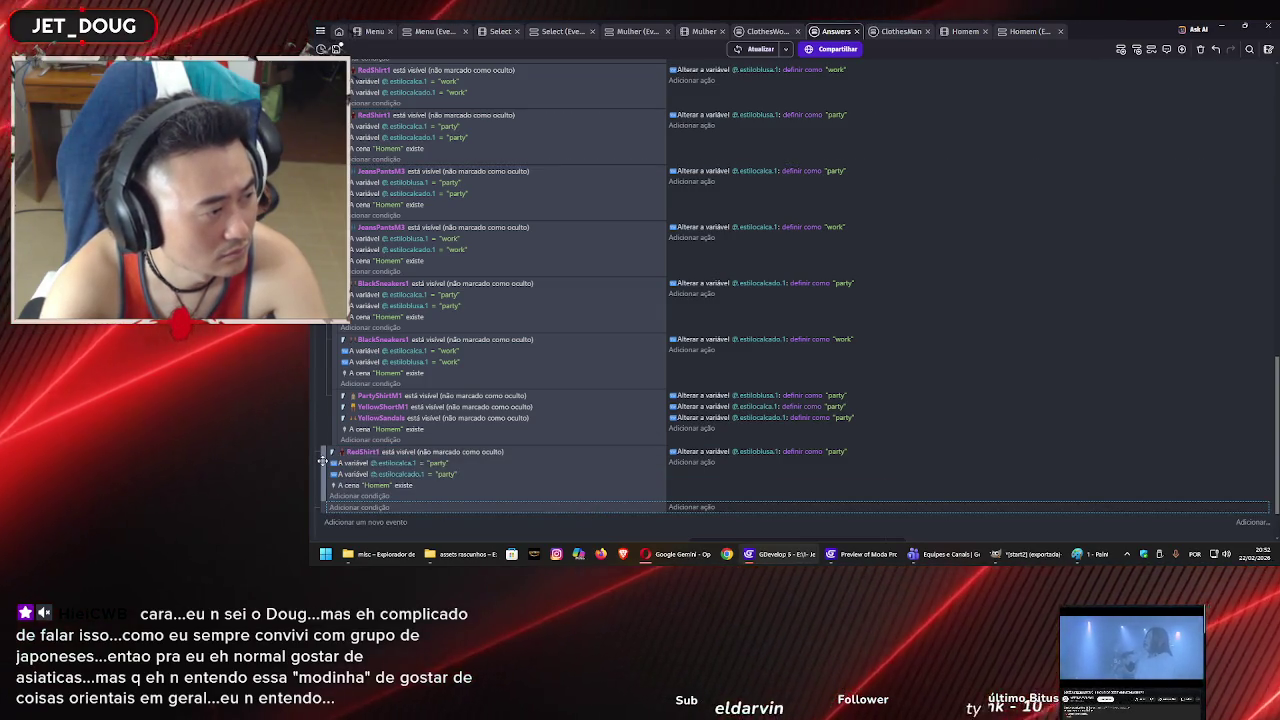
left_click_drag(322, 460, 383, 458)
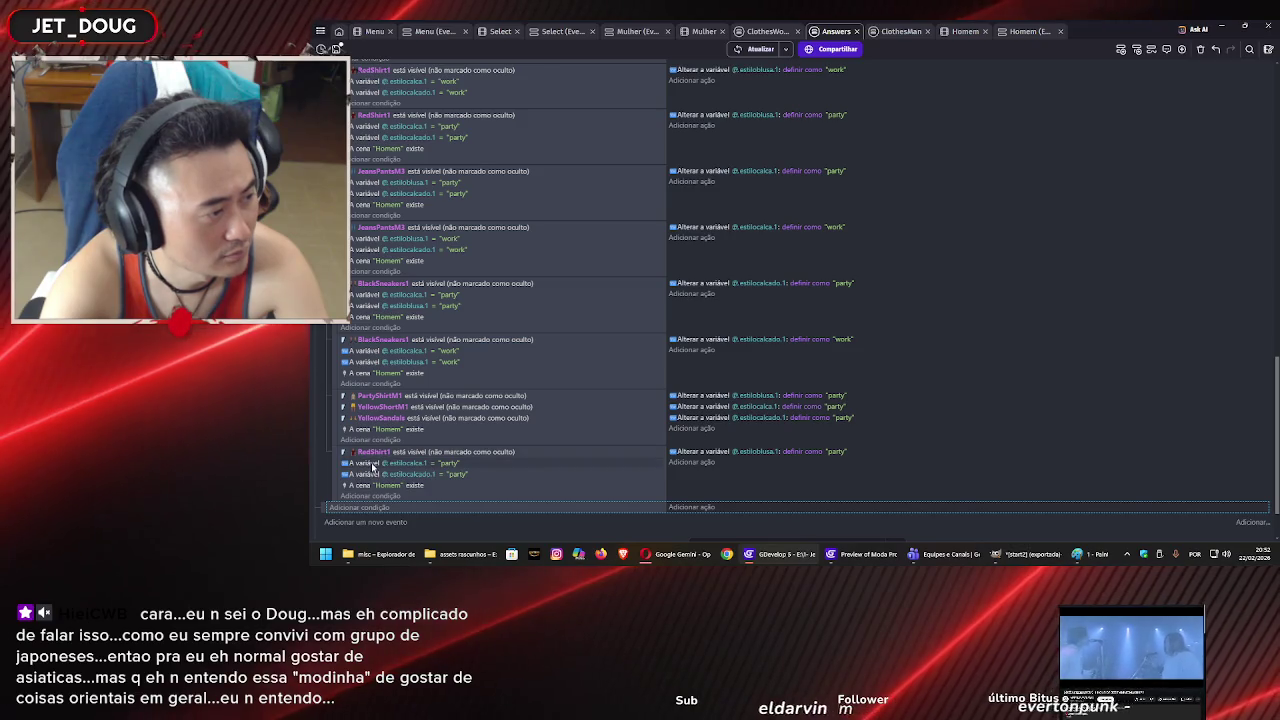
left_click(372, 465)
key("Delete")
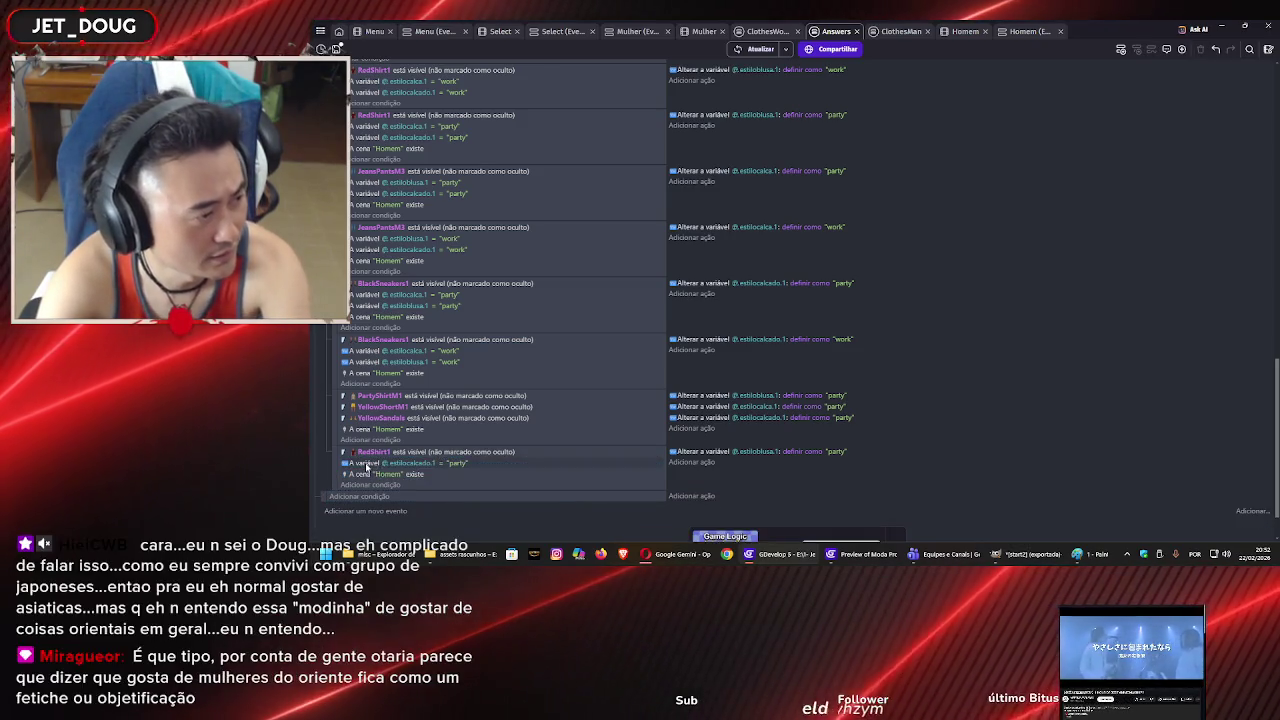
left_click(372, 465)
key("Delete")
Add a YellowShortM1 visibility condition and move it above the Homem scene check.
left_click(368, 484)
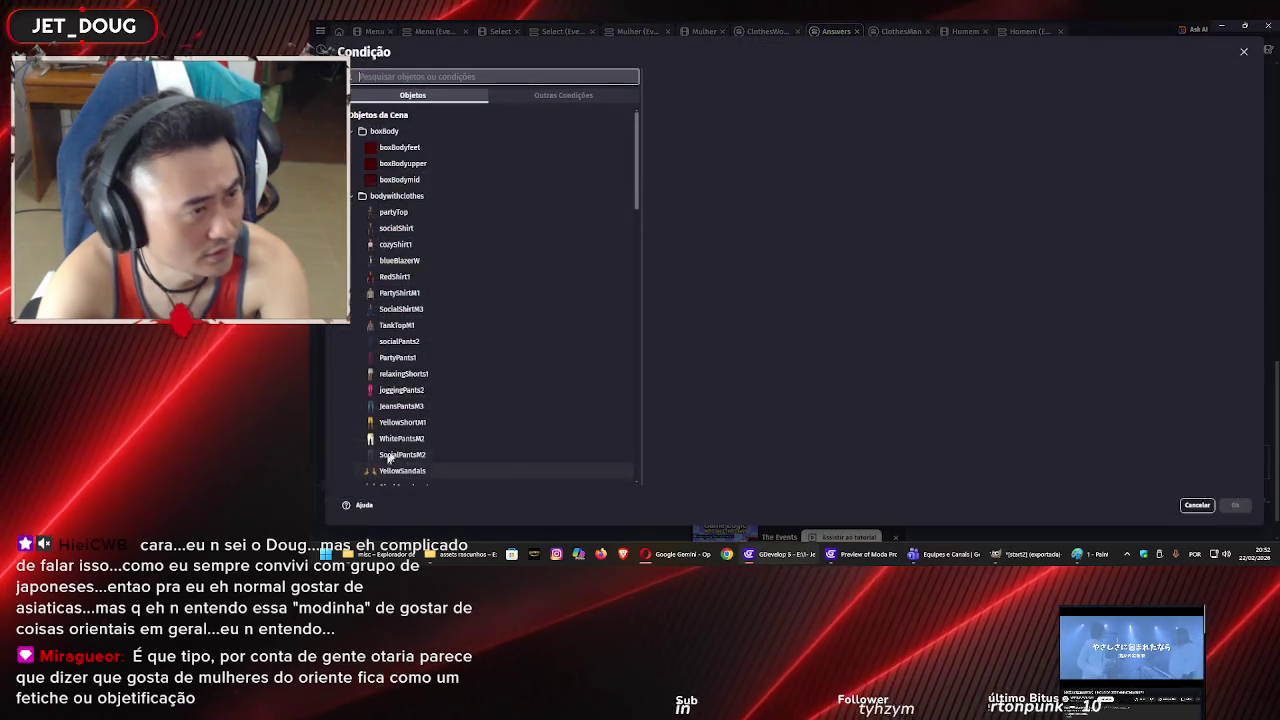
scroll(469, 257, "down", 3)
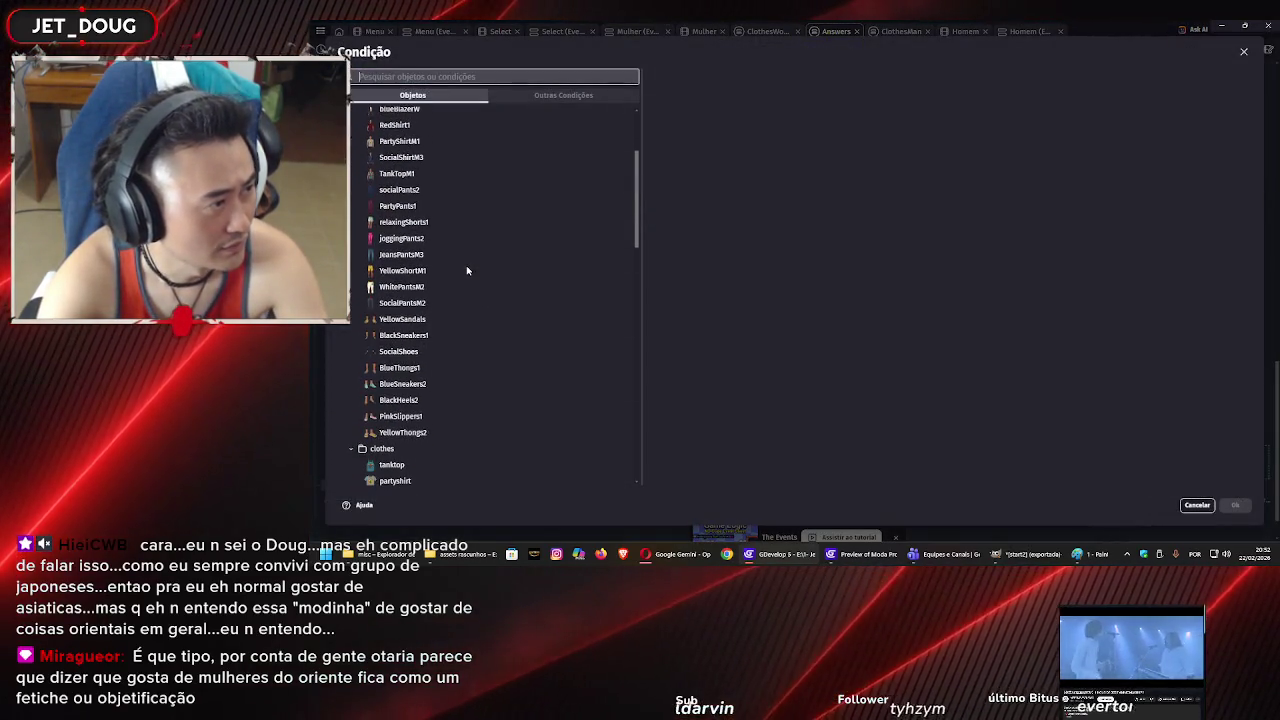
left_click(497, 274)
scroll(800, 380, "down", 10)
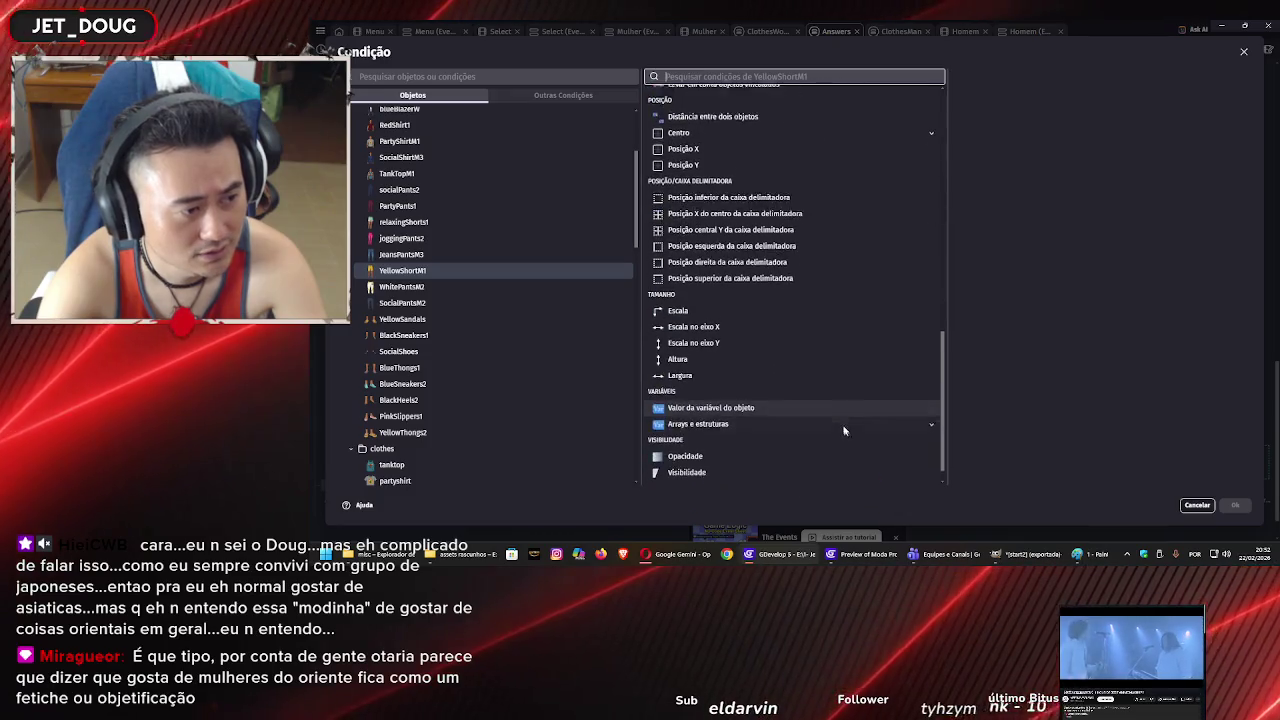
left_click(806, 448)
left_click(1234, 506)
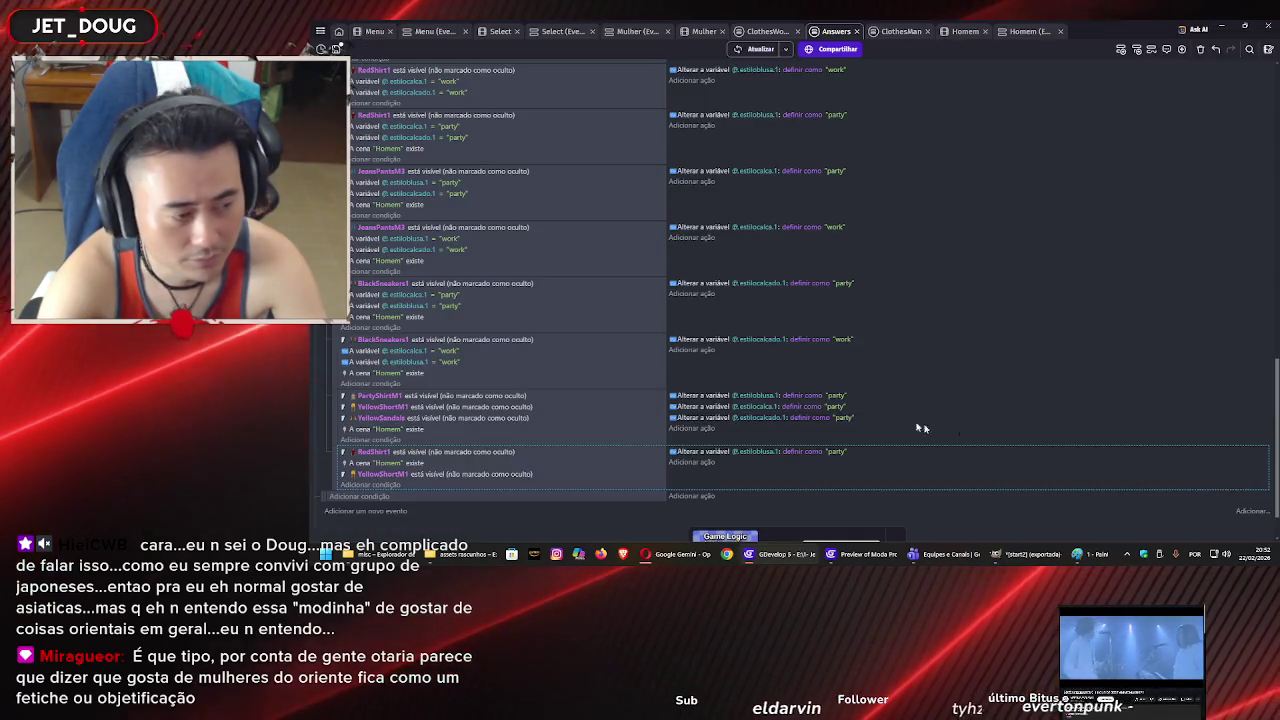
left_click(437, 472)
left_click_drag(437, 472, 353, 465)
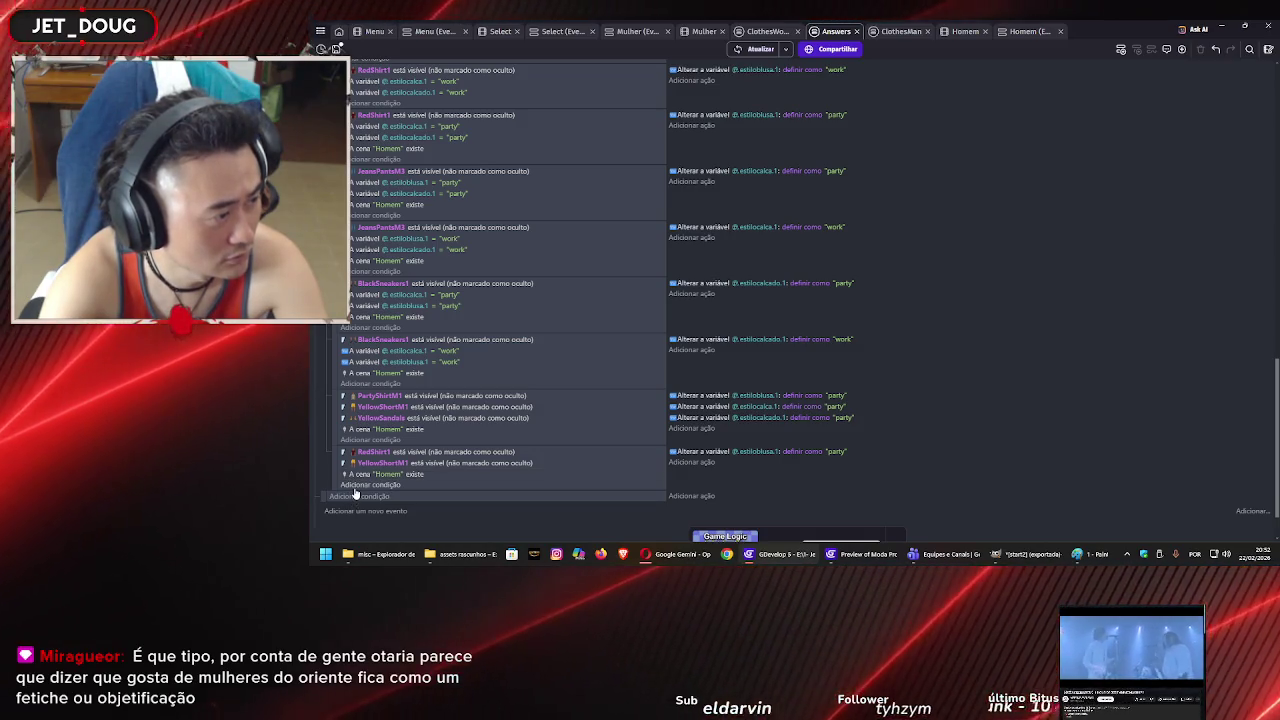
Add a BlackSneakers1 visibility condition and move it above the Homem scene check.
left_click(355, 493)
scroll(429, 331, "down", 5)
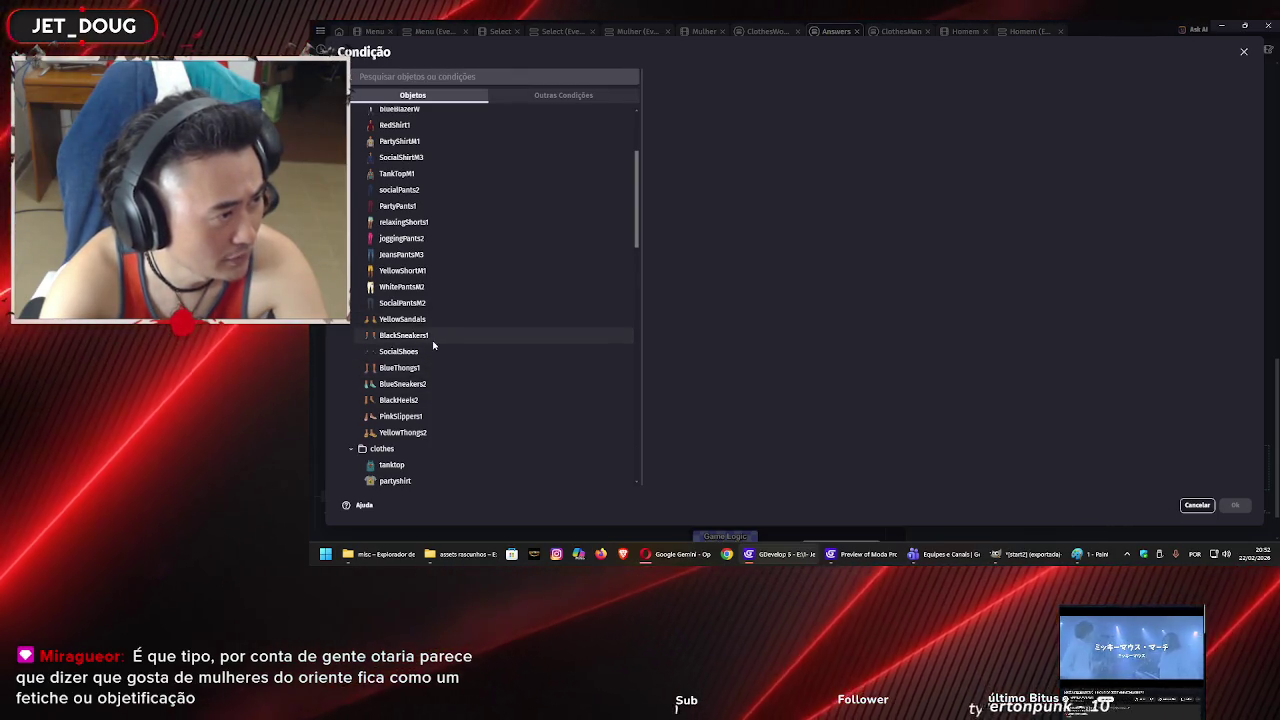
left_click(433, 345)
scroll(776, 373, "down", 15)
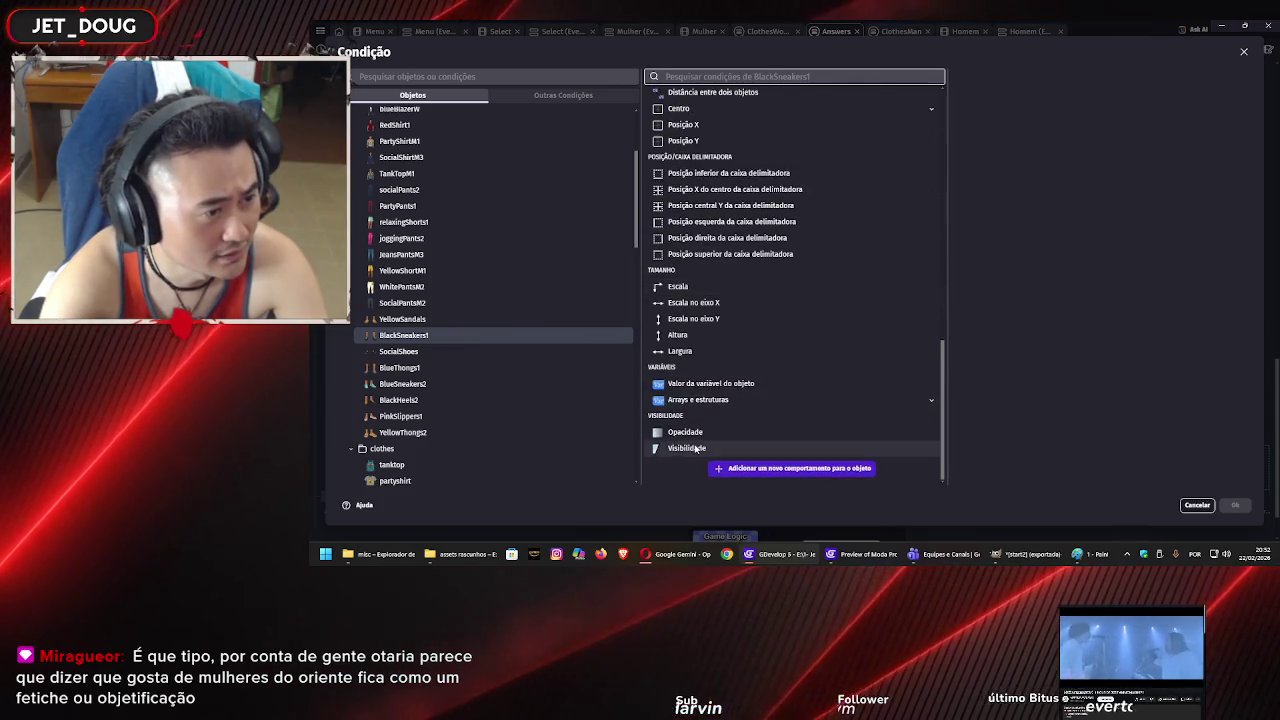
left_click(696, 449)
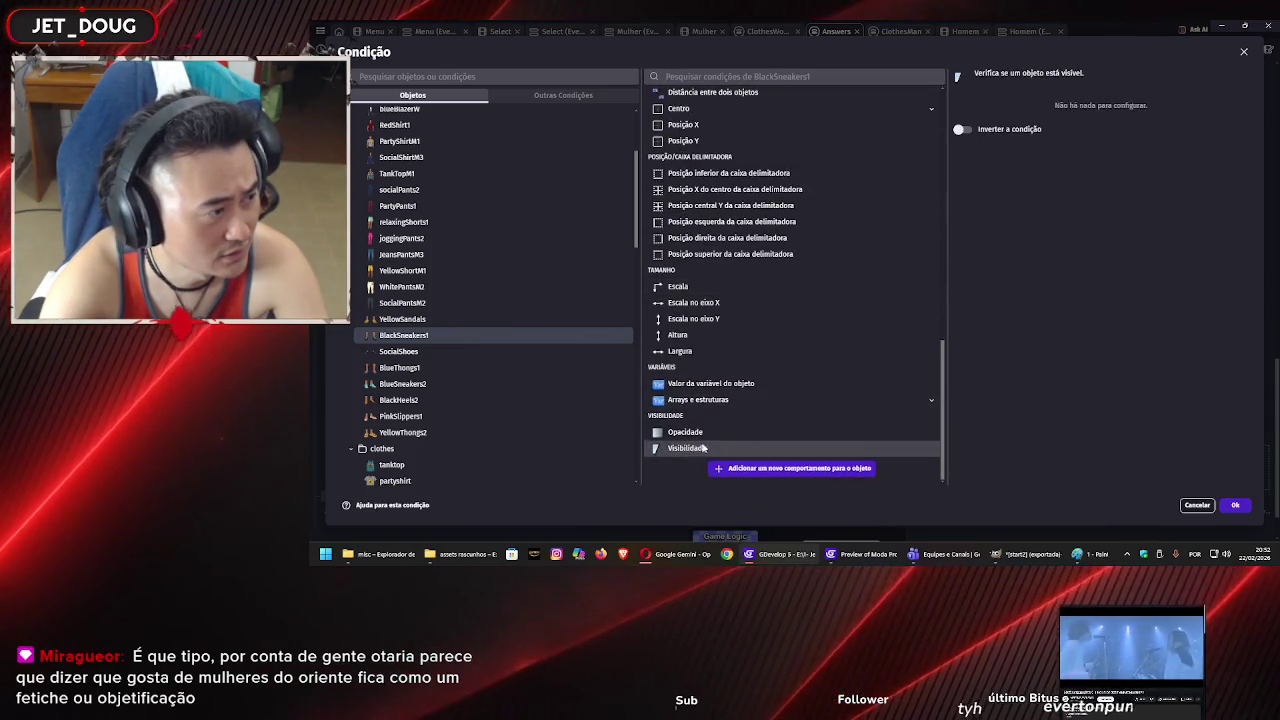
left_click(1236, 507)
left_click(430, 485)
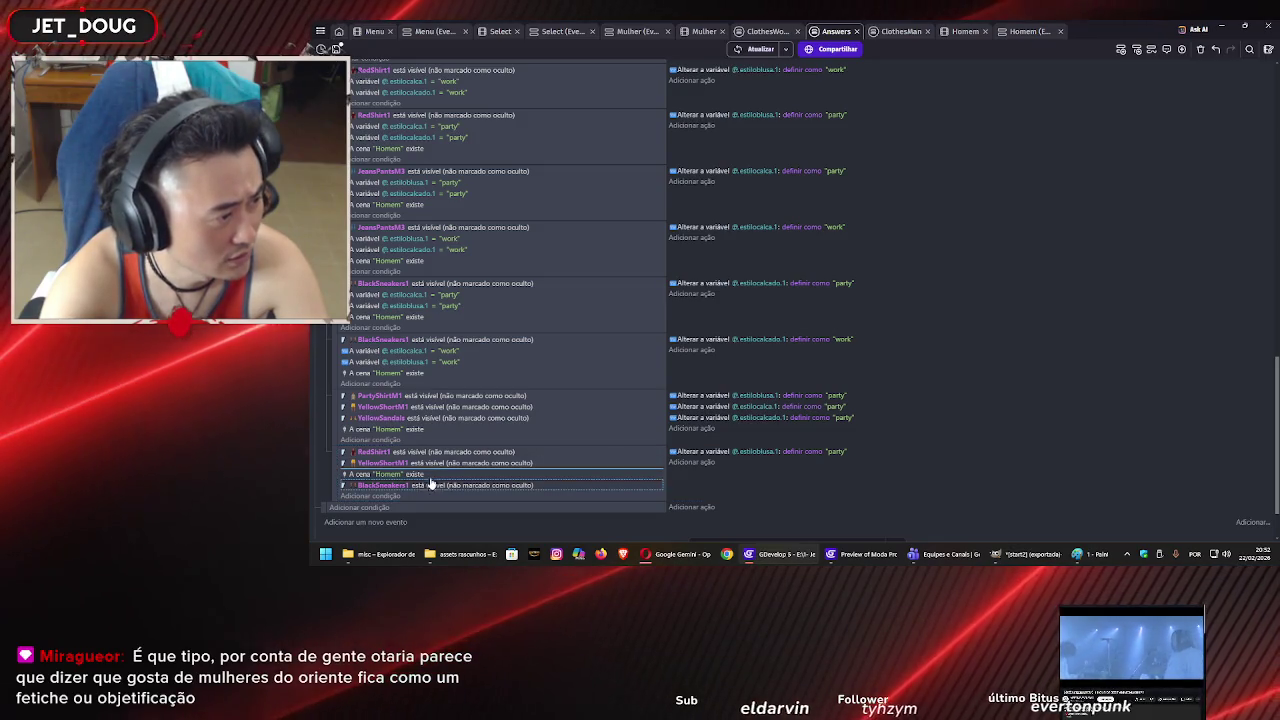
left_click_drag(431, 477, 431, 469)
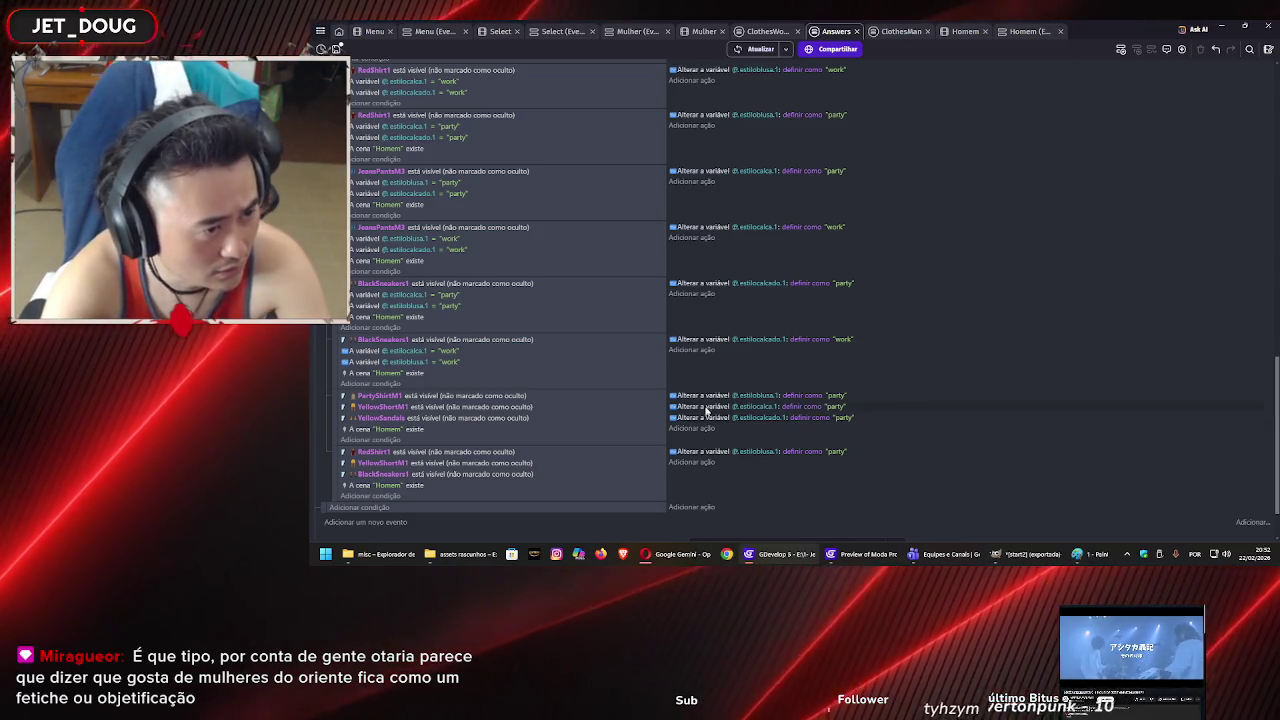
Paste the three party actions from the previous event into the new event and launch the preview.
left_click_drag(706, 406, 700, 426)
left_click(692, 428)
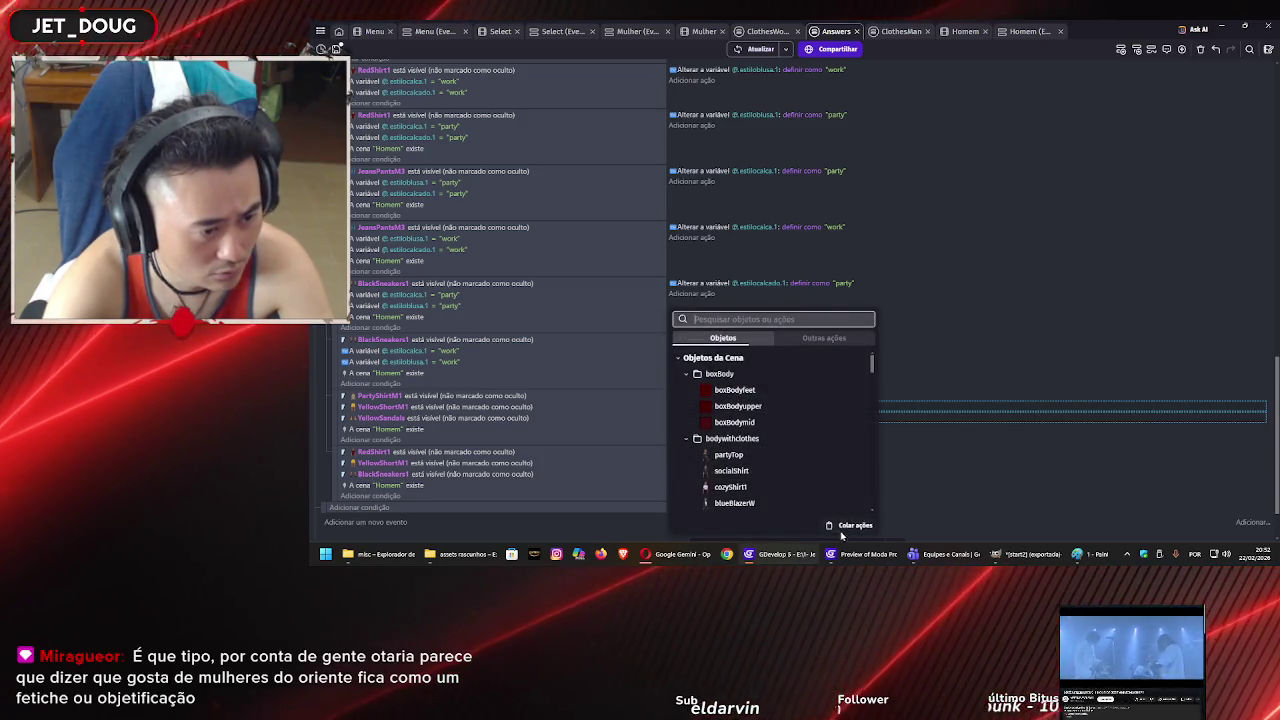
left_click(886, 495)
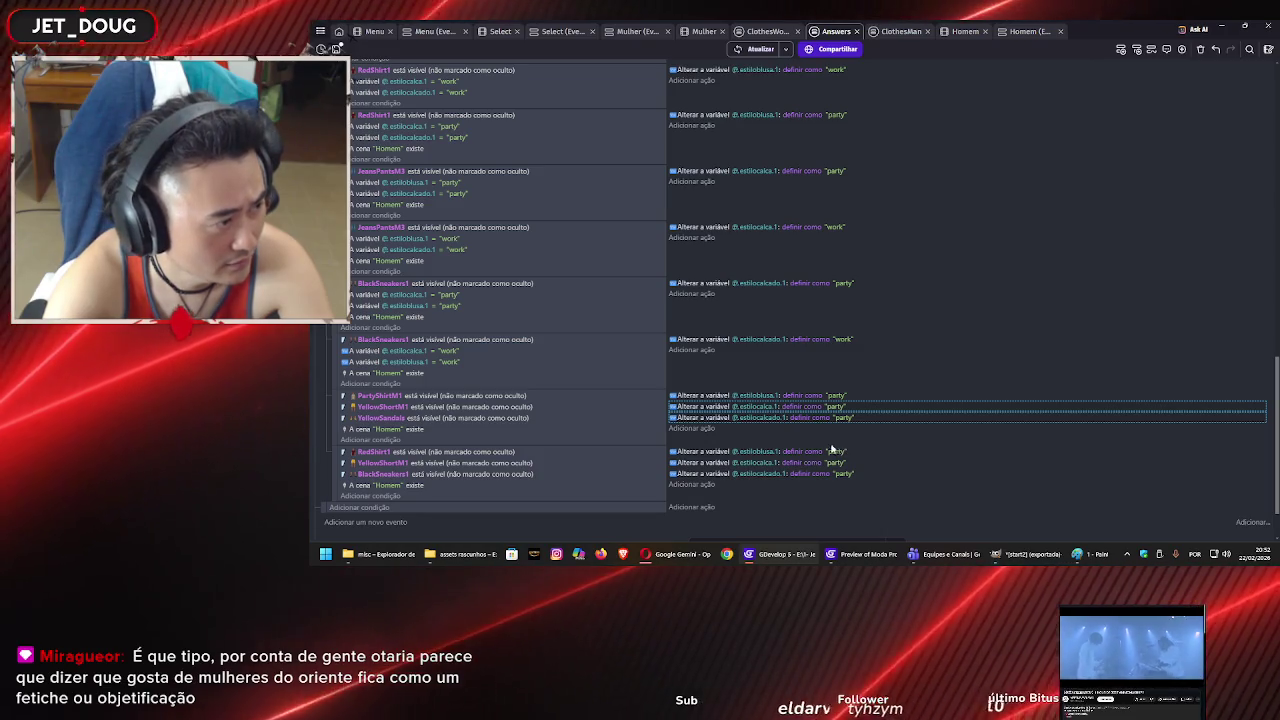
left_click(866, 554)
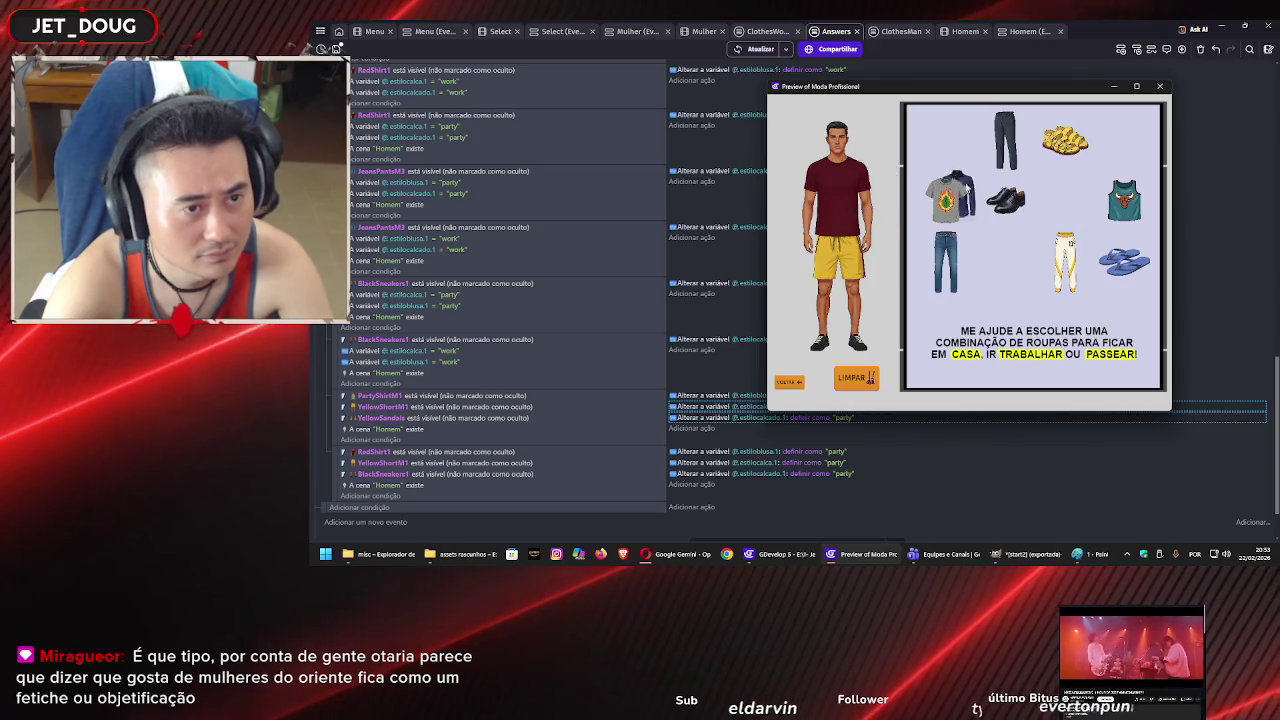
Try dress shoes, jeans, dark trousers and blue shirt on the man, ending with red shirt and jeans.
left_click_drag(1005, 203, 845, 335)
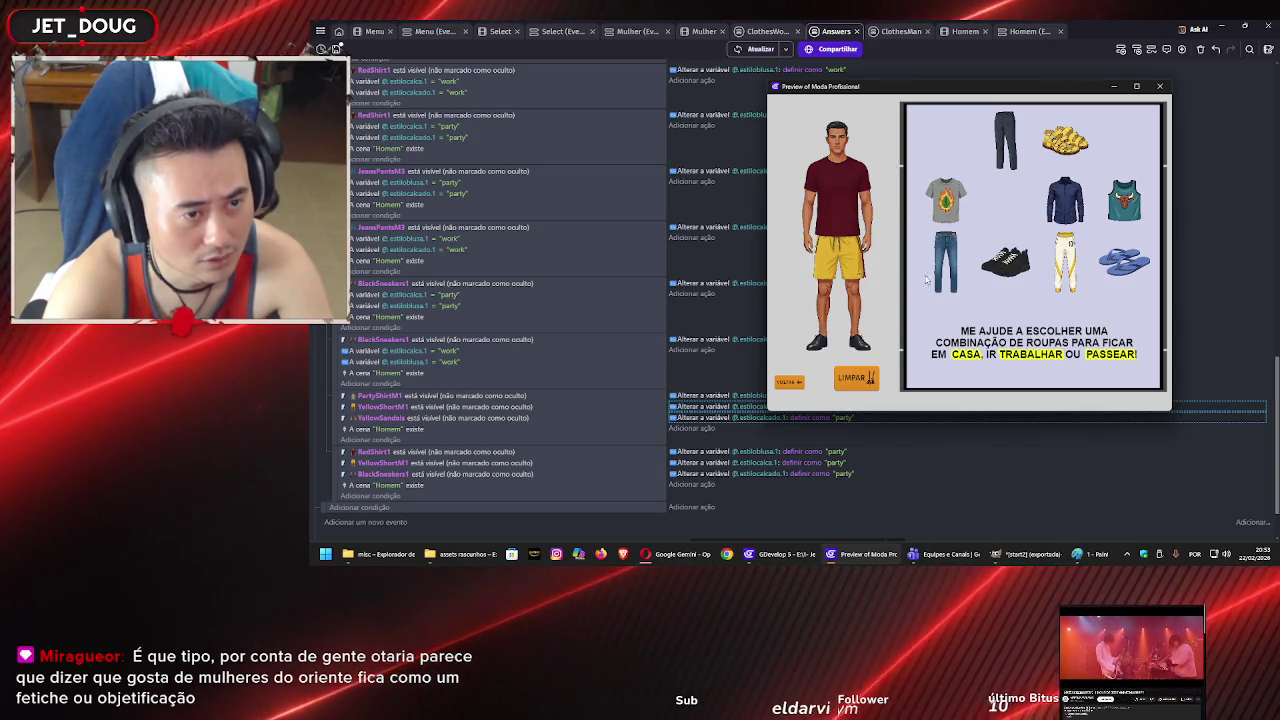
left_click_drag(945, 262, 849, 271)
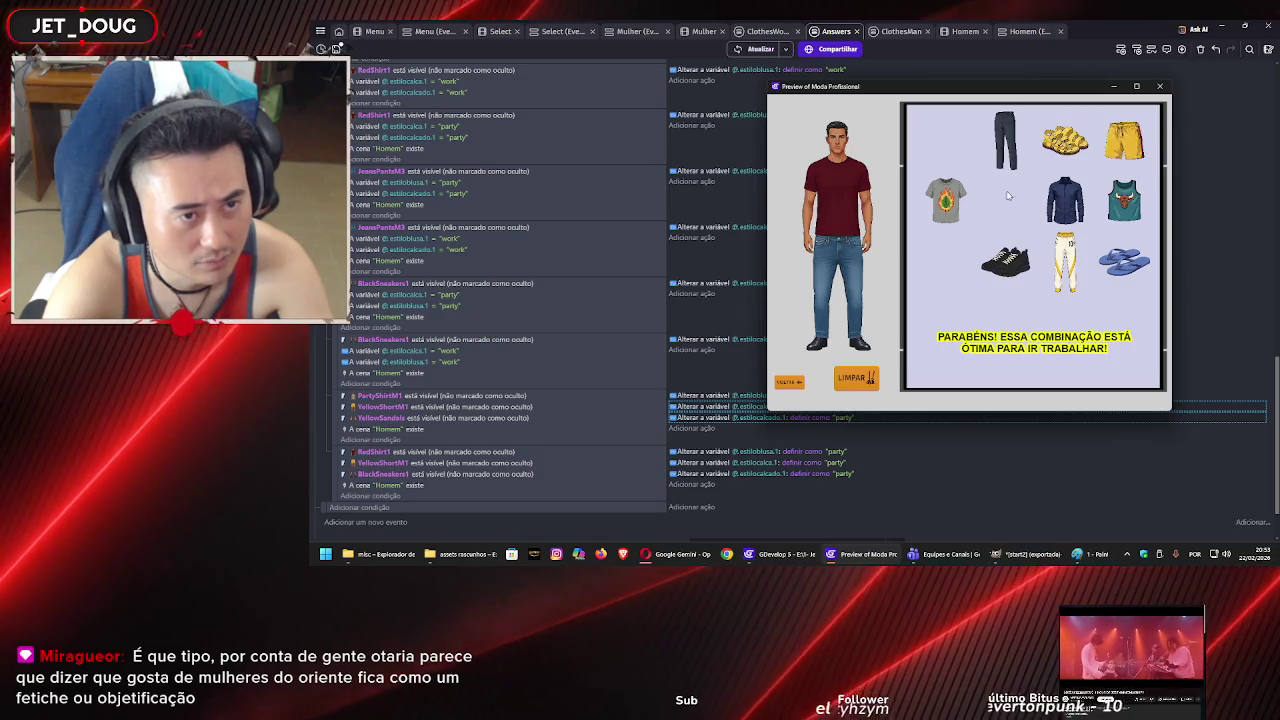
left_click_drag(1005, 140, 849, 272)
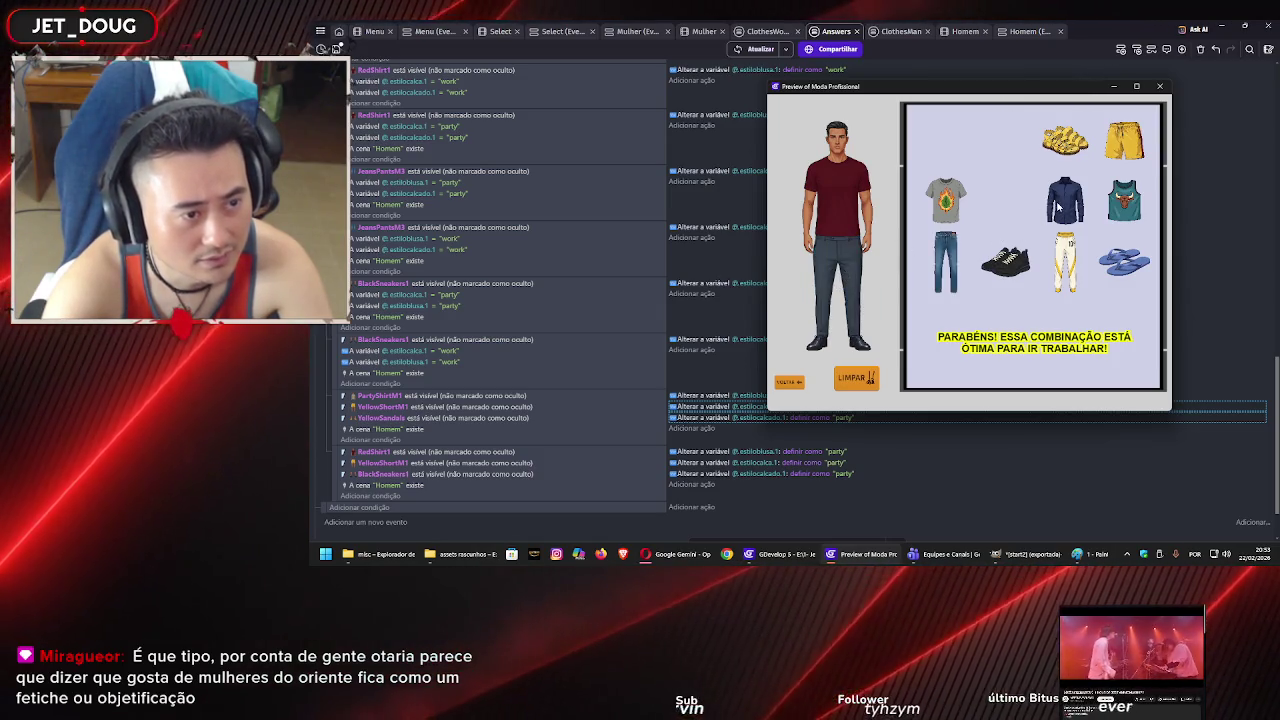
left_click_drag(1058, 205, 845, 195)
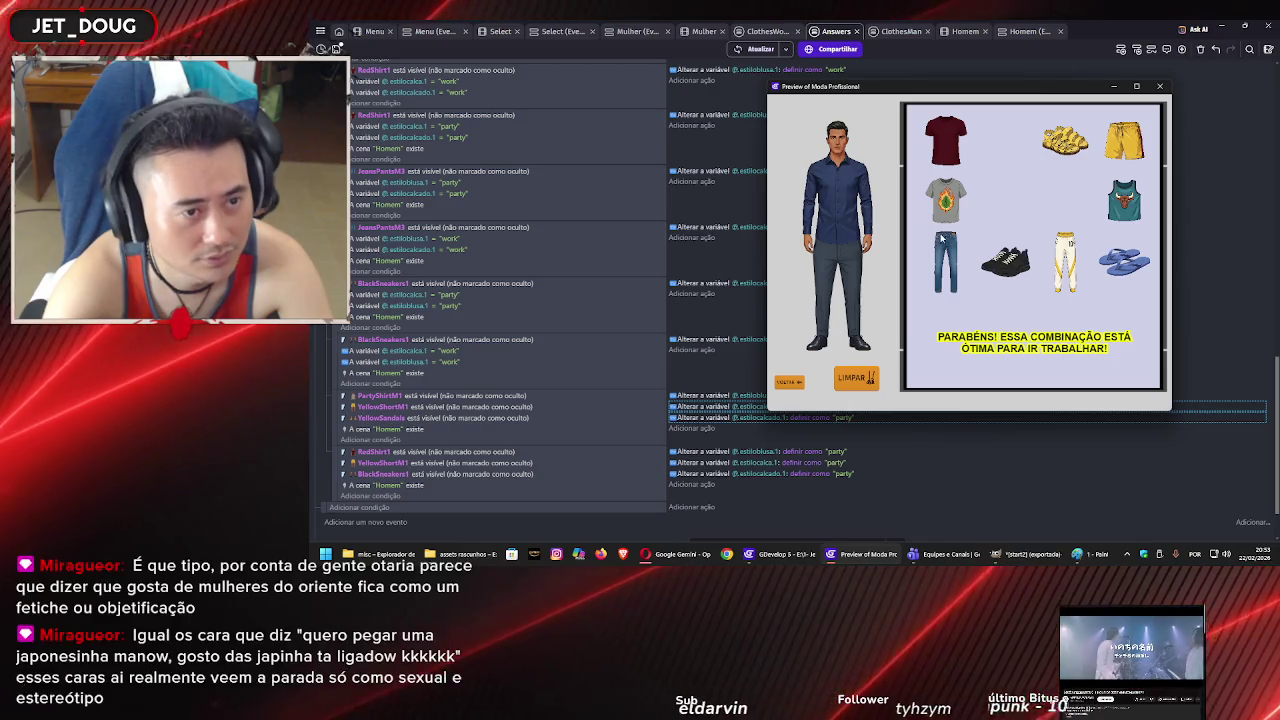
left_click_drag(868, 257, 848, 262)
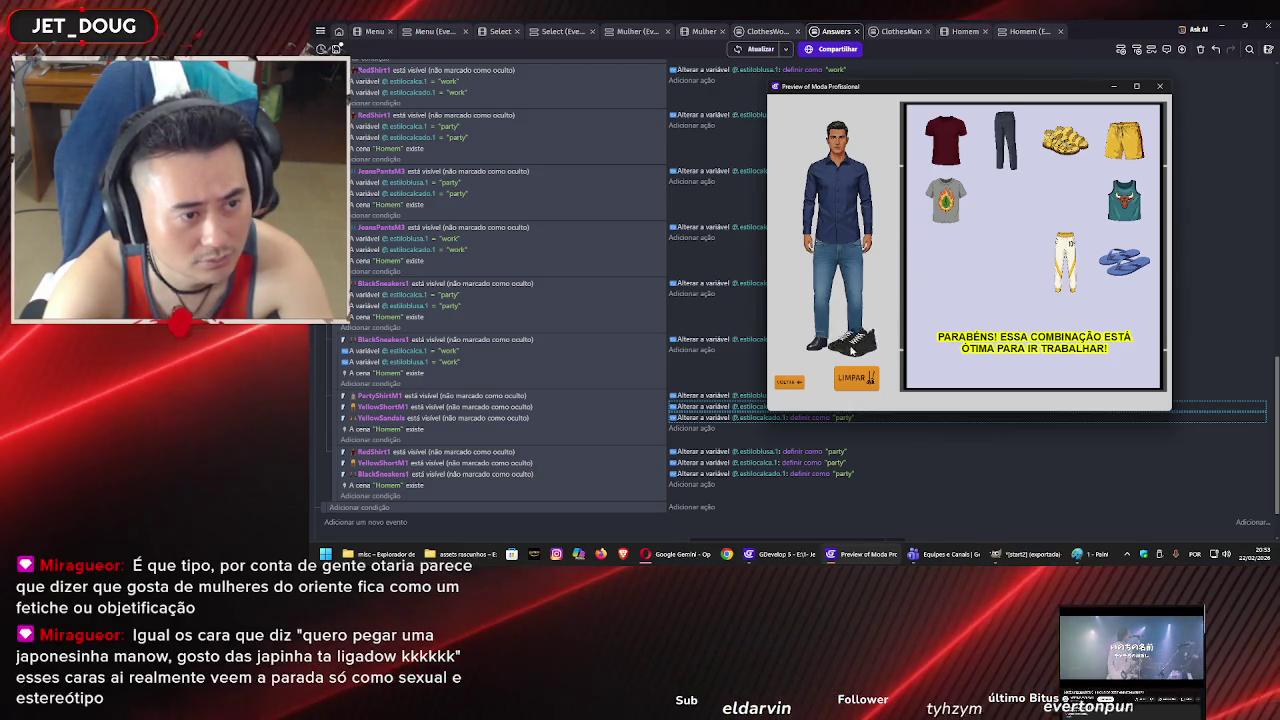
left_click_drag(1005, 150, 848, 255)
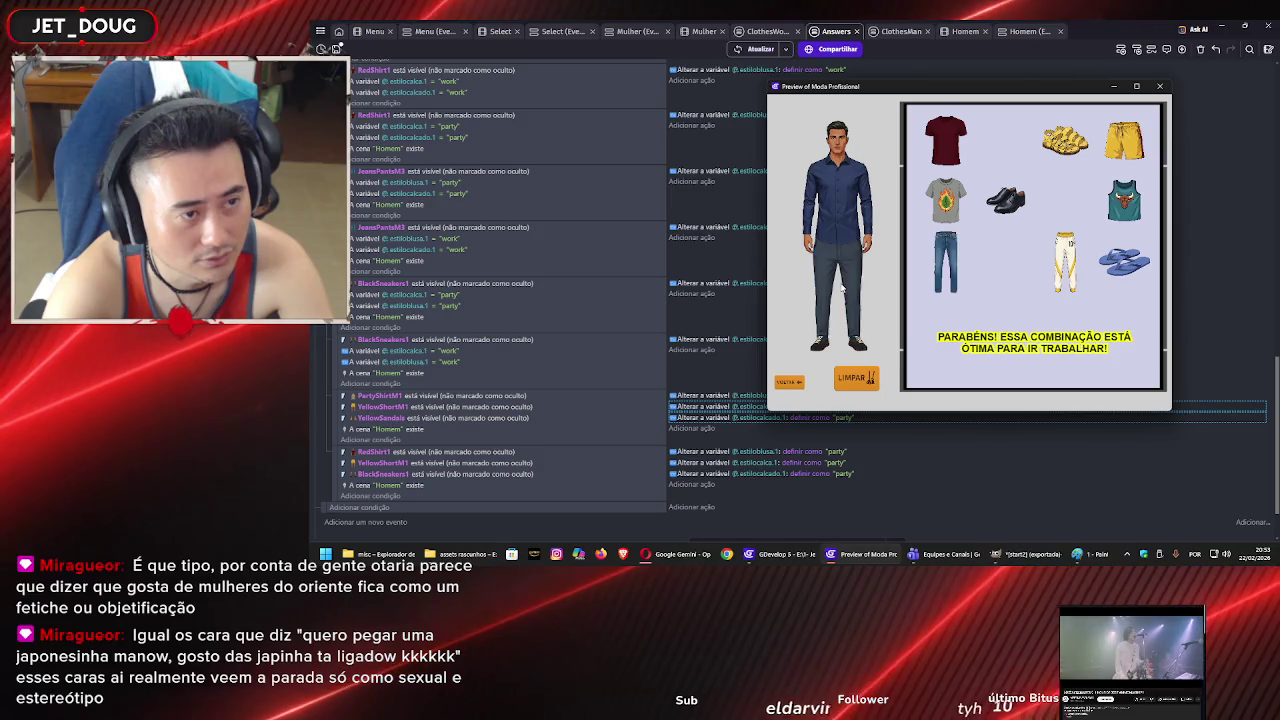
left_click_drag(945, 140, 840, 190)
left_click_drag(945, 262, 841, 278)
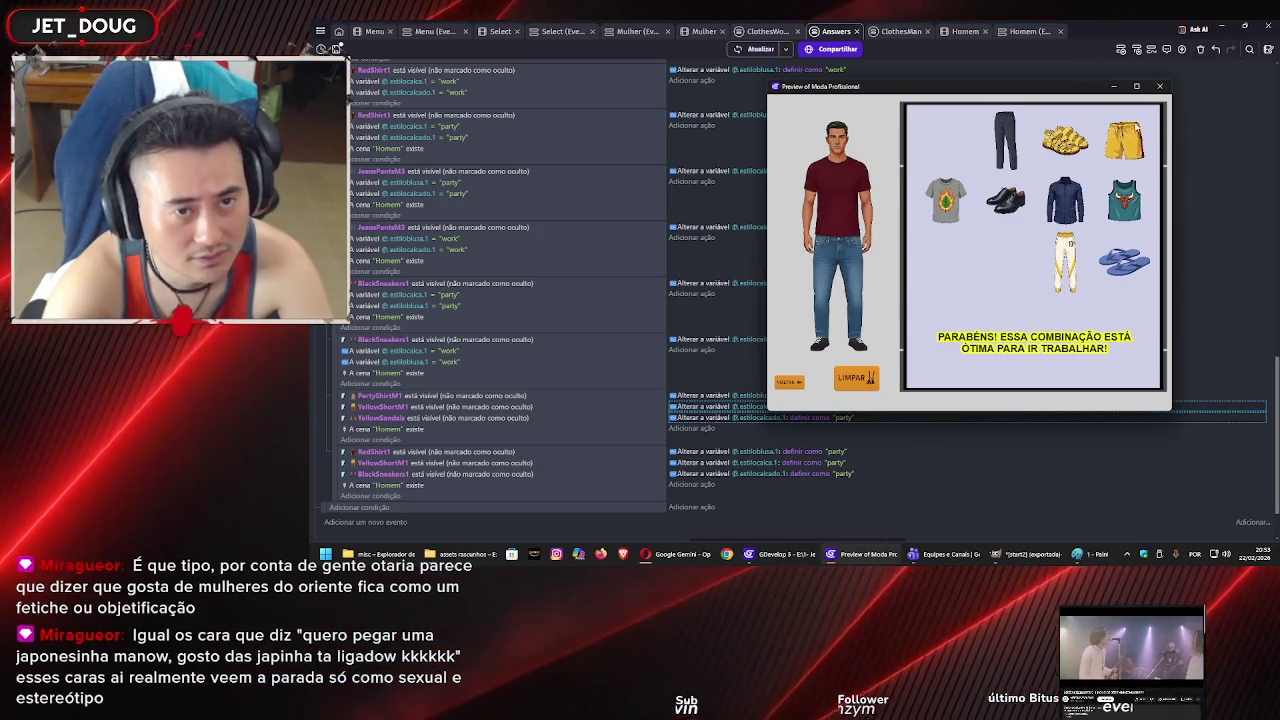
Close the preview and delete the first disabled party and work events in the MULHER exceptions.
left_click(1160, 87)
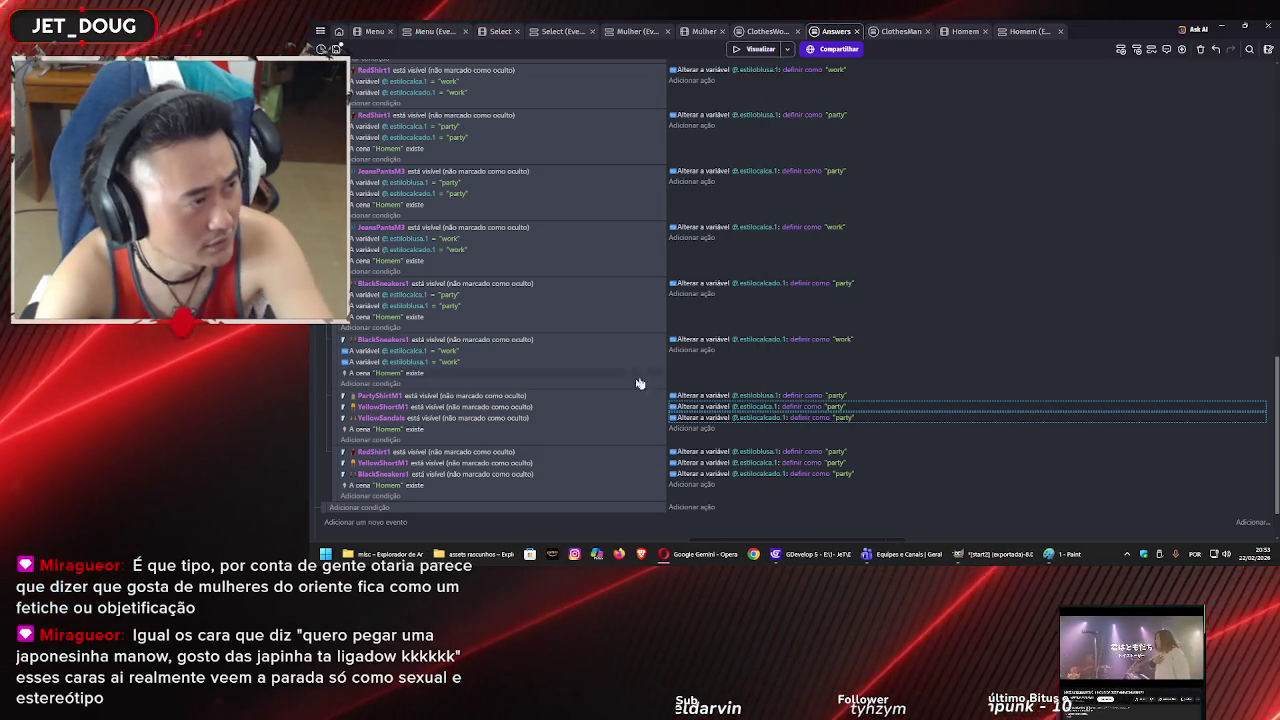
scroll(640, 383, "up", 2)
scroll(607, 373, "up", 8)
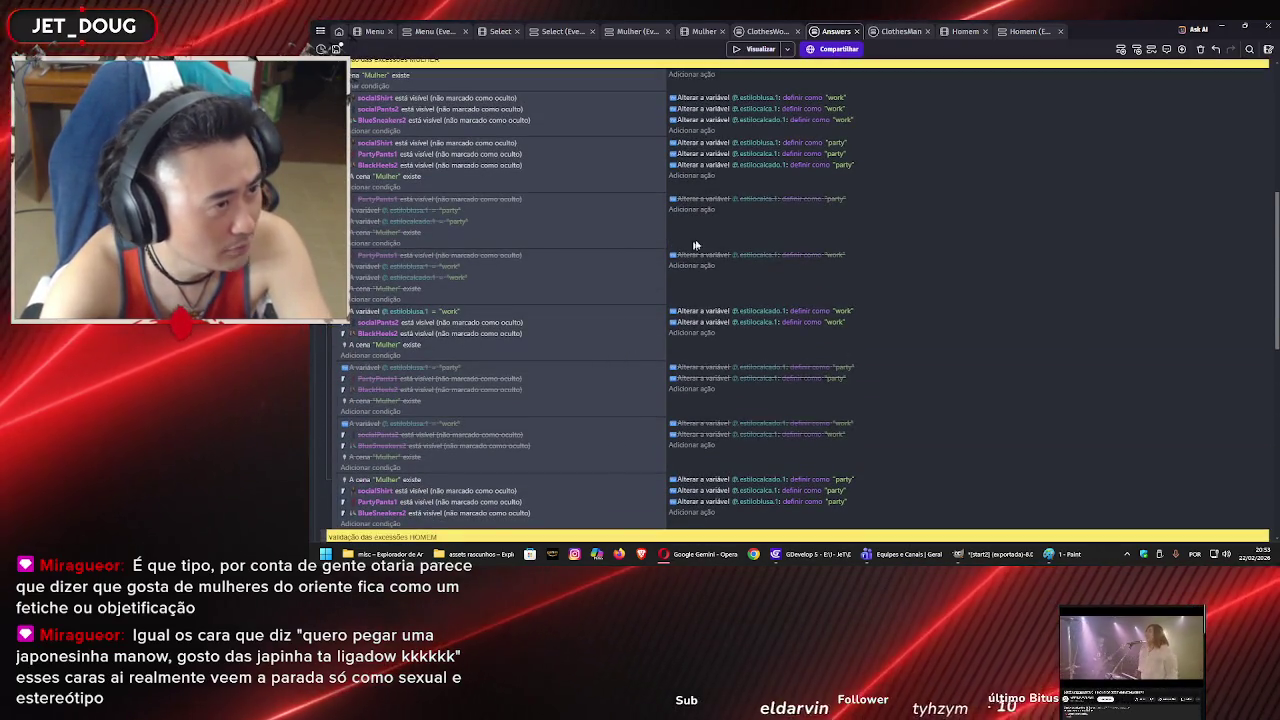
left_click(709, 235)
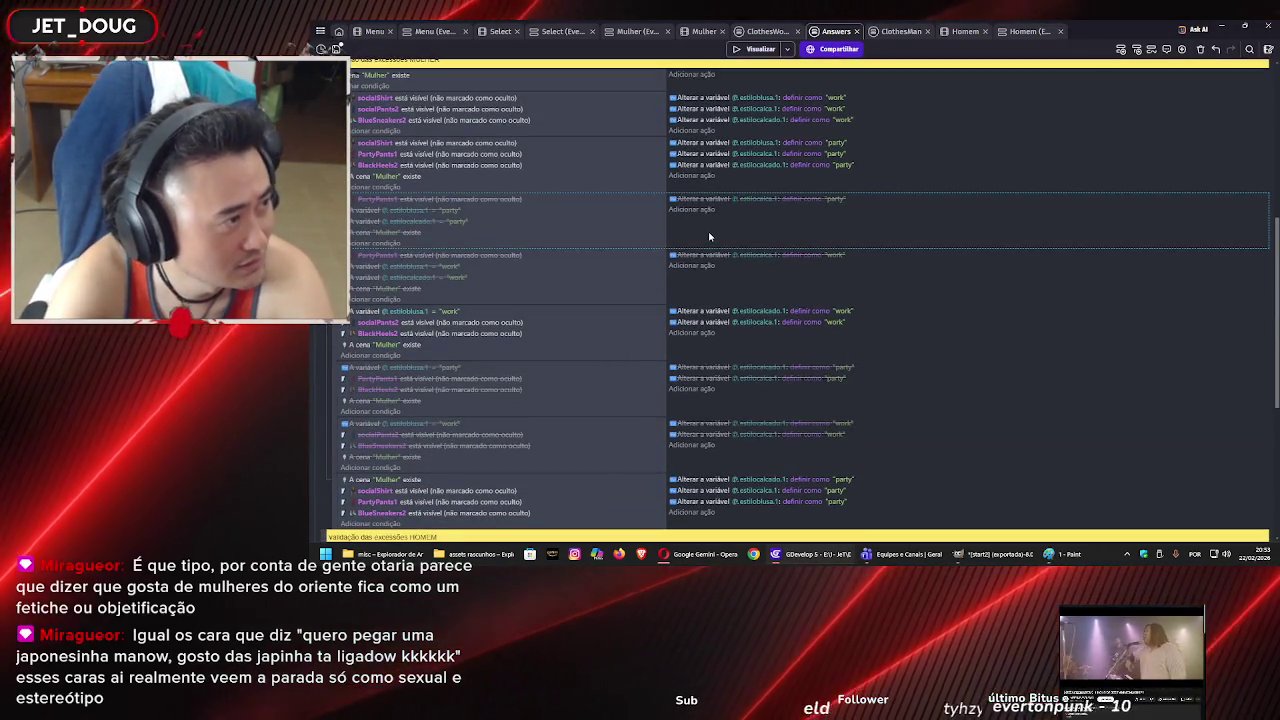
key("Delete")
left_click(718, 235)
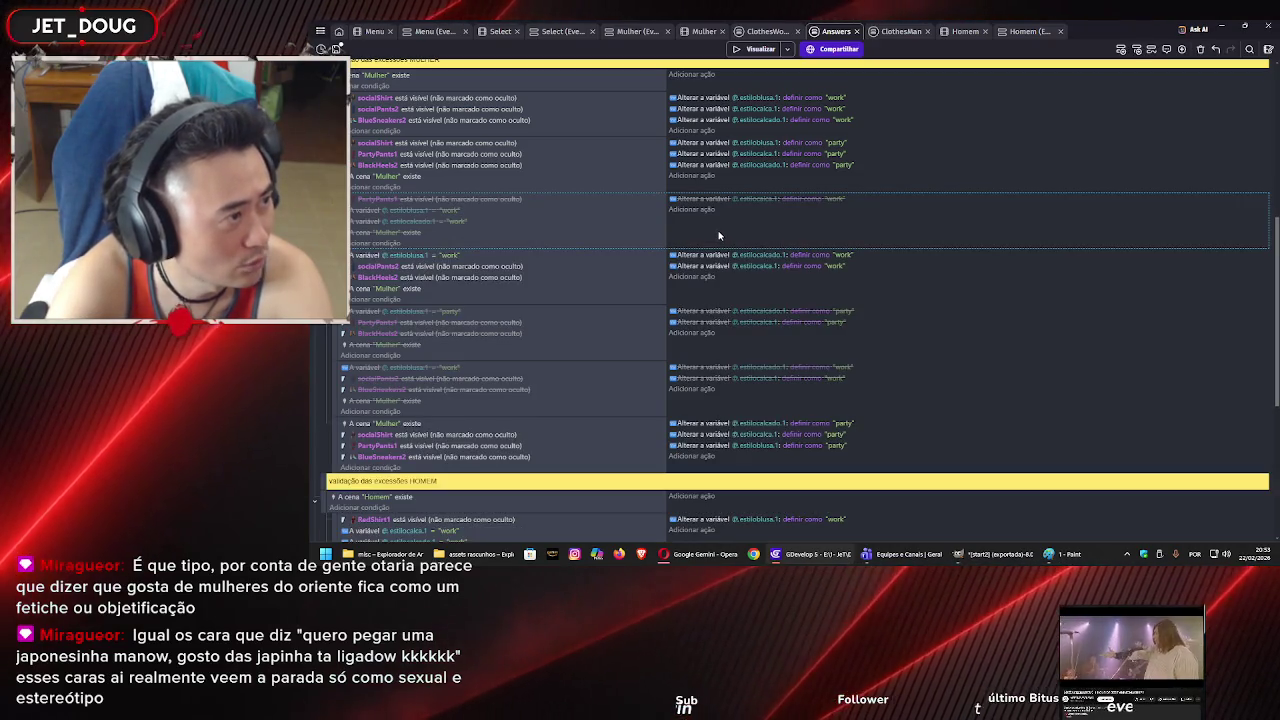
key("Delete")
Delete the remaining disabled party and work events and review the event sheet.
left_click(1017, 280)
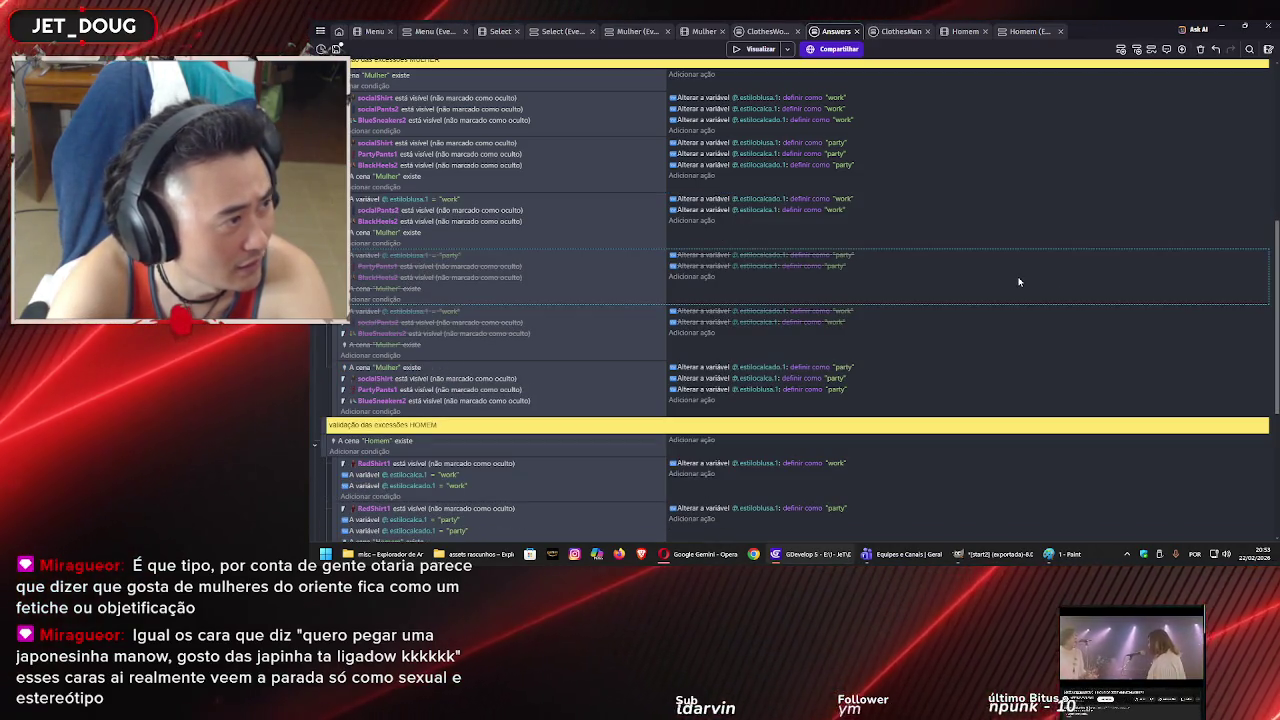
key("Delete")
left_click(1008, 285)
key("Delete")
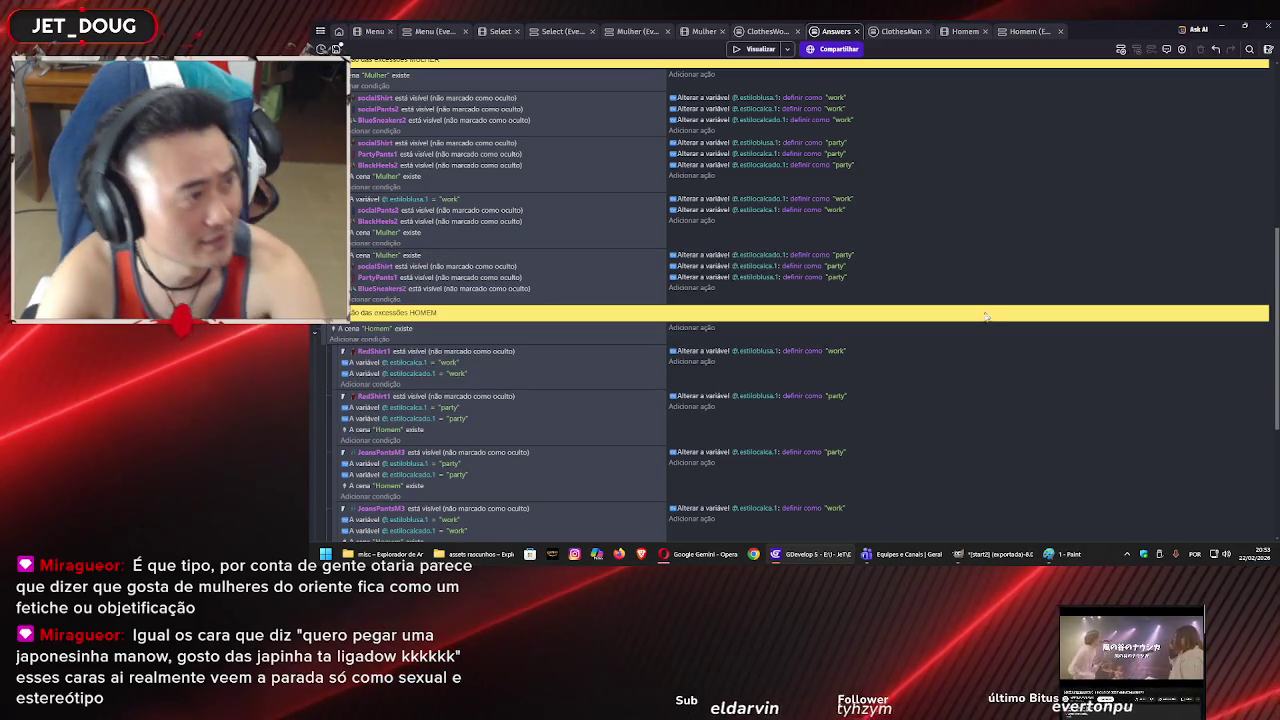
scroll(970, 325, "up", 2)
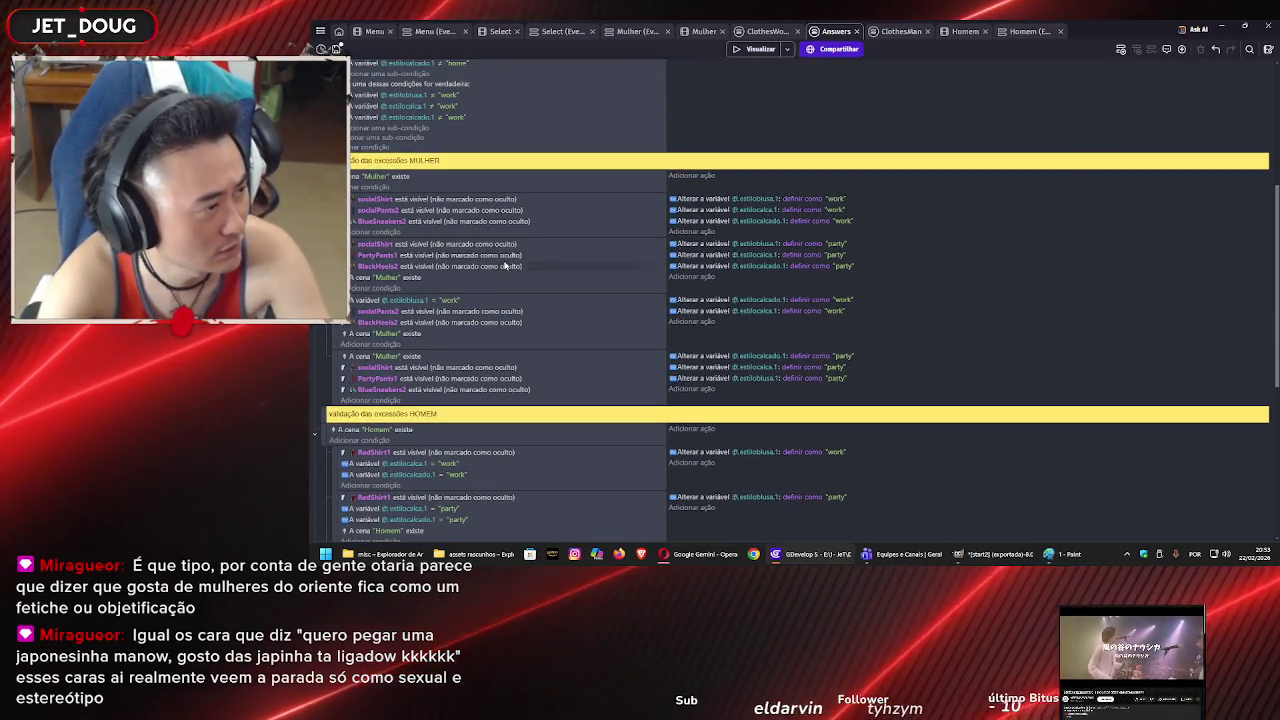
scroll(507, 264, "down", 2)
scroll(505, 266, "up", 2)
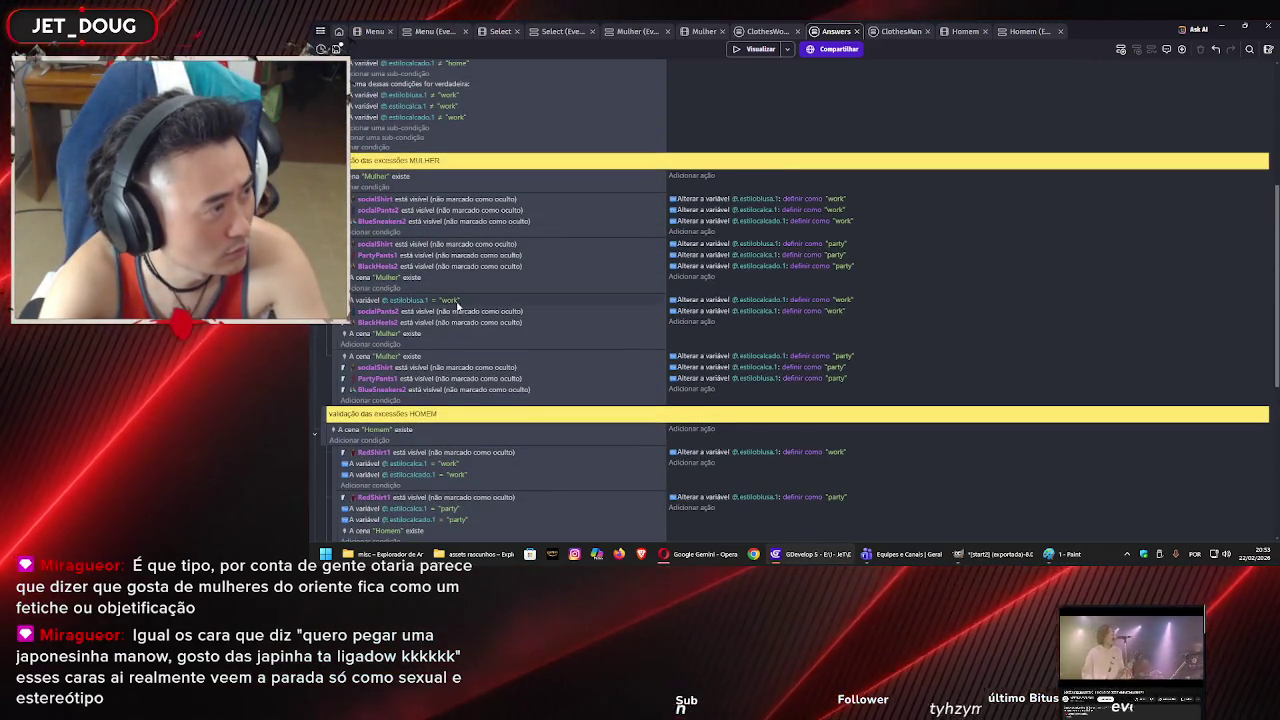
scroll(460, 306, "down", 5)
scroll(490, 398, "up", 6)
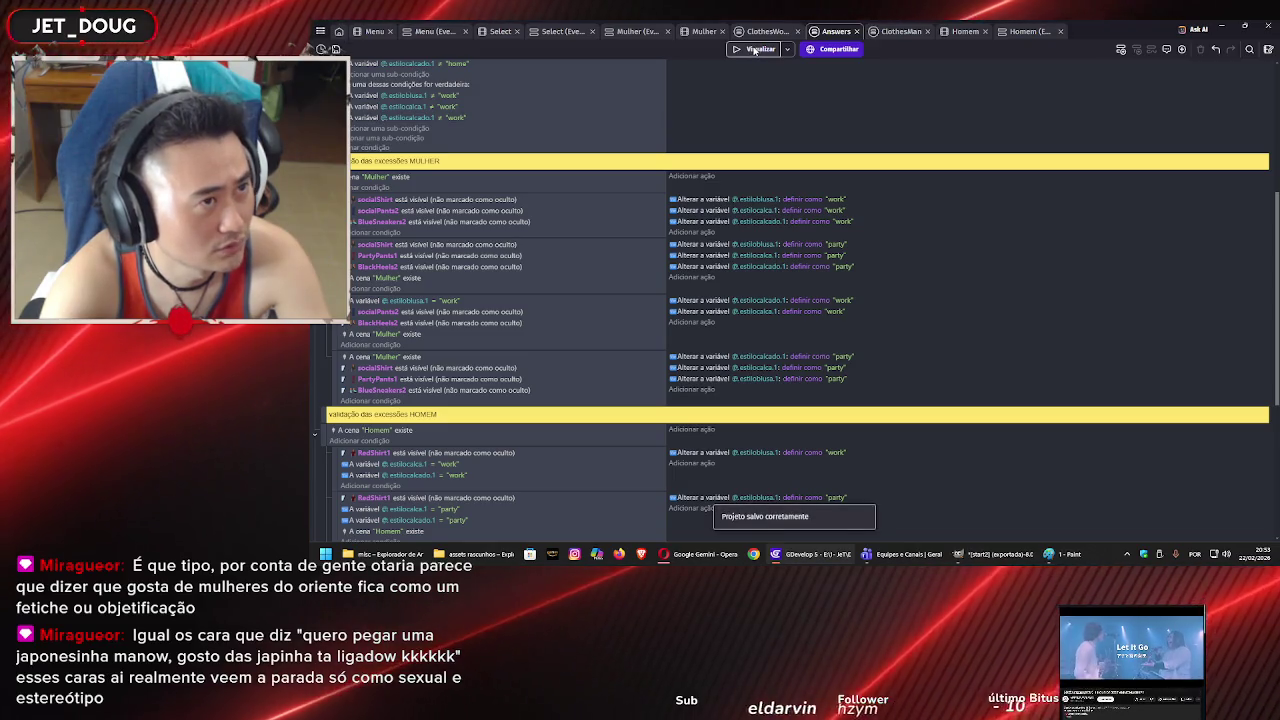
Preview from the Homem scene, dismiss the missing-objects diagnostic report, and go back to Mulher.
left_click(703, 32)
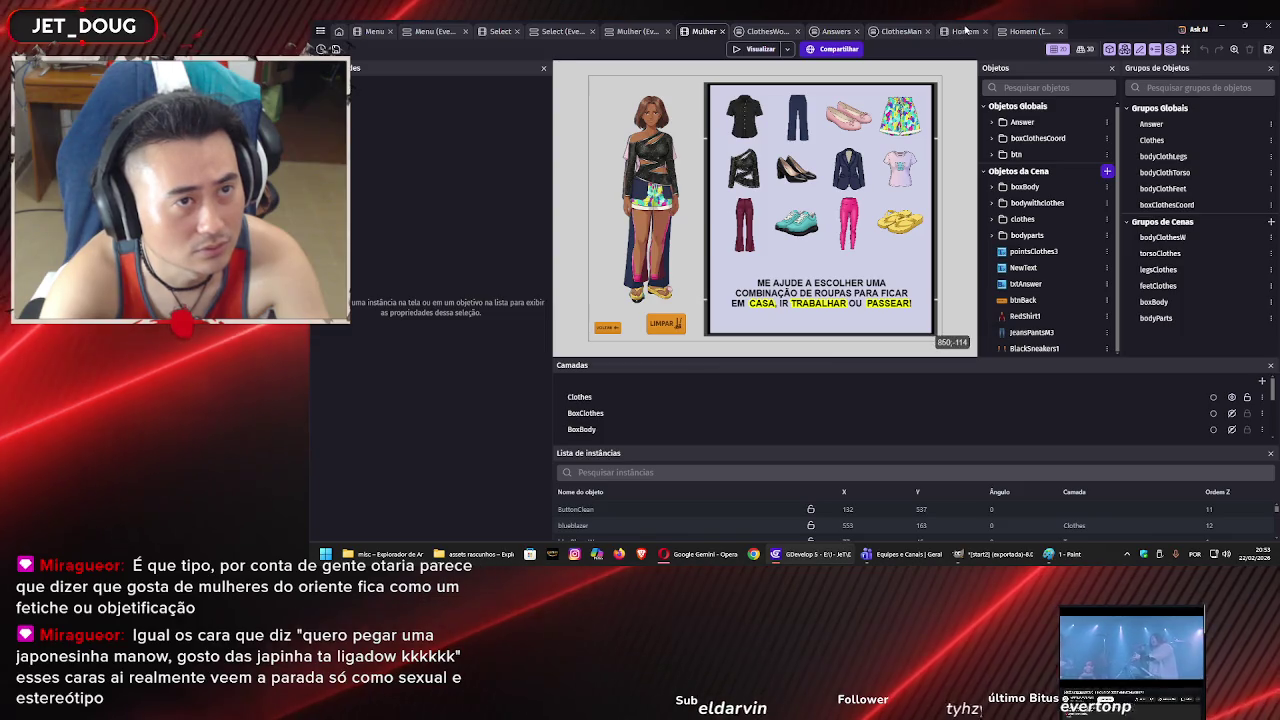
left_click(965, 31)
left_click(757, 48)
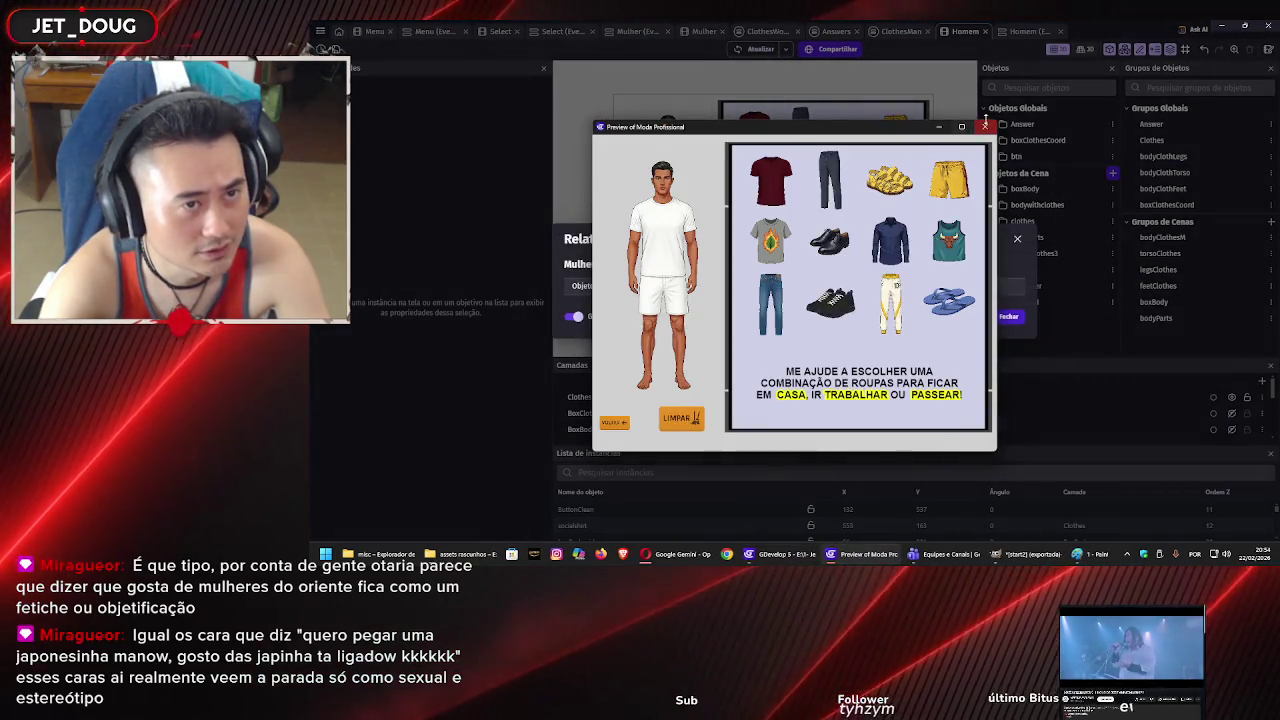
left_click(987, 126)
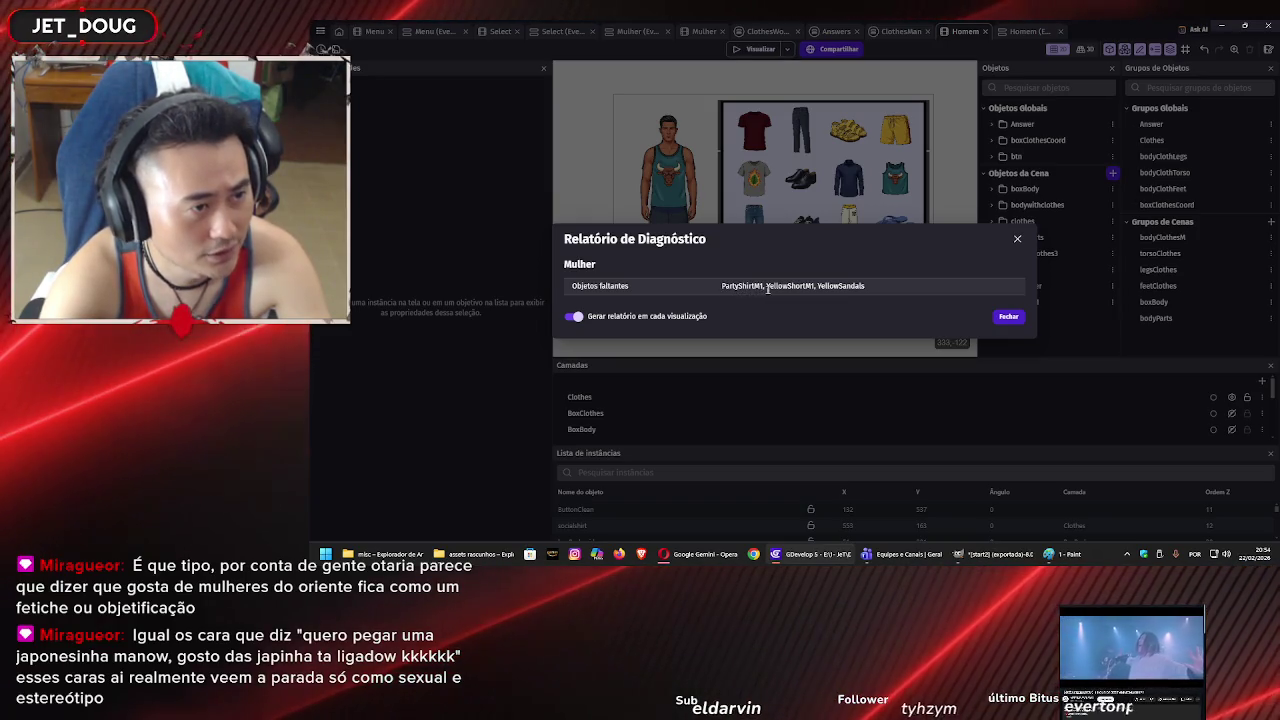
left_click(1009, 317)
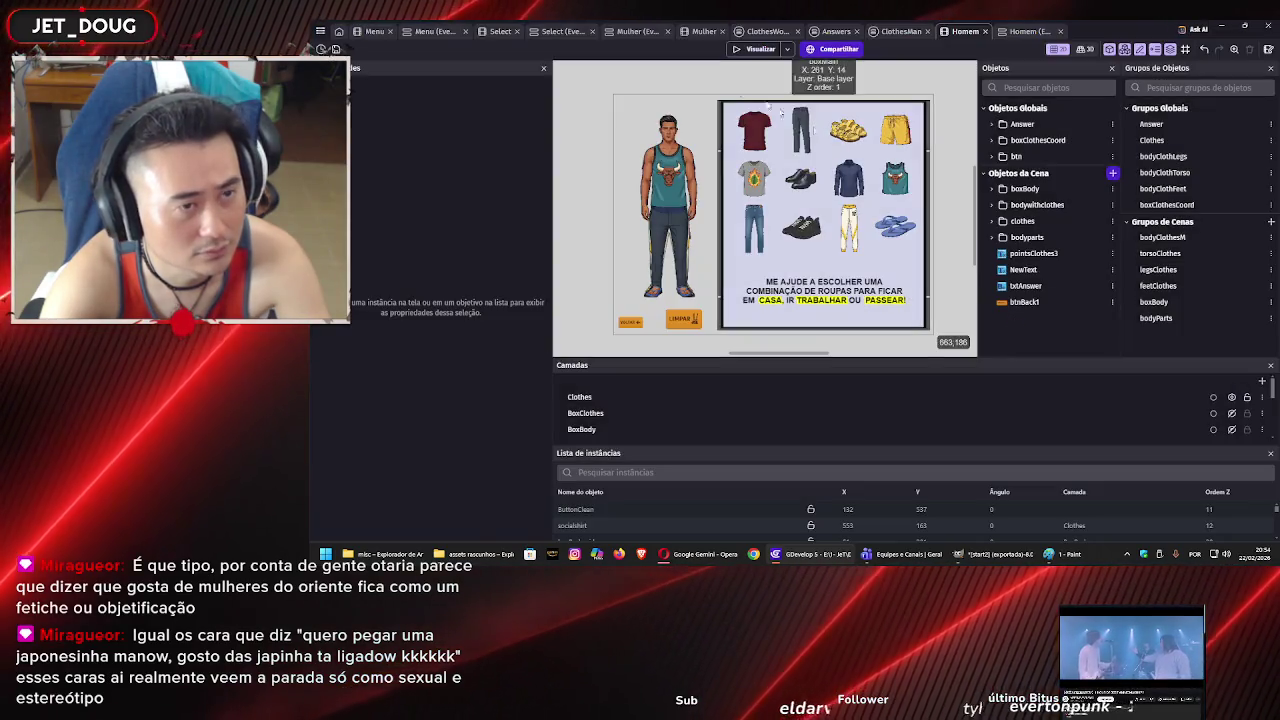
left_click(698, 32)
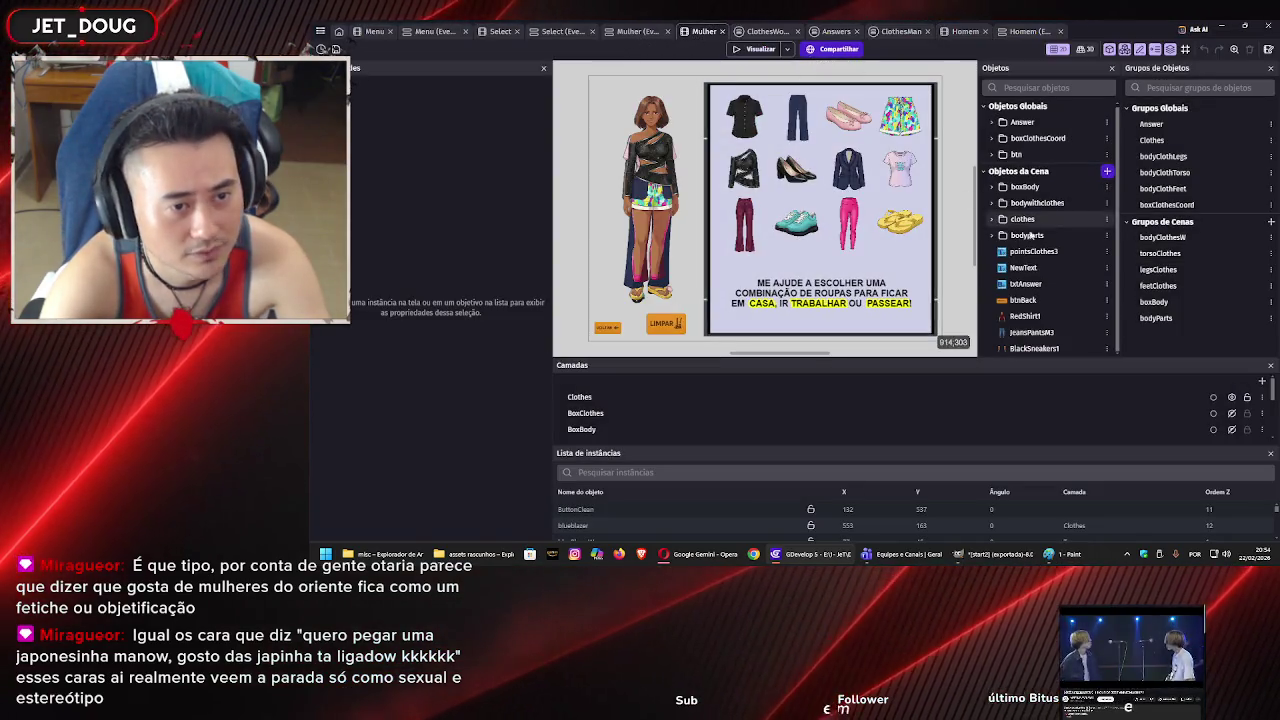
Add a new sprite object, NewSprite, to the Mulher scene.
left_click(1107, 172)
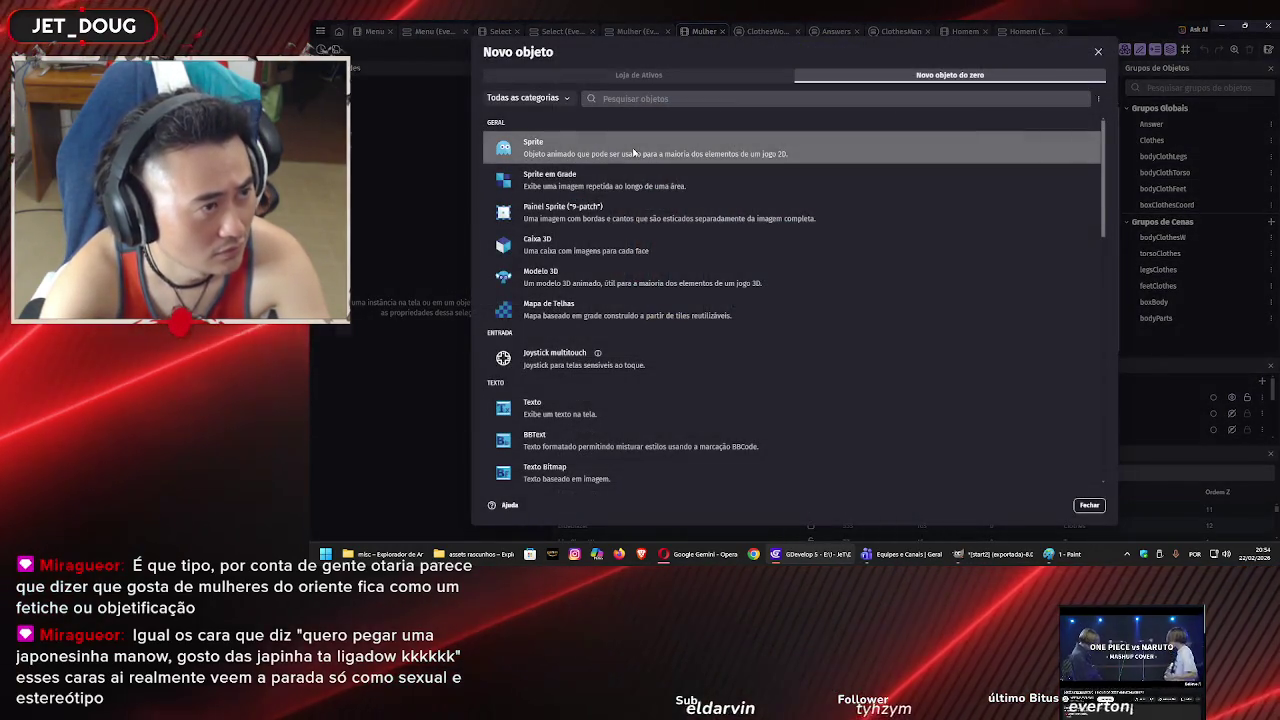
left_click(633, 152)
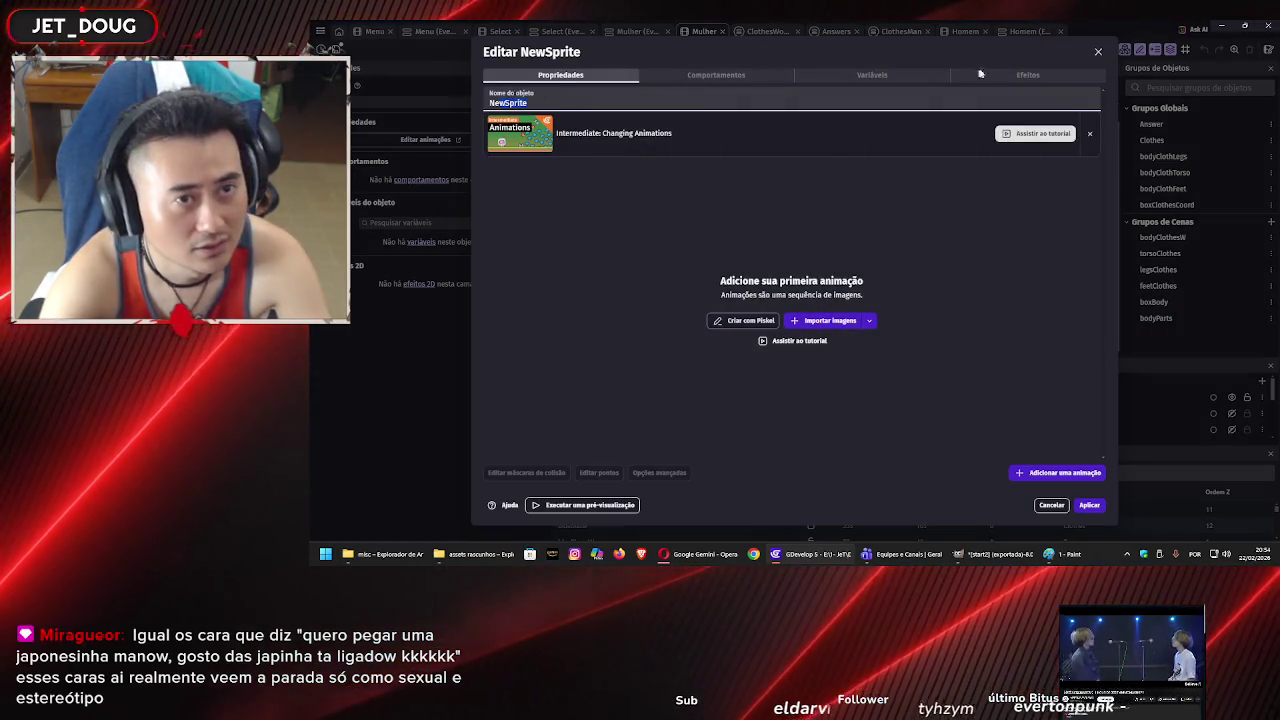
left_click(1097, 51)
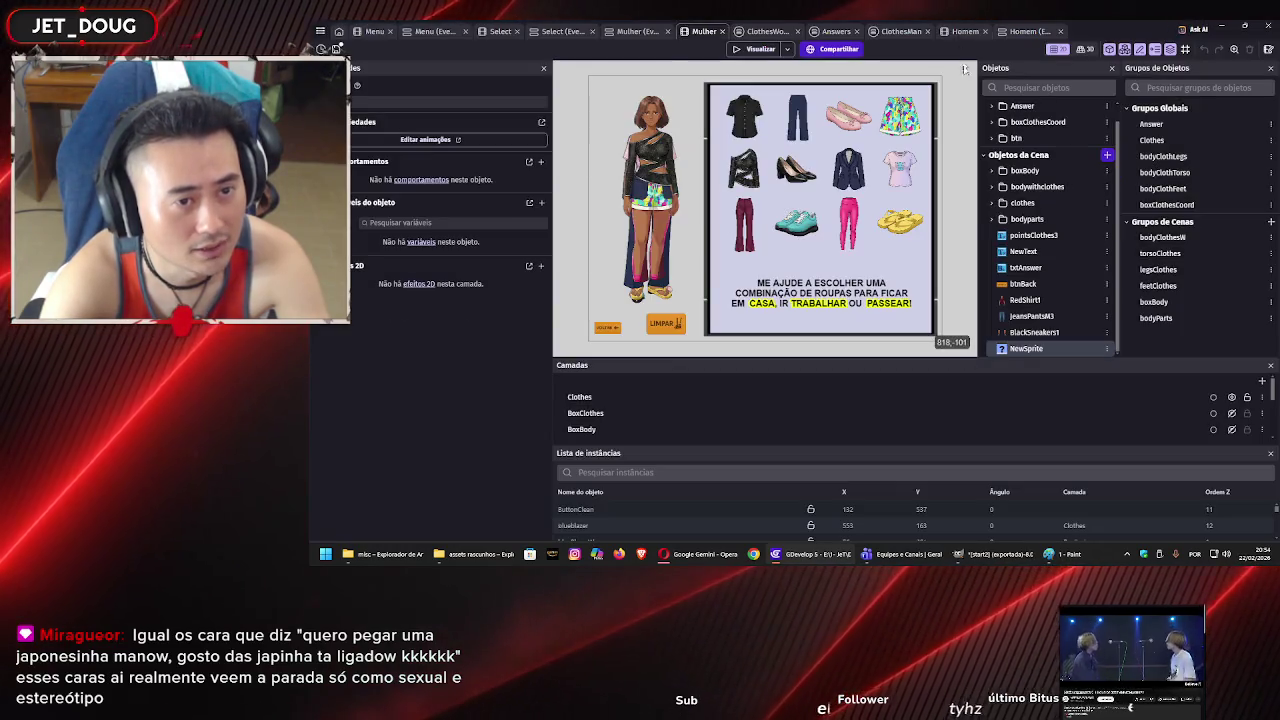
Inspect Homem's PartyShirtM1 and YellowShortM1 objects in the bodywithclothes folder, then return to Mulher.
left_click(963, 31)
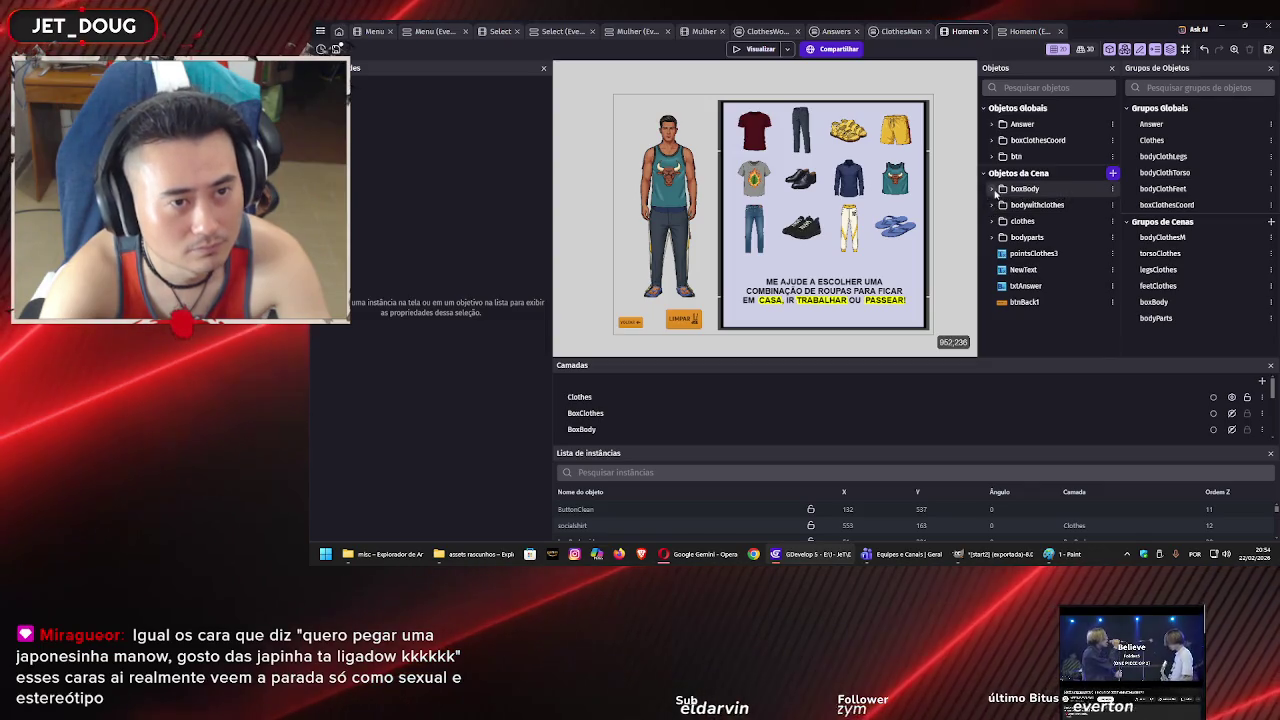
left_click(992, 205)
scroll(1040, 205, "down", 1)
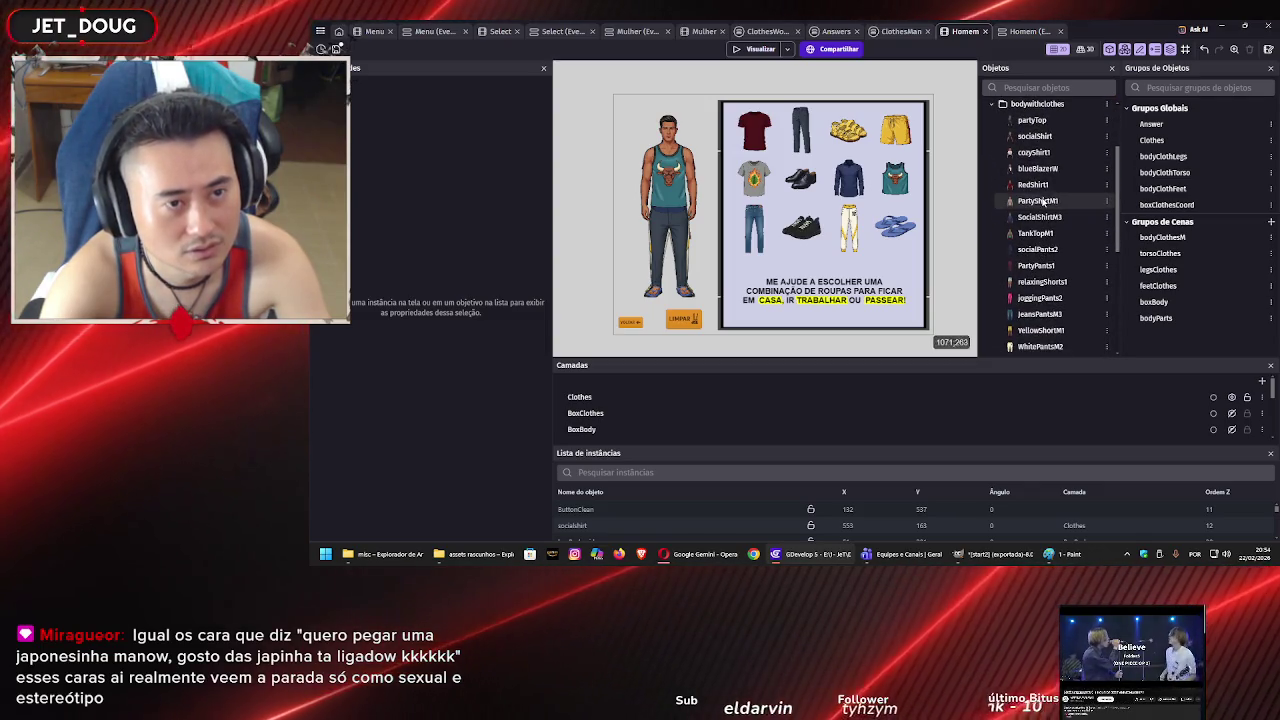
left_click(1040, 201)
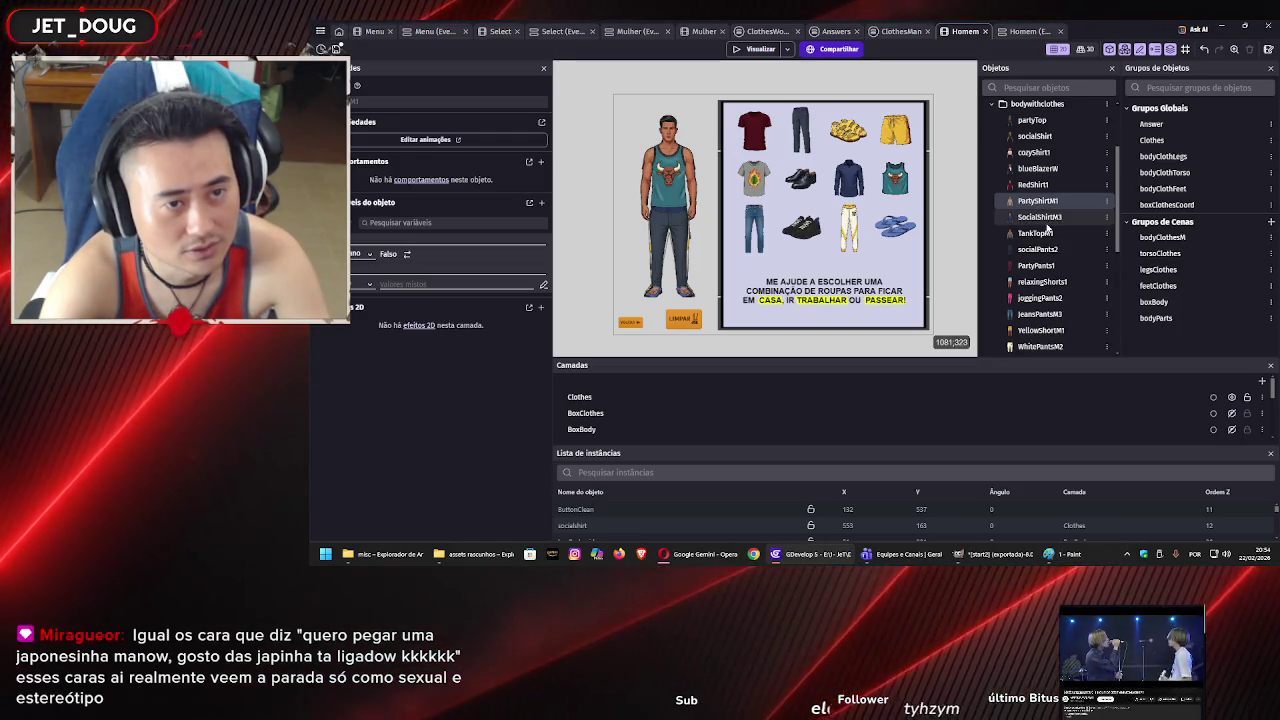
scroll(1048, 245, "down", 2)
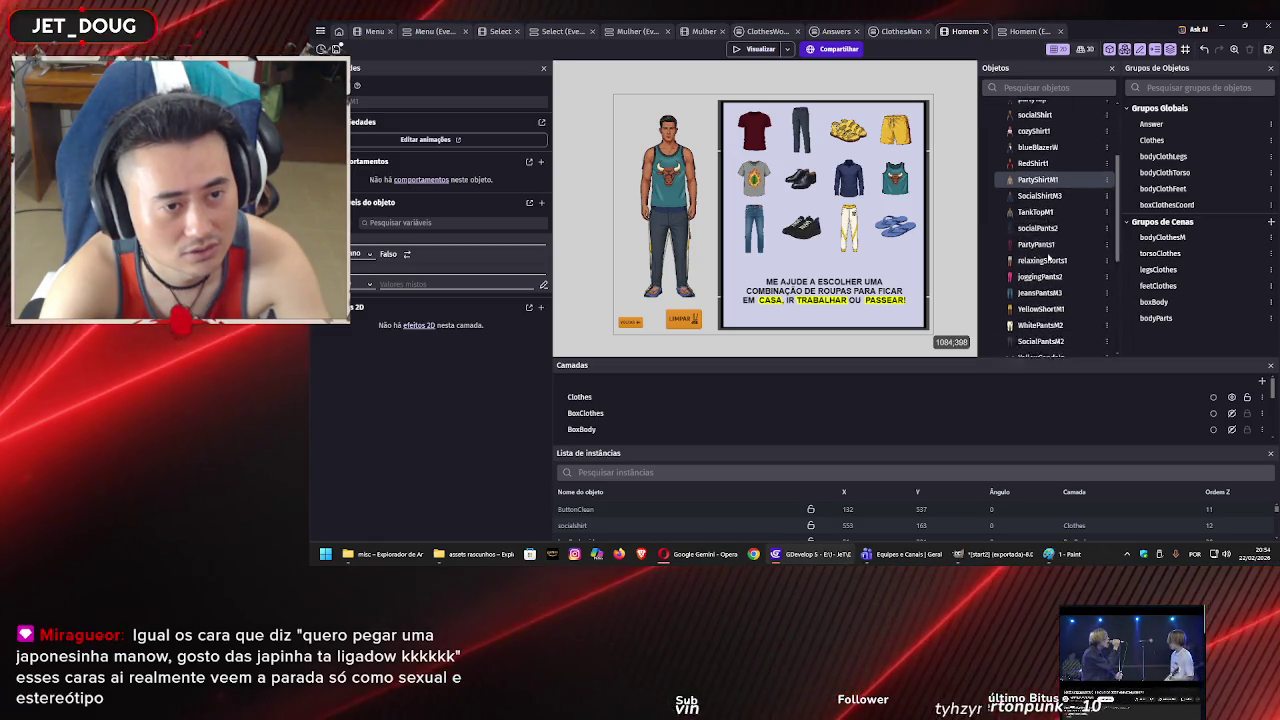
left_click(1040, 281)
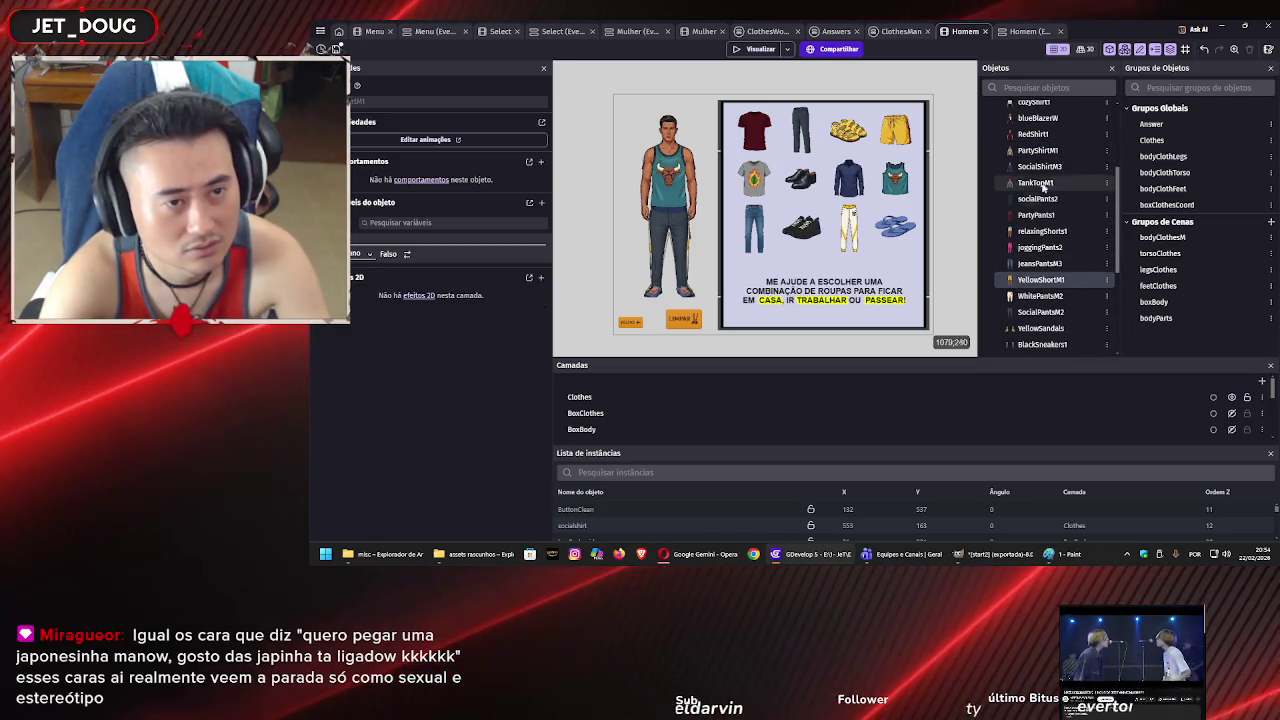
left_click(1040, 151)
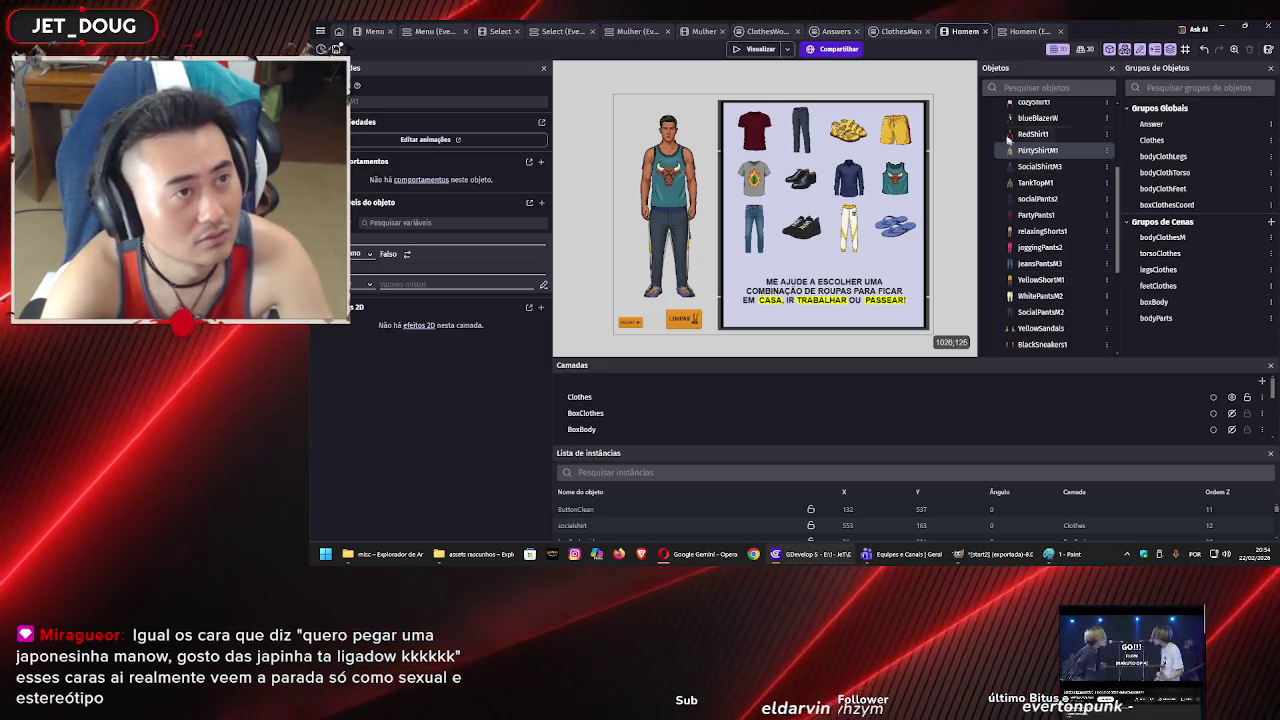
left_click(698, 31)
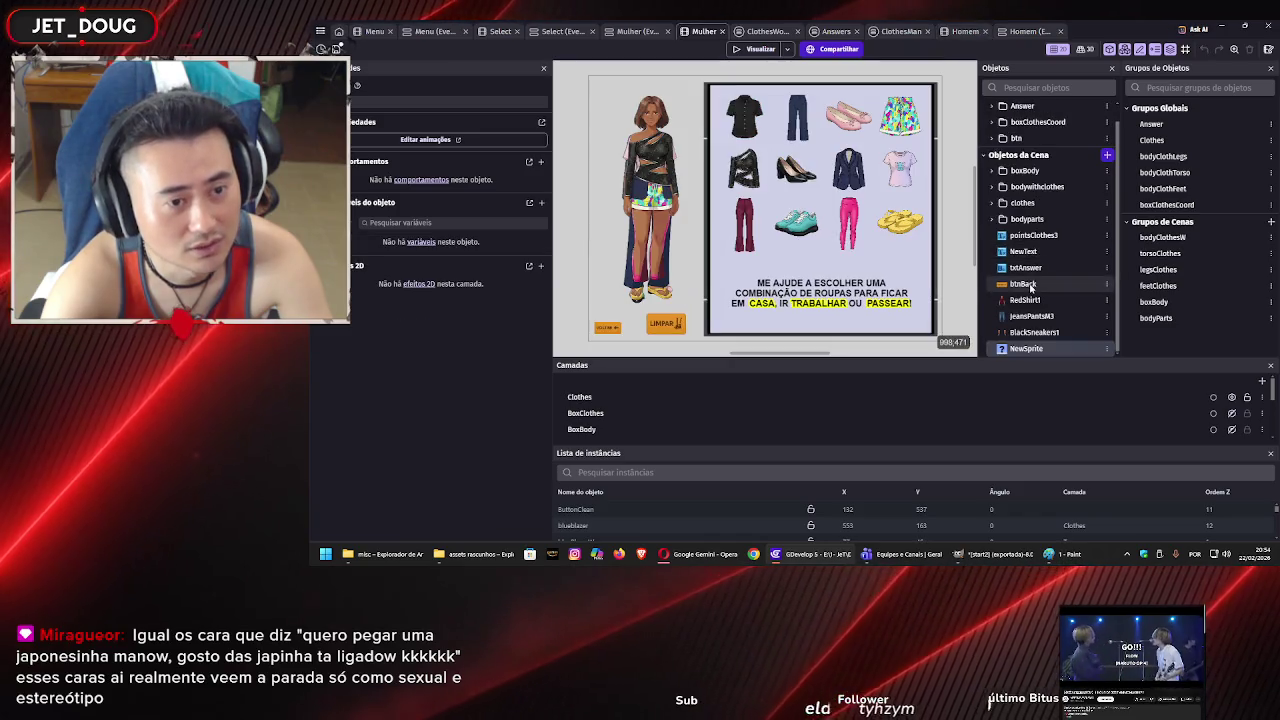
Start importing an image into NewSprite, browsing to the 'personagem vestidos' assets folder.
double_click(1030, 349)
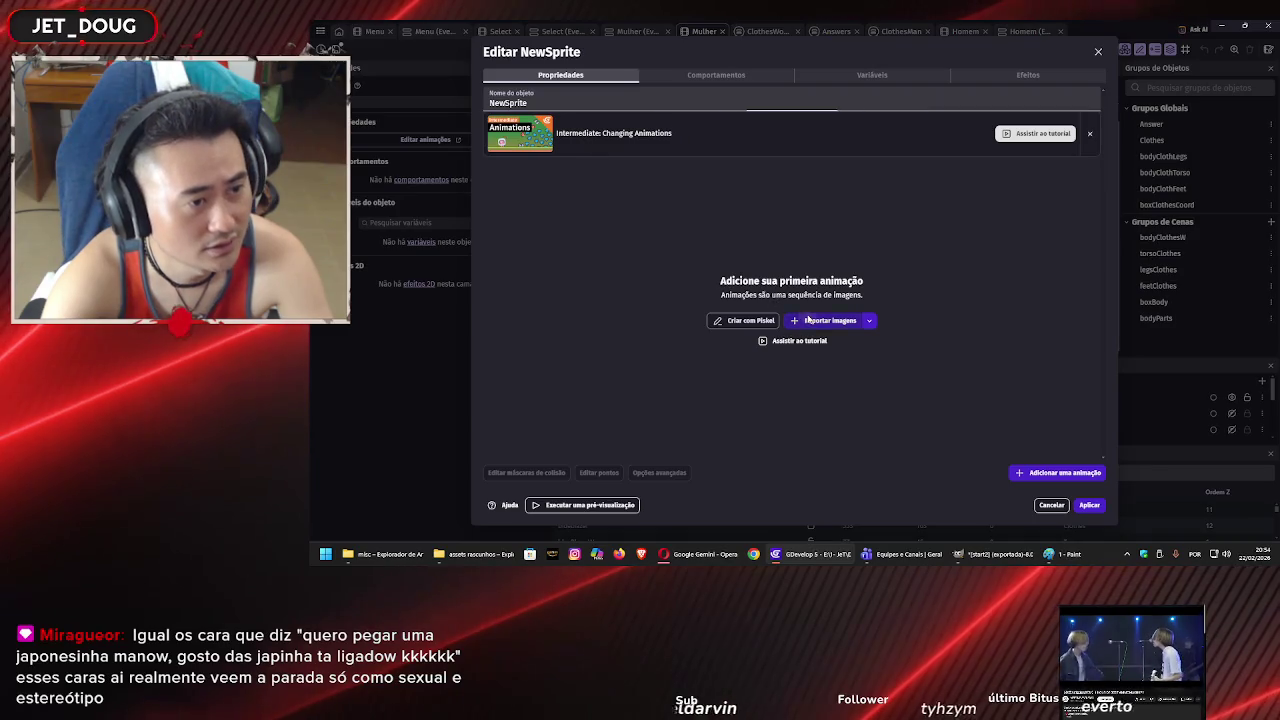
left_click(825, 320)
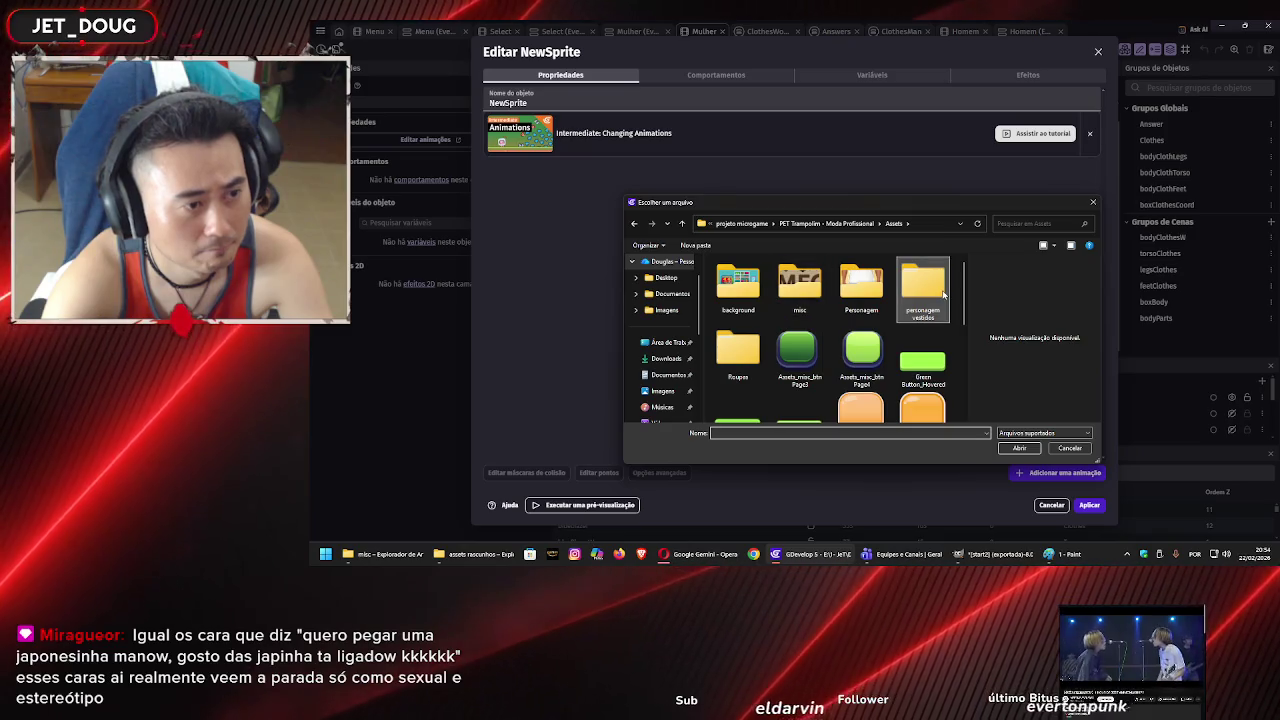
left_click(843, 224)
left_click(940, 301)
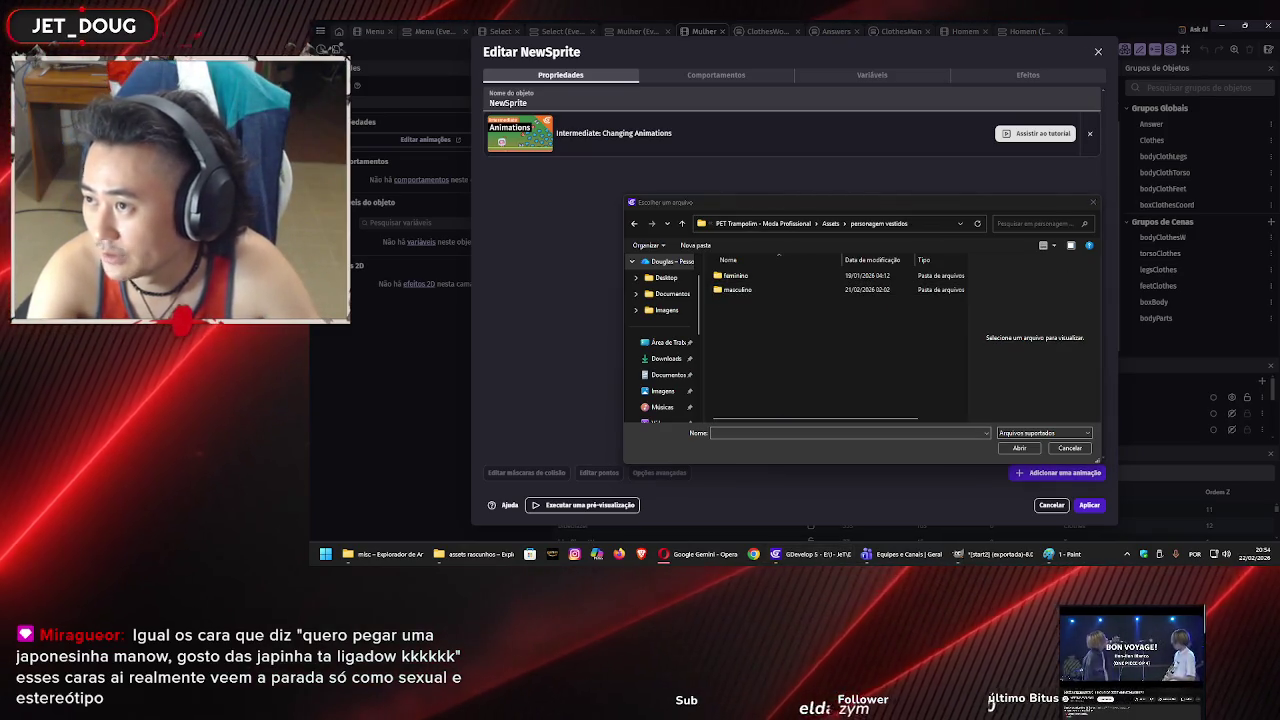
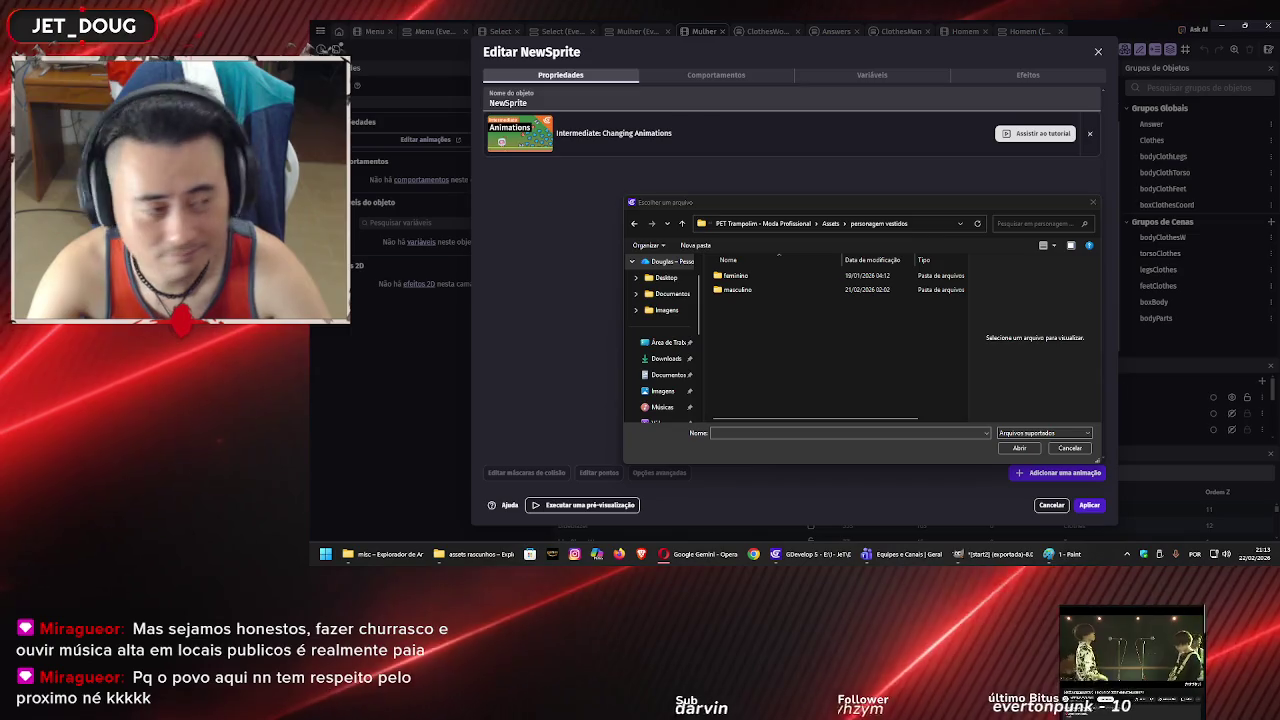
Cancel the image import from the masculino folder and close the NewSprite editor unchanged.
left_click(860, 340)
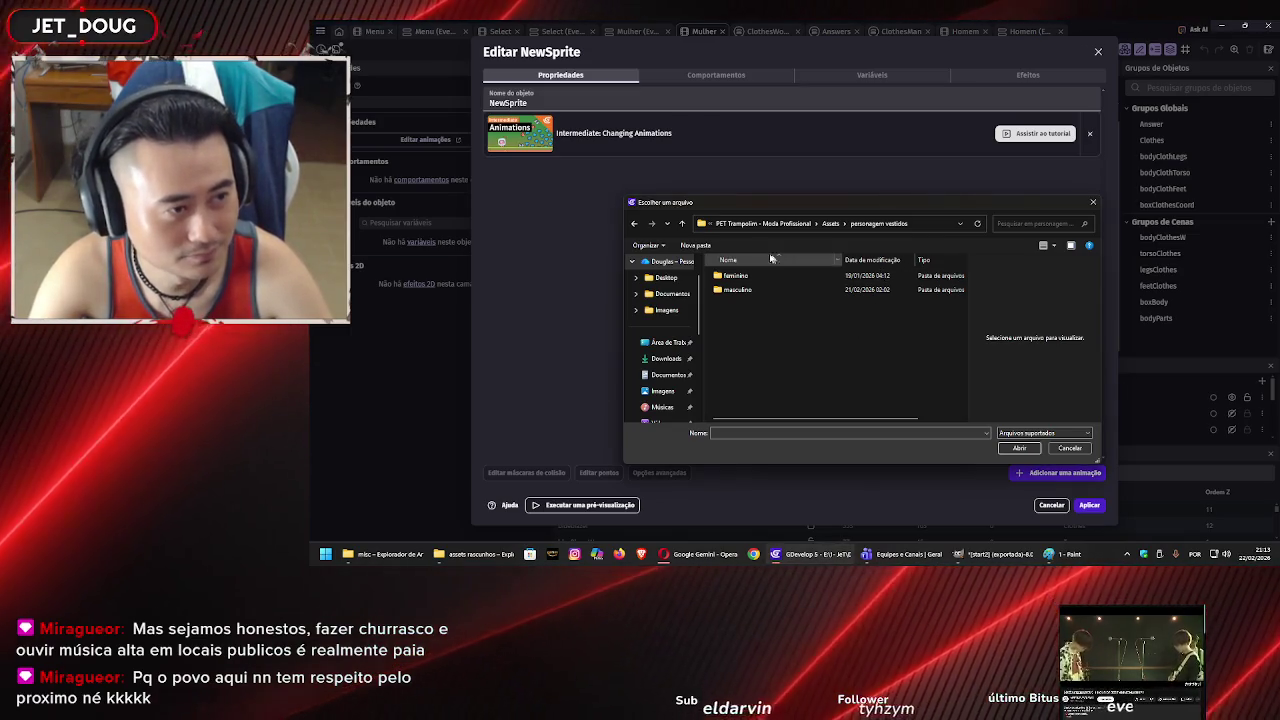
mouse_move(776, 207)
left_mouse_down()
mouse_move(928, 88)
mouse_move(777, 132)
left_mouse_up()
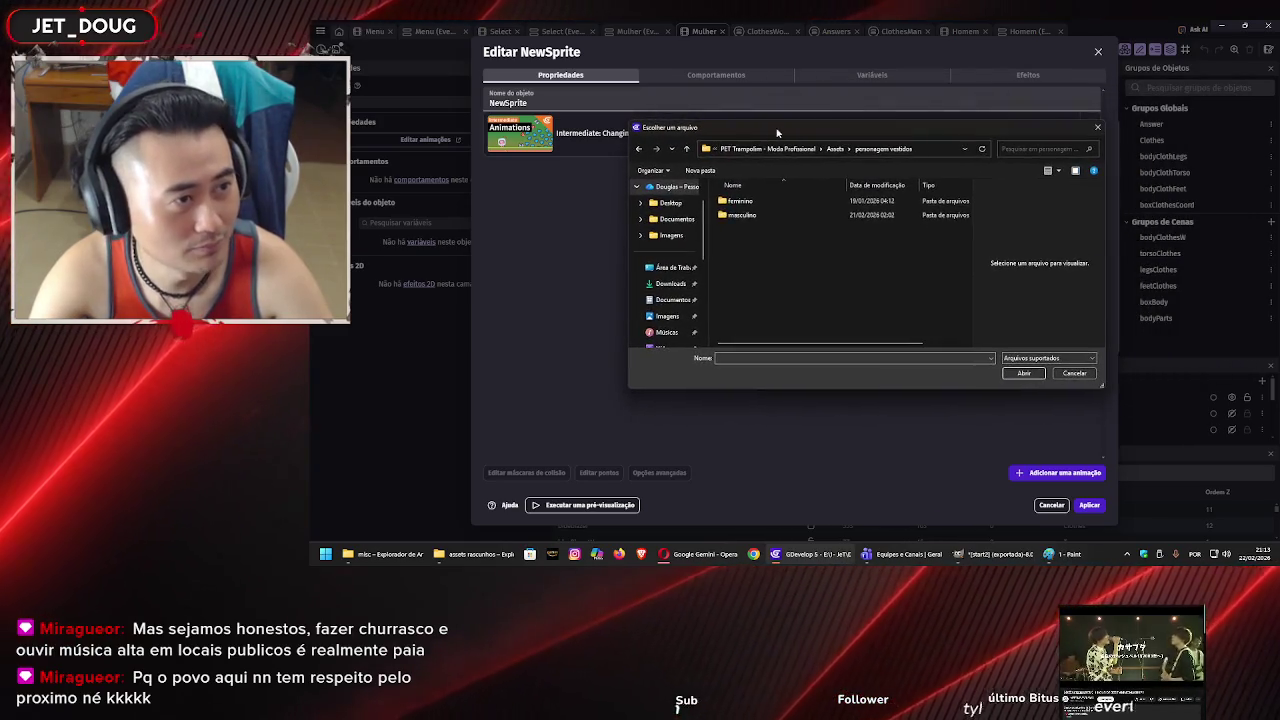
double_click(758, 215)
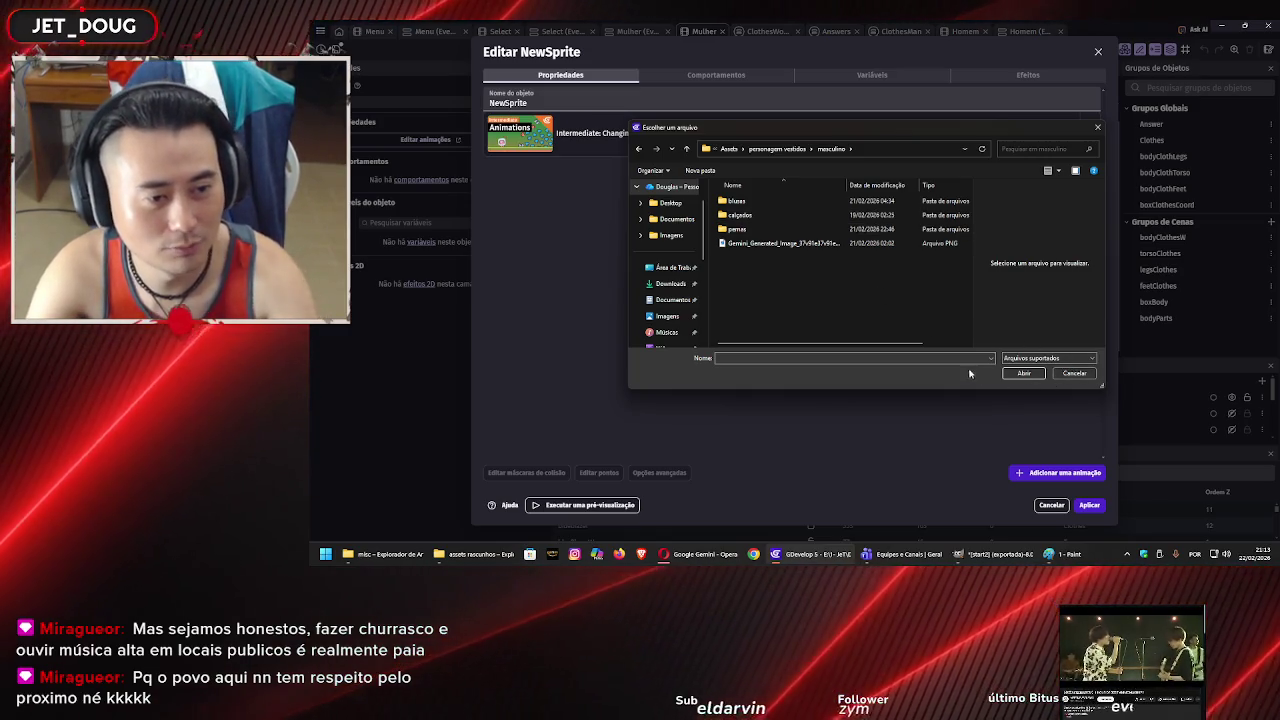
left_click(1069, 372)
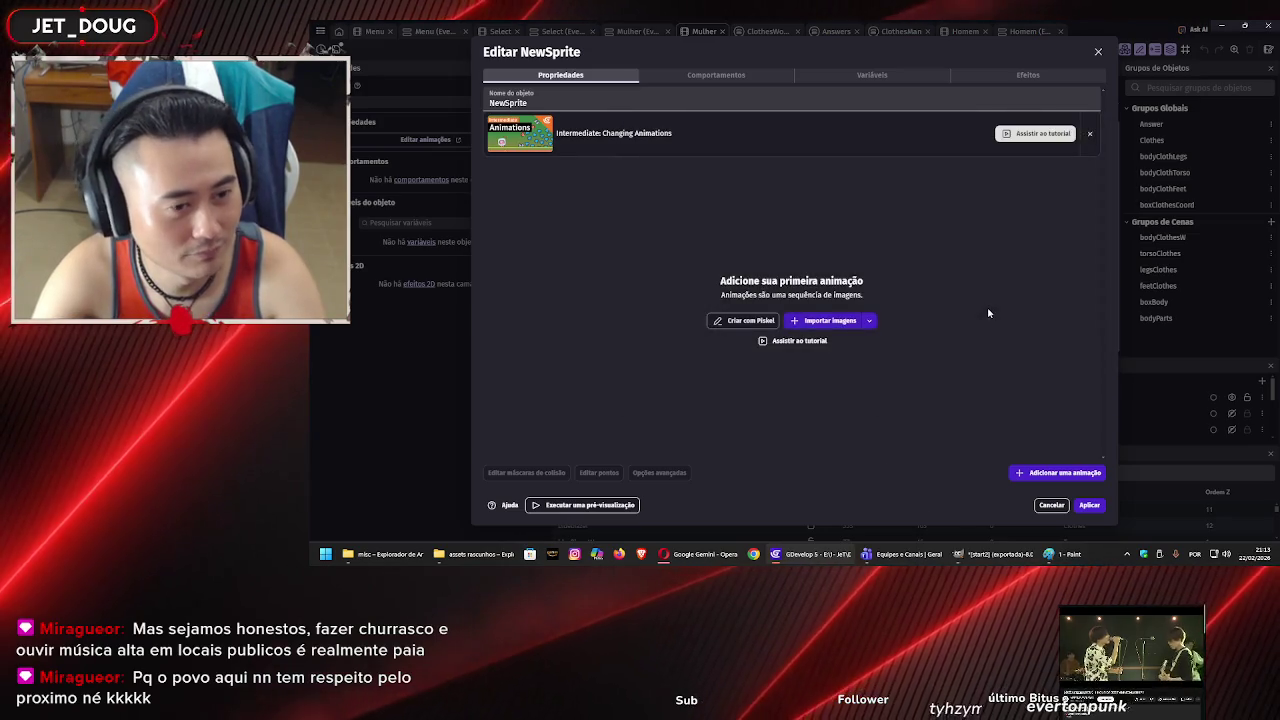
left_click(1051, 506)
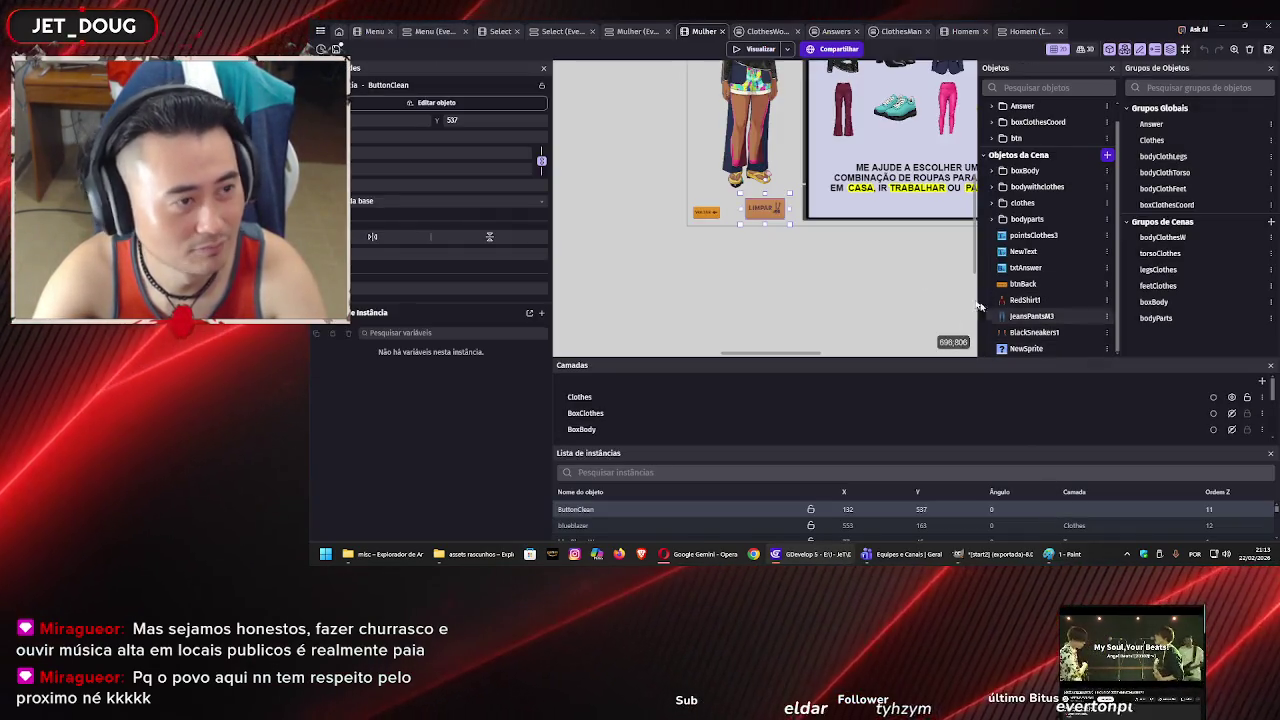
Preview the scene, dismiss the missing-objects diagnostic report, then reopen NewSprite for editing.
left_click(759, 49)
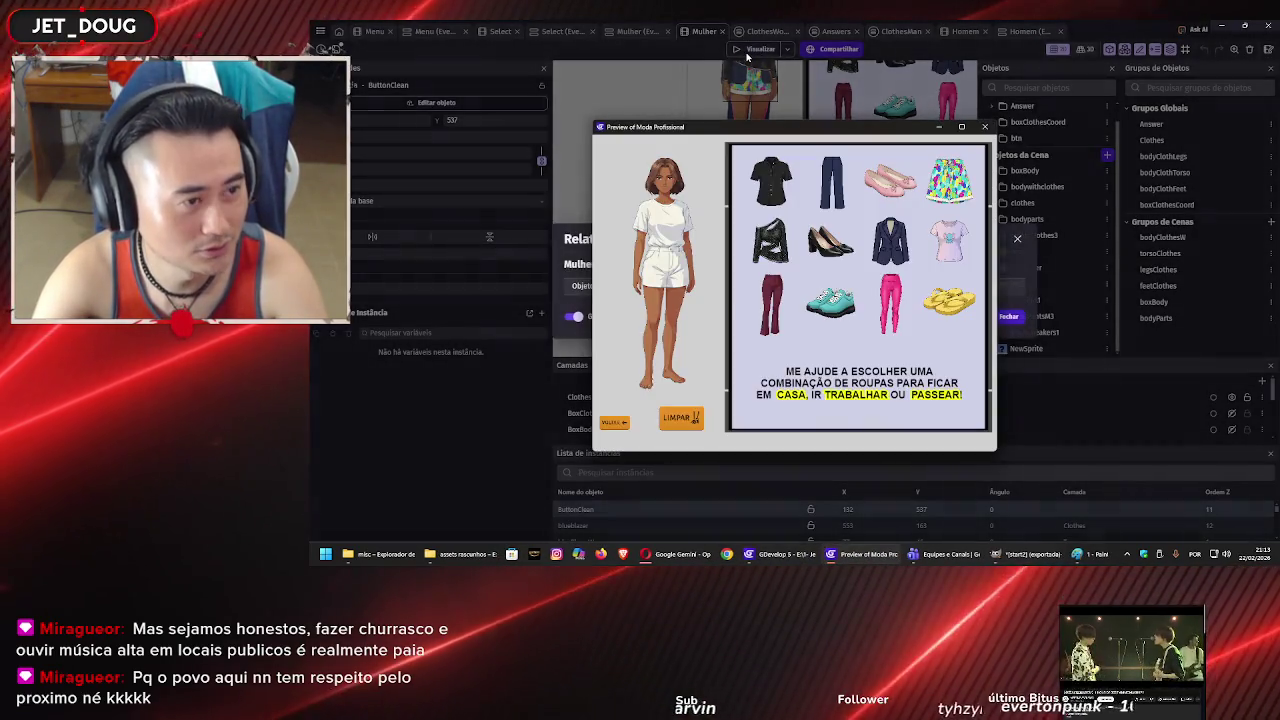
left_click(986, 126)
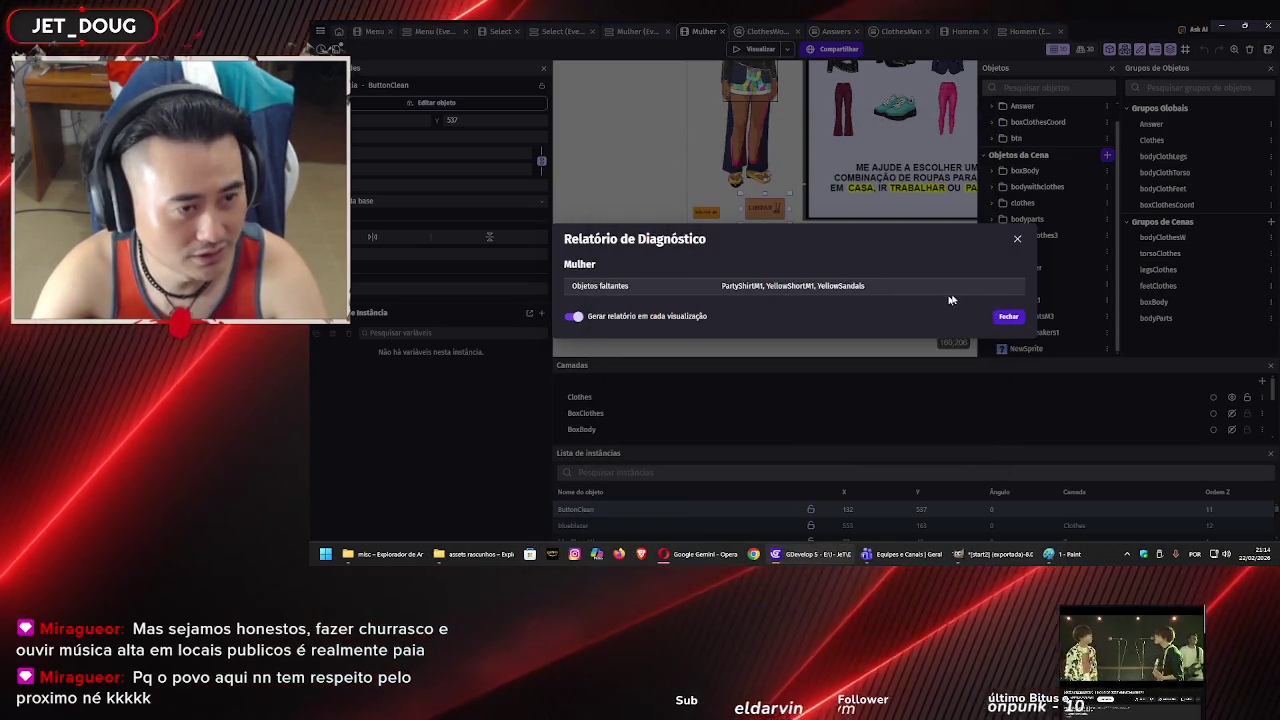
left_click(1009, 317)
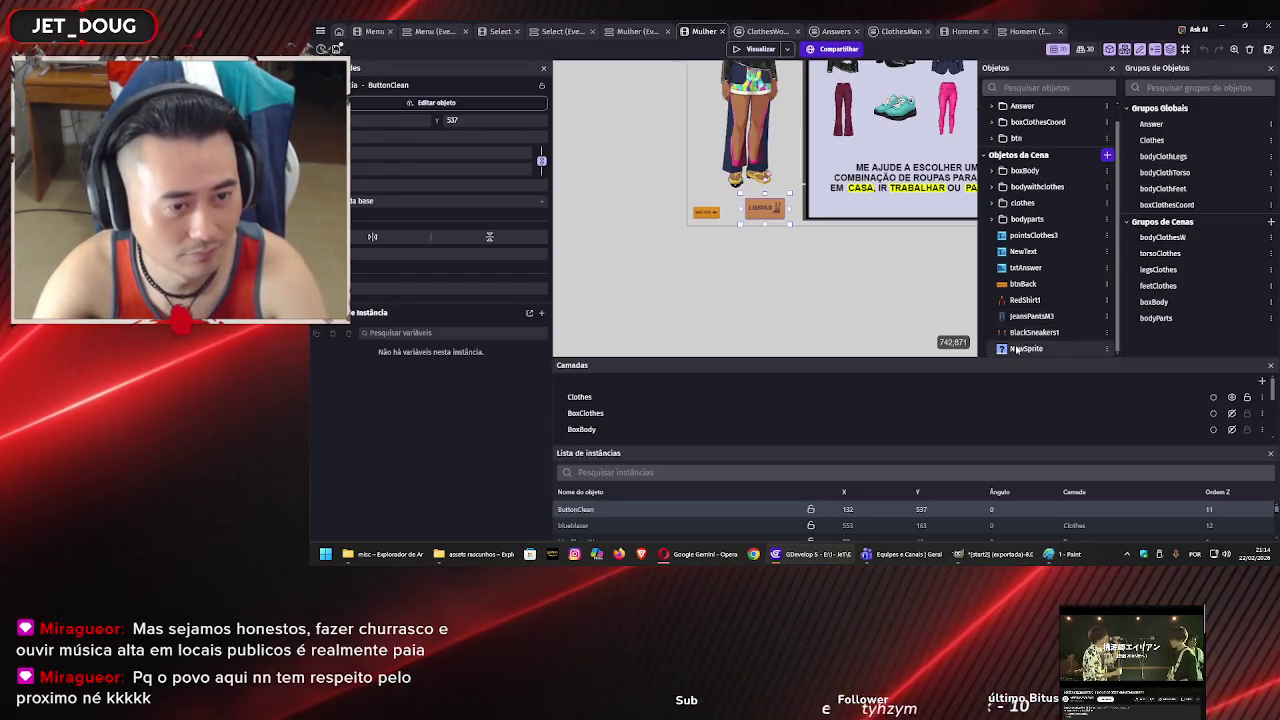
double_click(1025, 348)
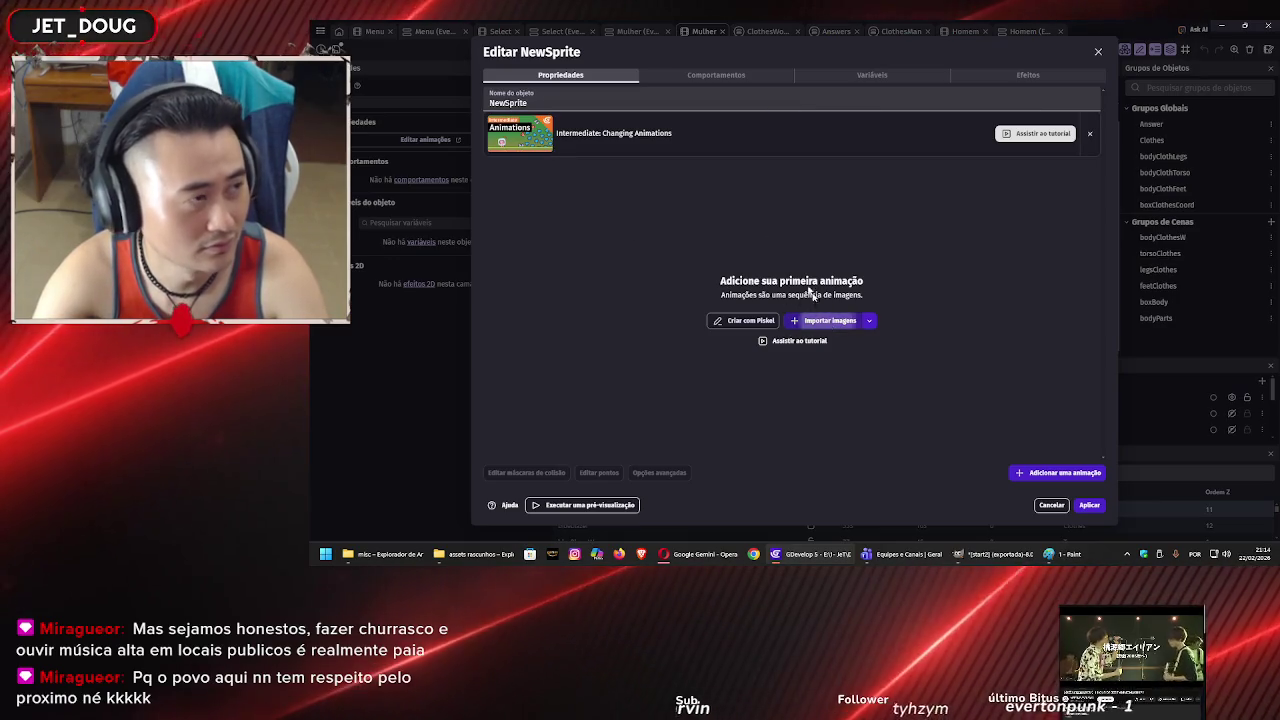
Import the partyshirt image from Assets > personagem vestidos > masculino > blusas into the sprite.
left_click(824, 320)
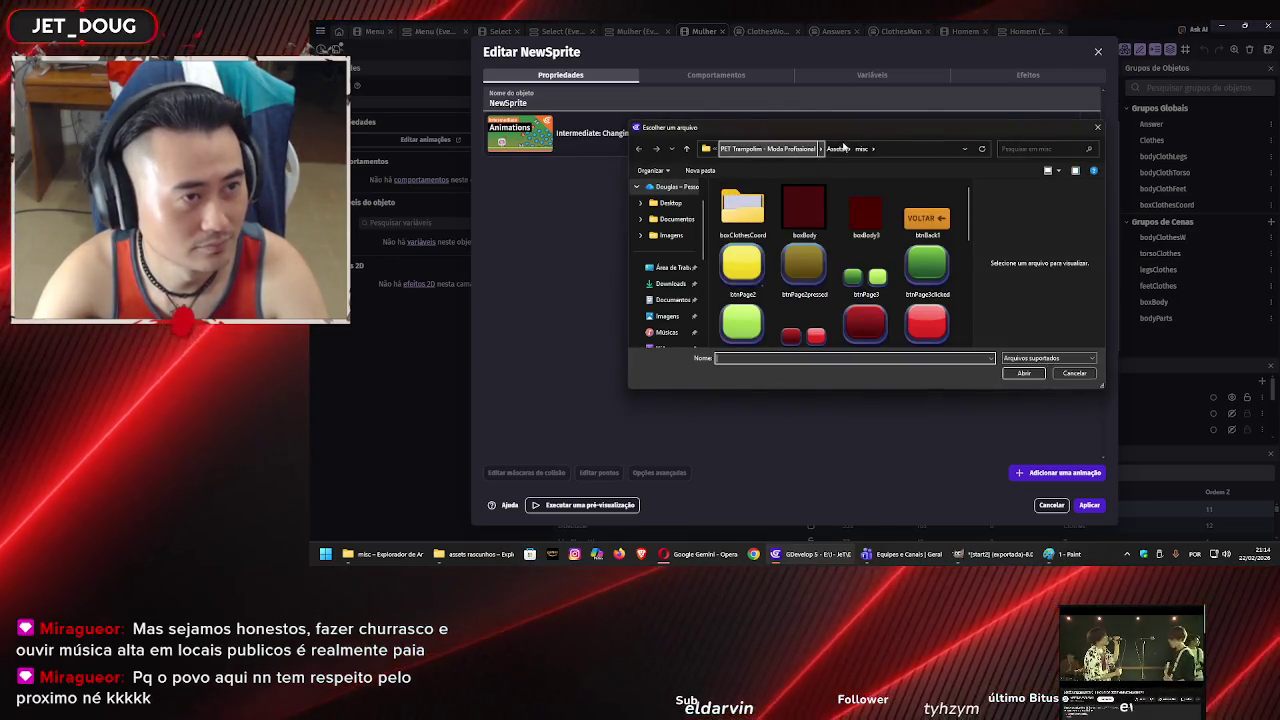
left_click(835, 148)
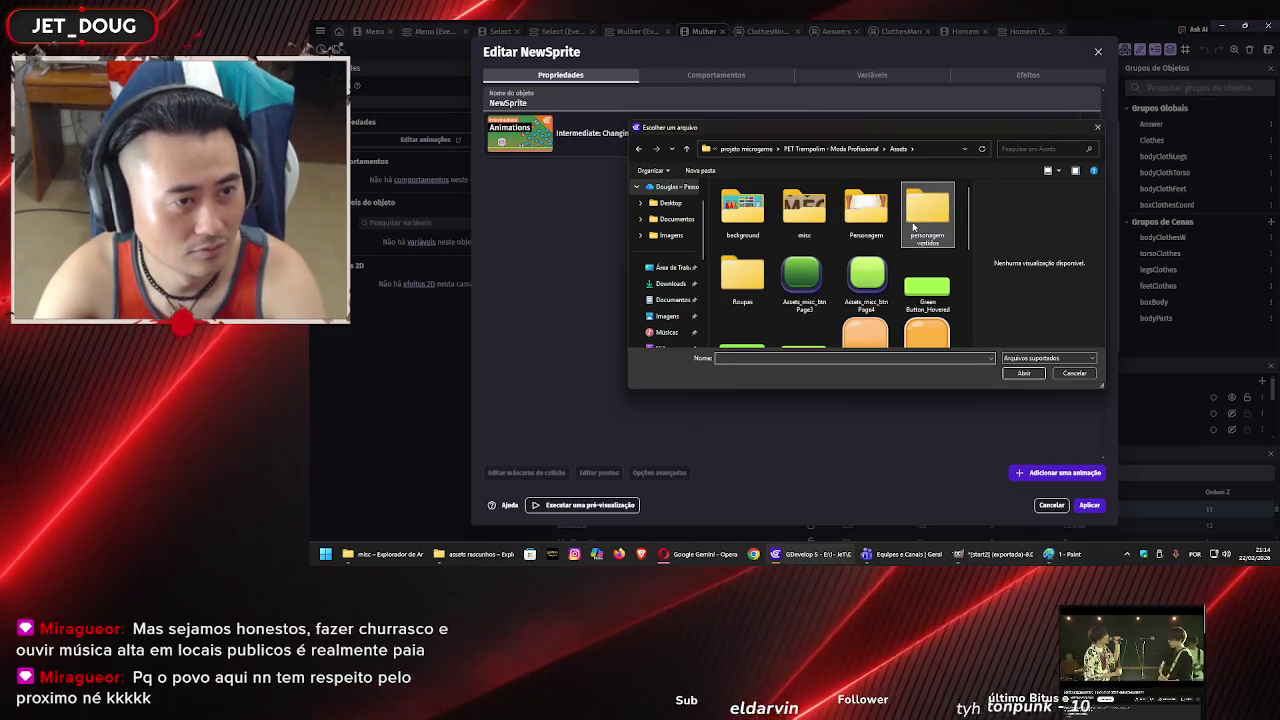
double_click(916, 225)
double_click(907, 228)
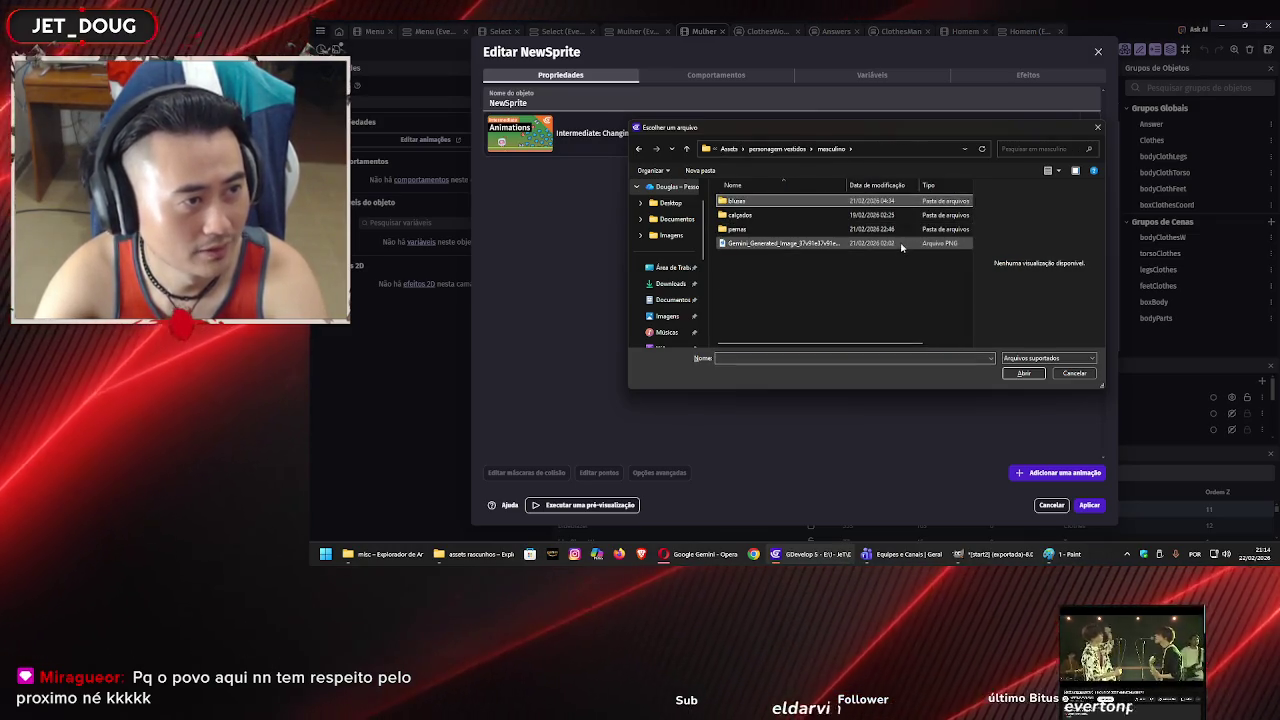
double_click(900, 201)
key("Right")
key("Return")
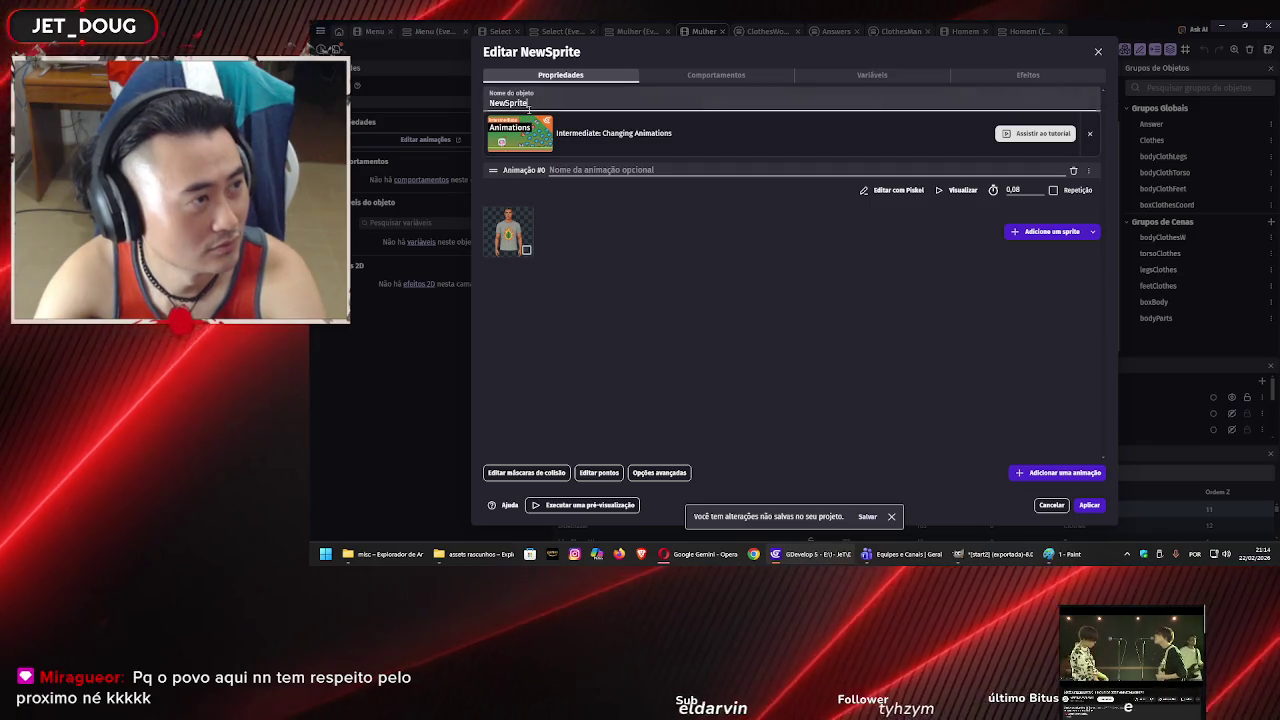
Rename the object to PartyShirtM1 and apply the changes.
double_click(530, 115)
type("Pary")
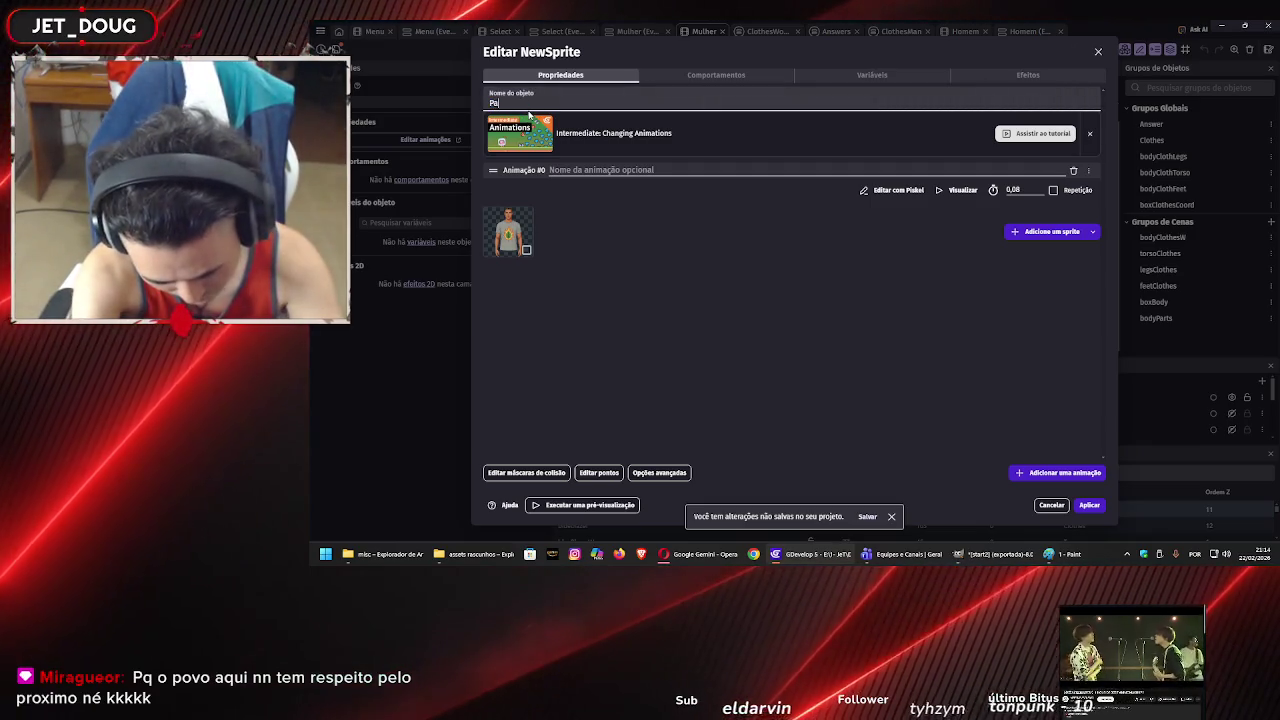
key("BackSpace")
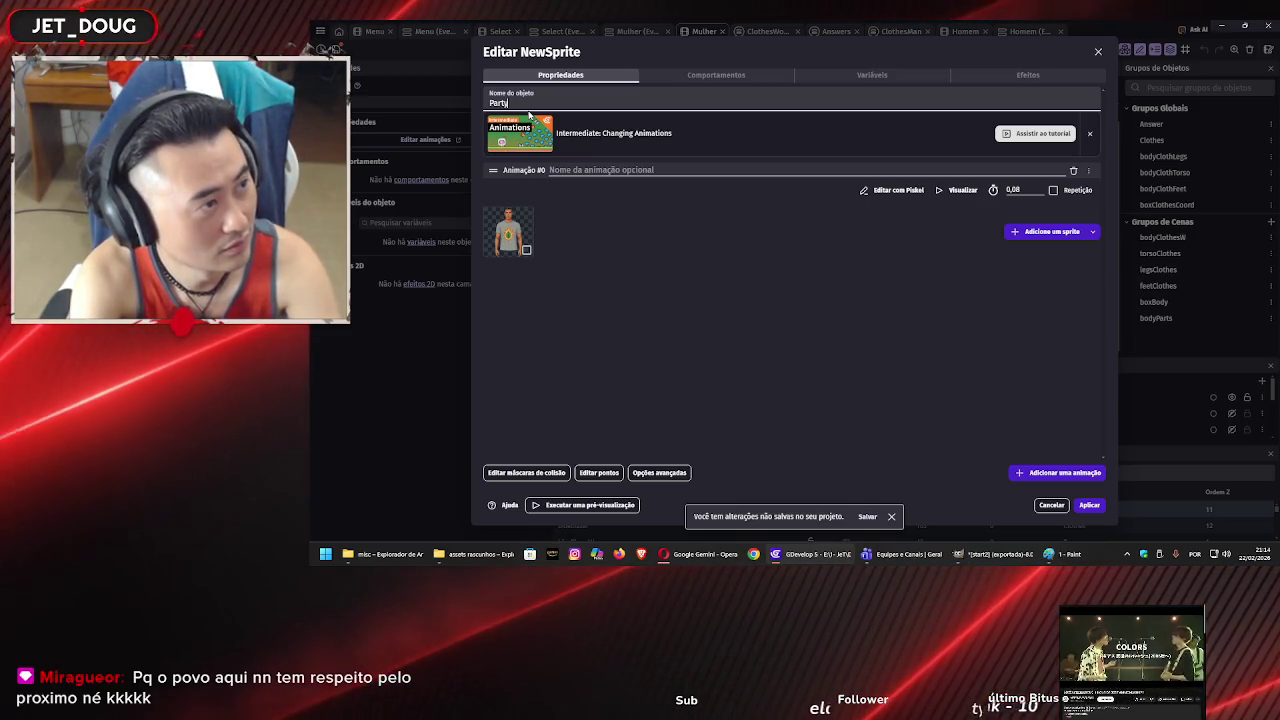
type("hirtM")
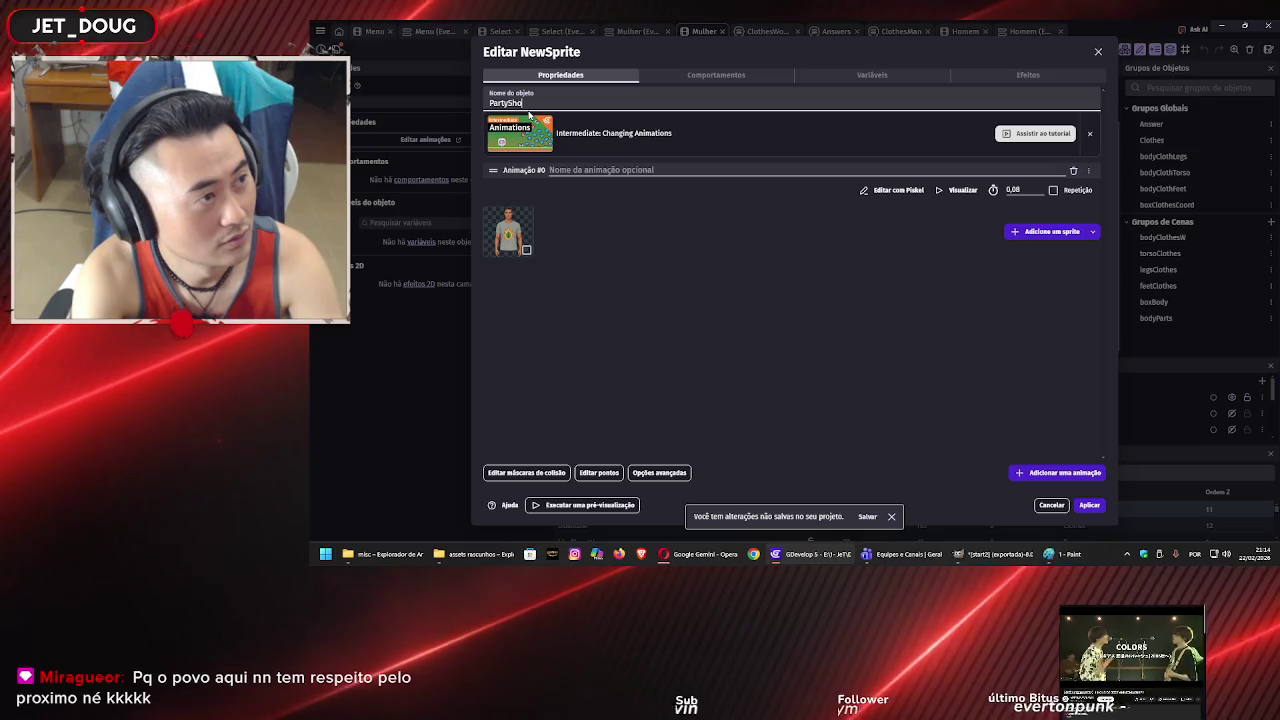
type("1")
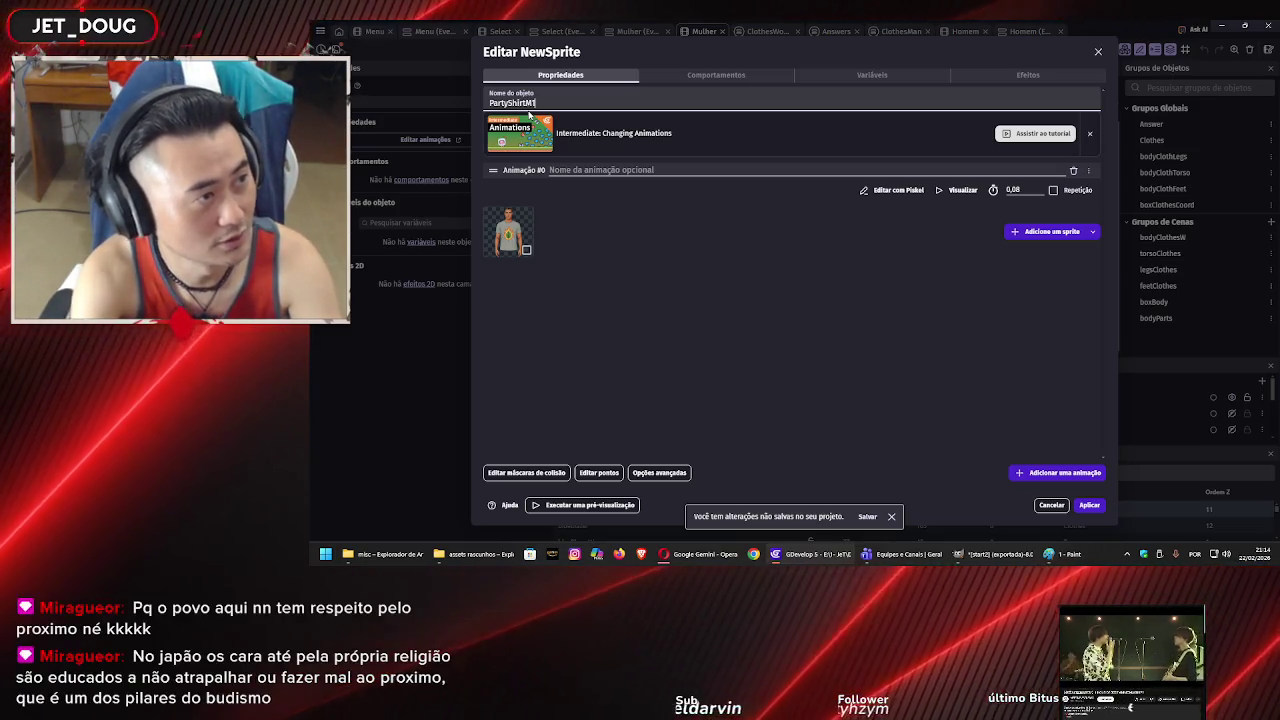
left_click(1090, 505)
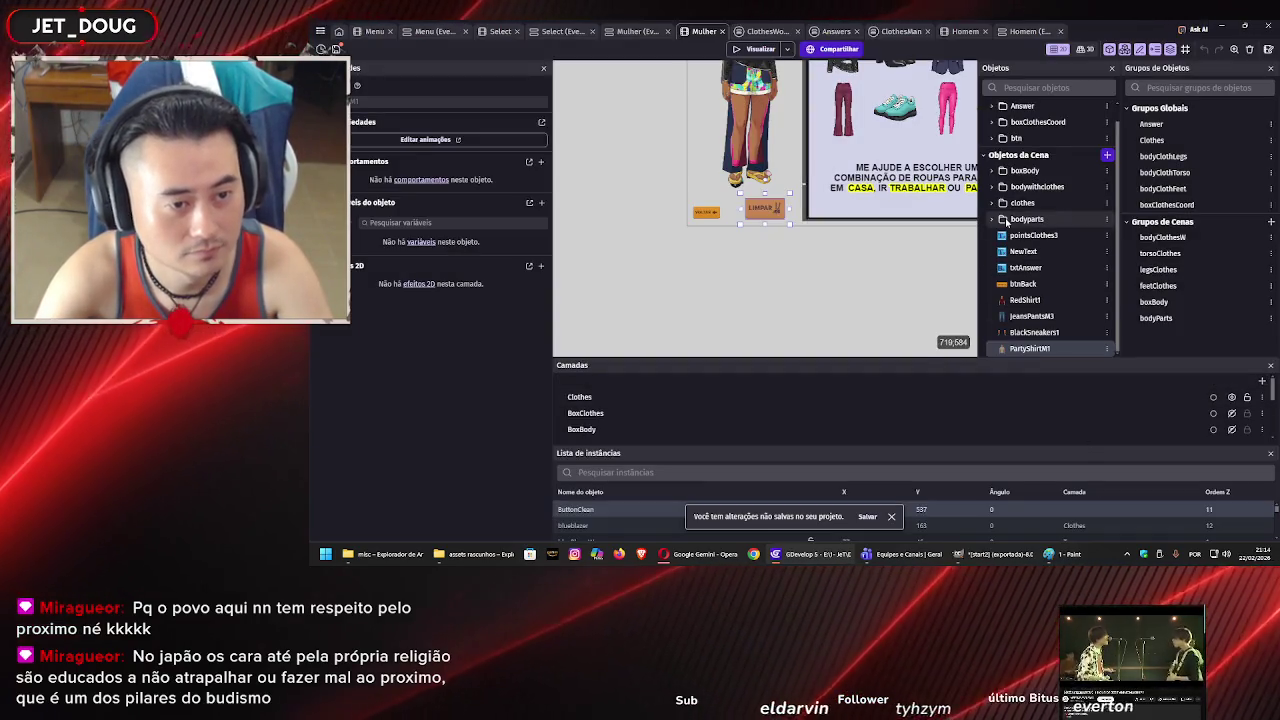
left_click(757, 48)
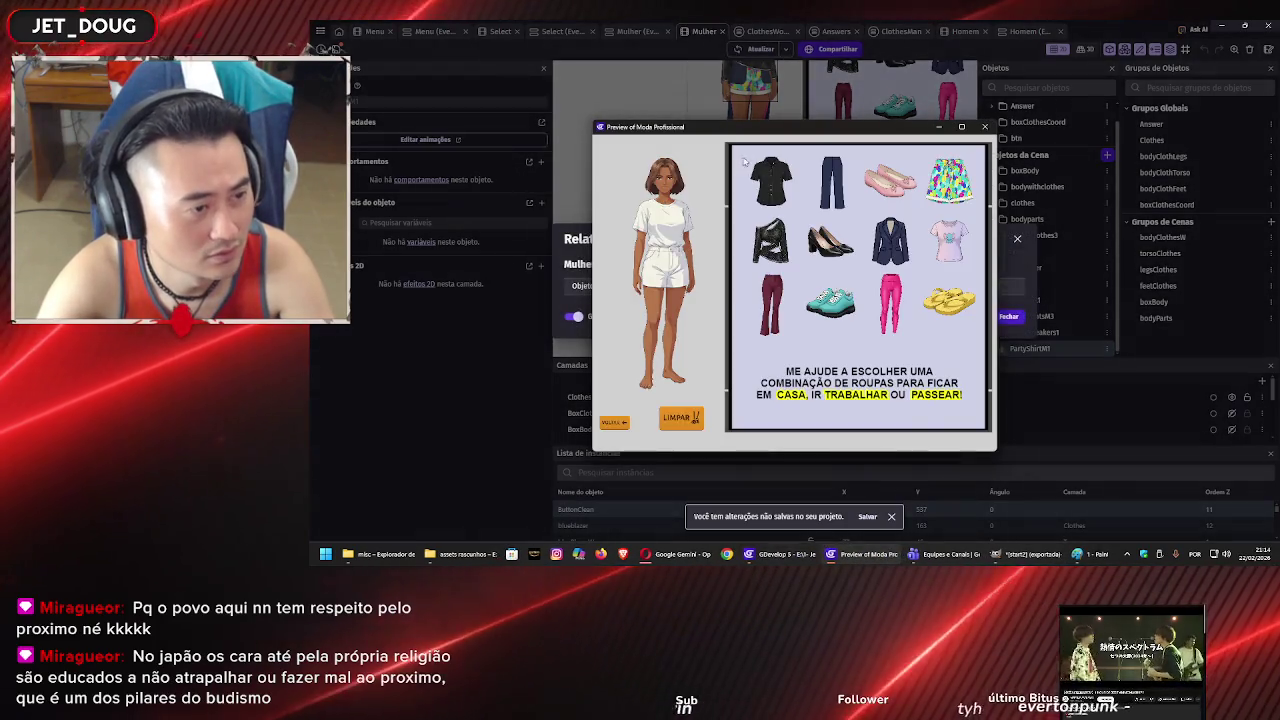
left_click(981, 127)
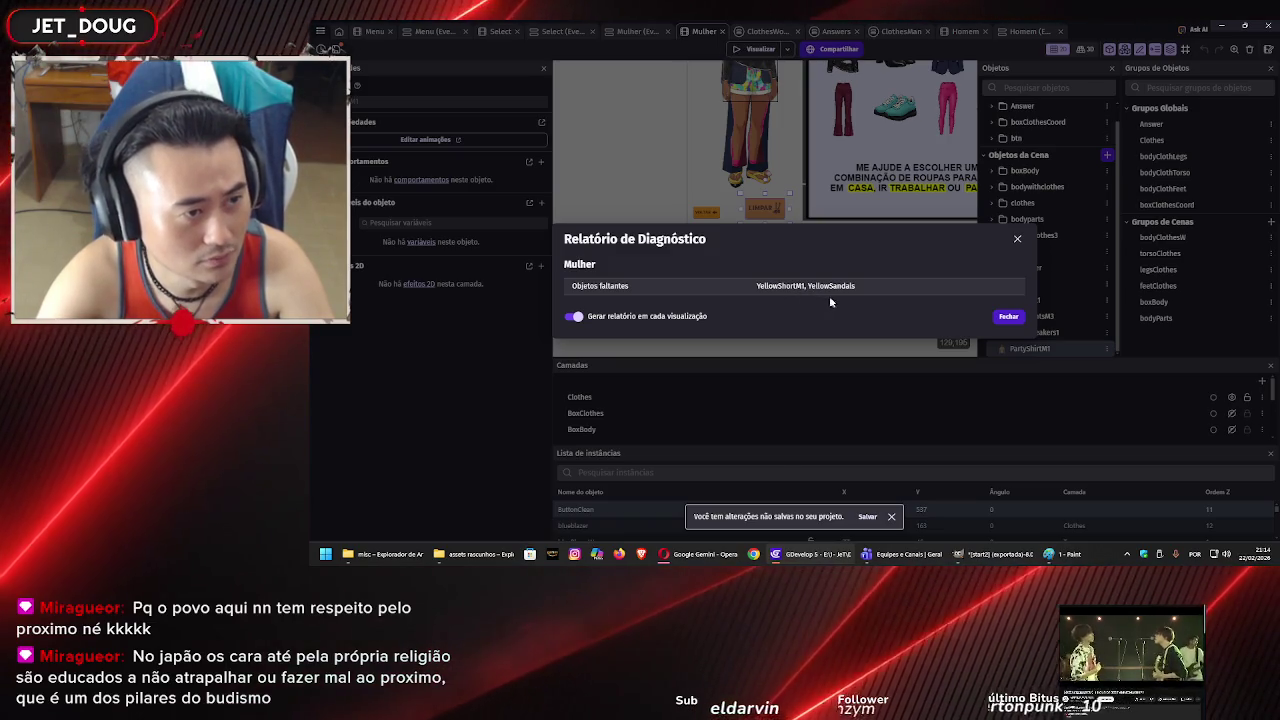
left_click(1007, 316)
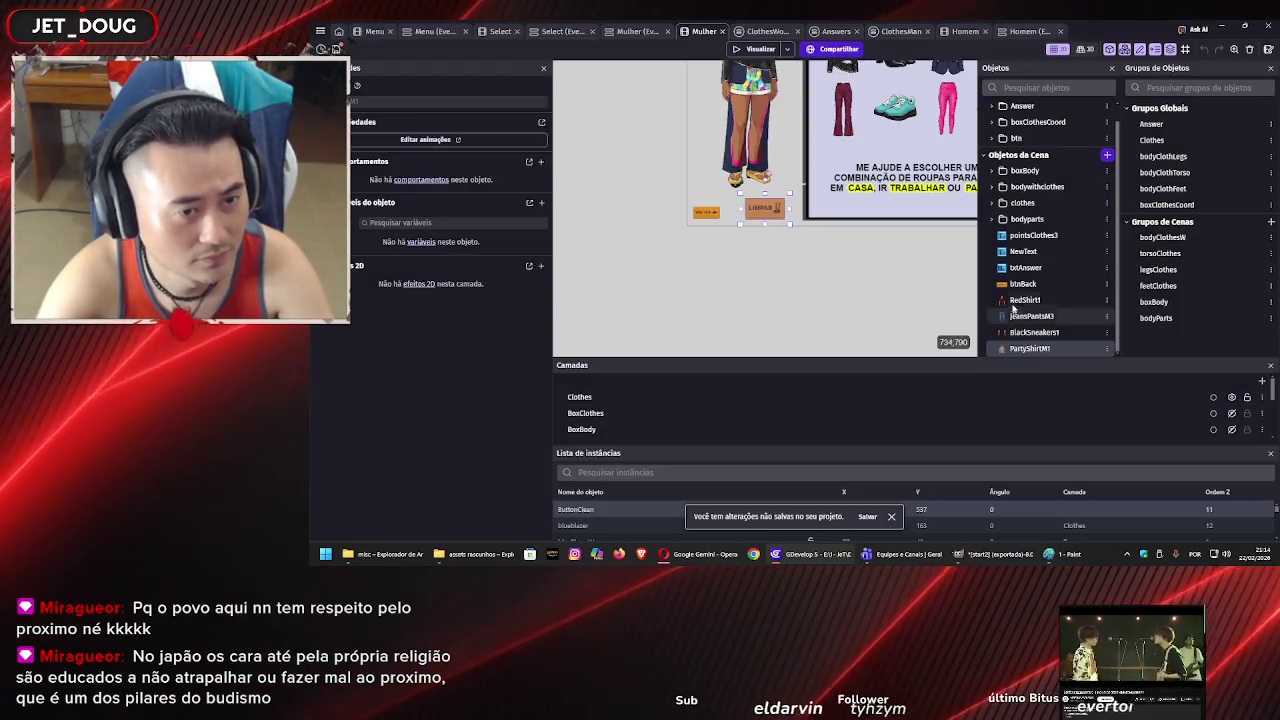
left_click(1106, 156)
Create a sprite named YellowSandals holding the yellowsandalsM1 image from masculino > calçados.
left_click(677, 161)
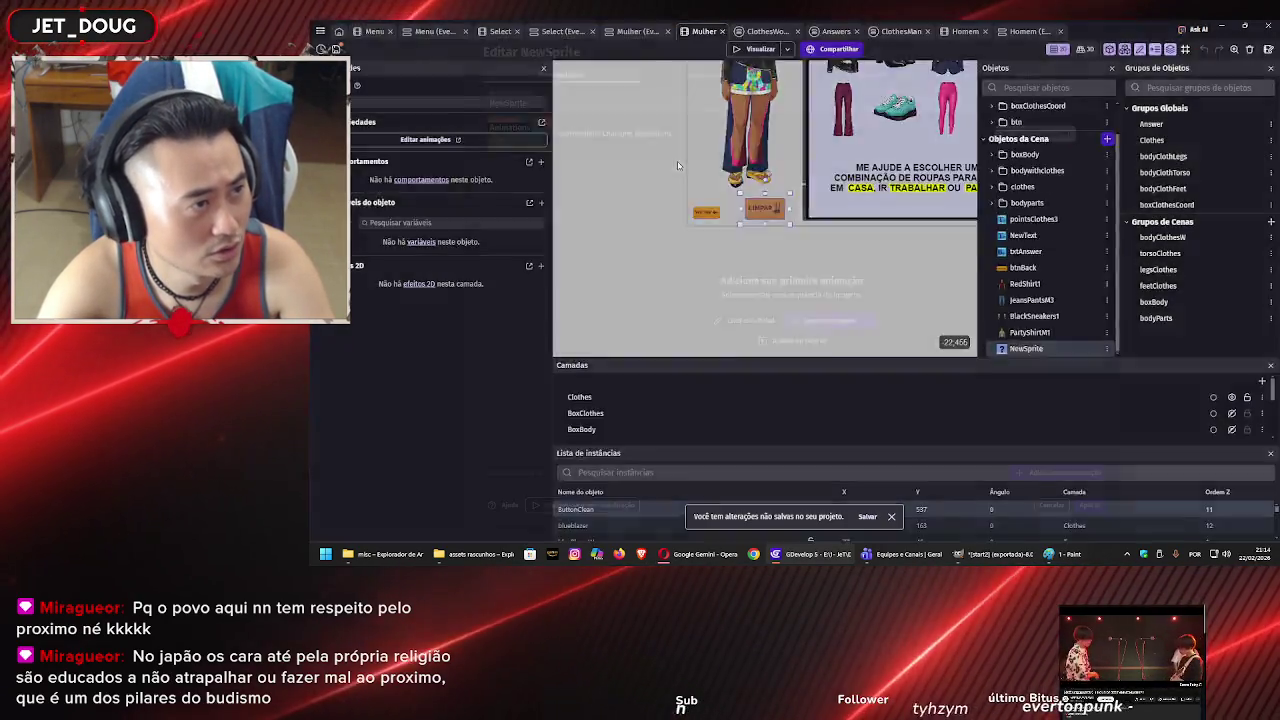
left_click(829, 318)
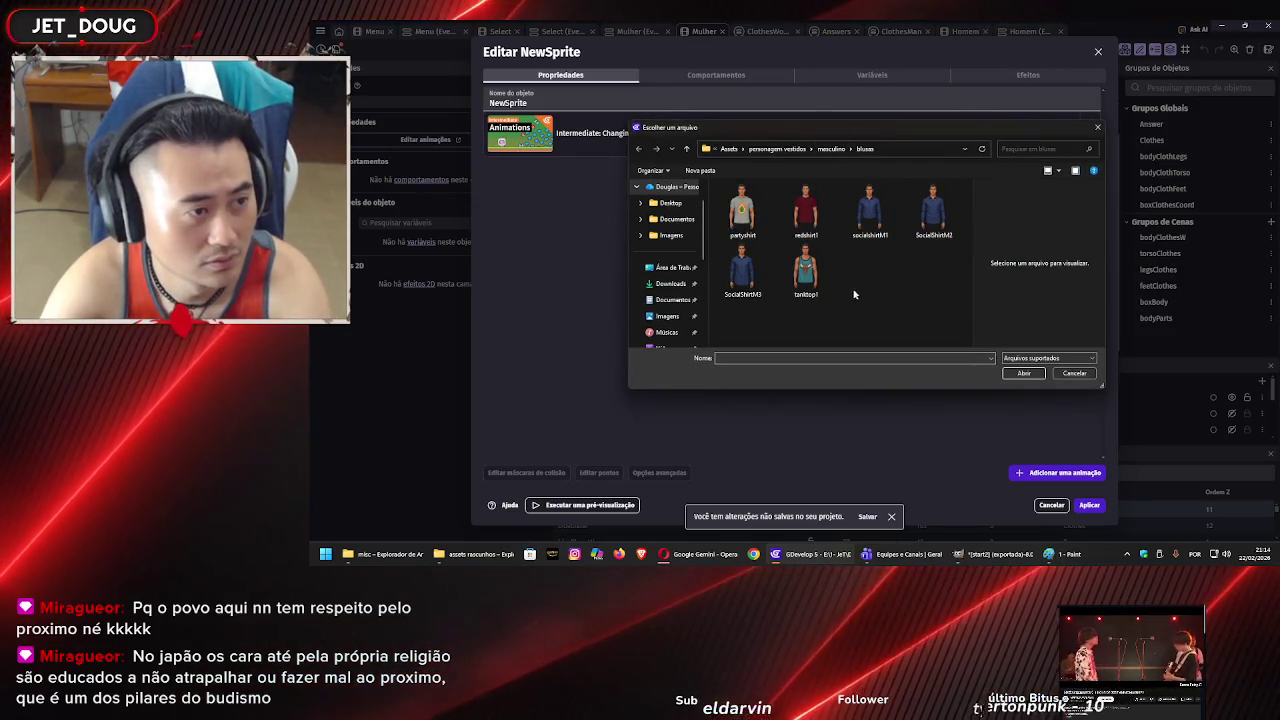
key("alt+Up")
double_click(800, 214)
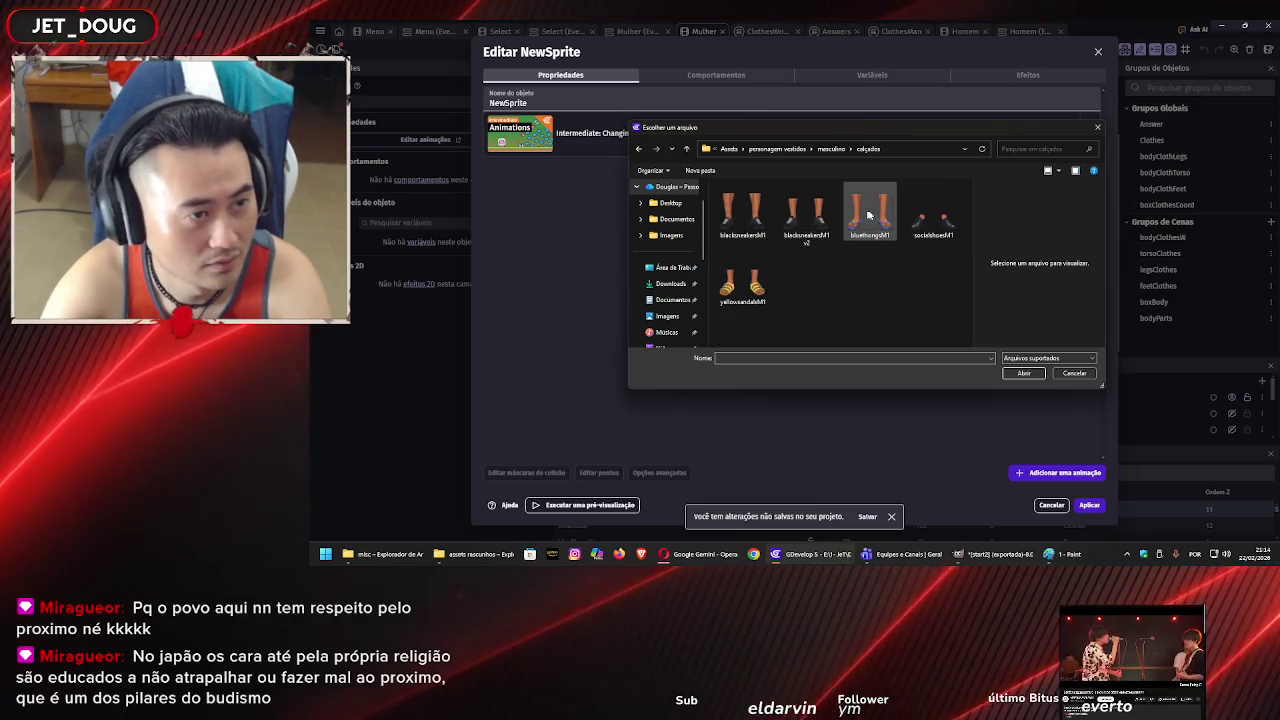
left_click(727, 275)
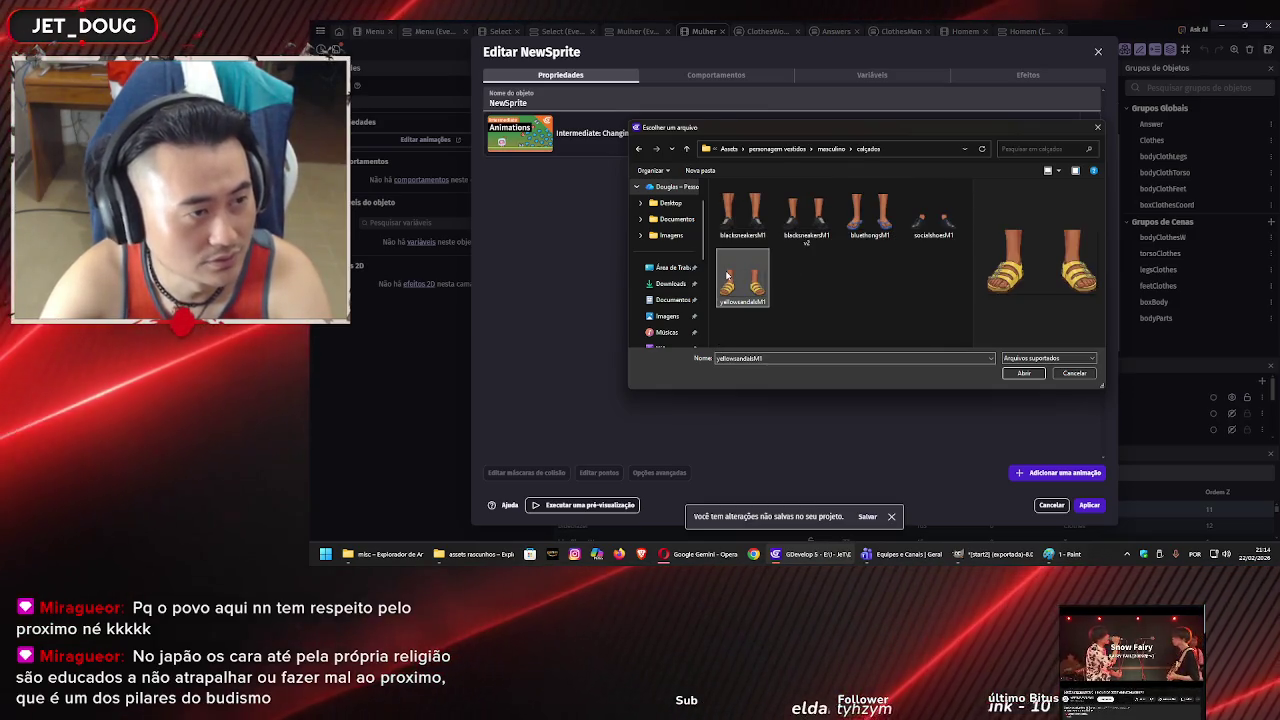
double_click(727, 275)
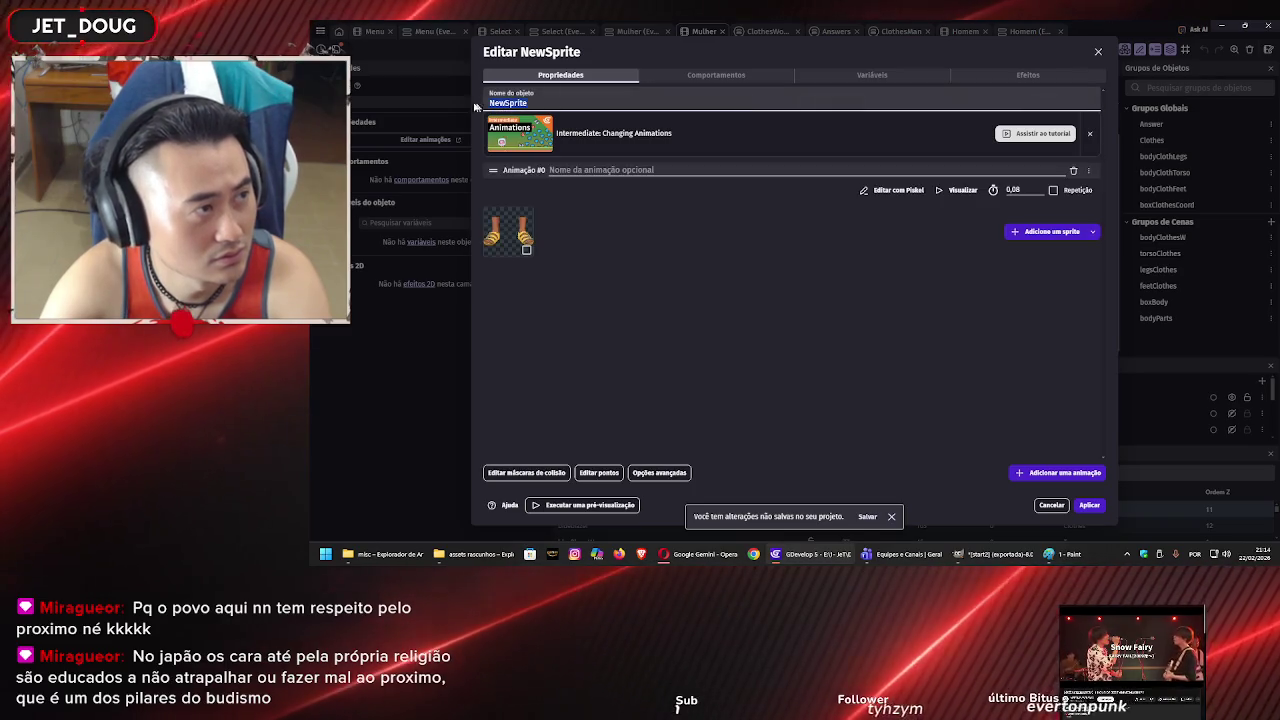
type("Yel")
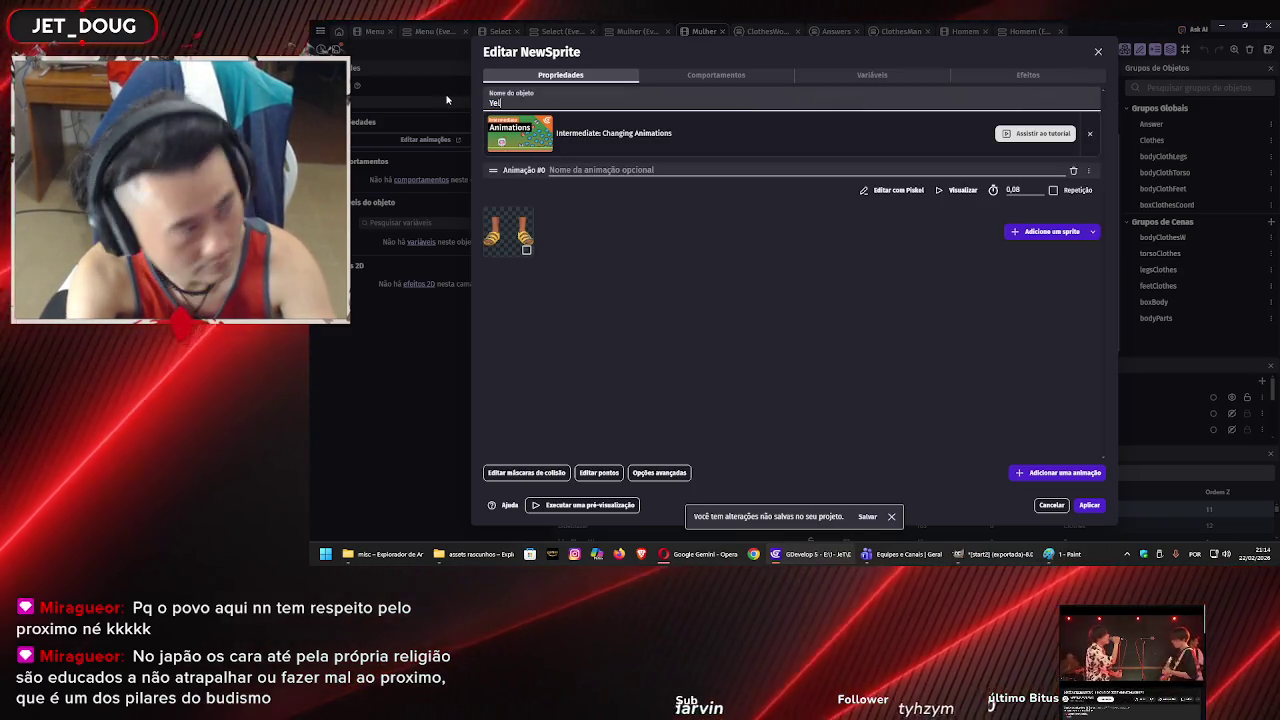
type("lowSandals")
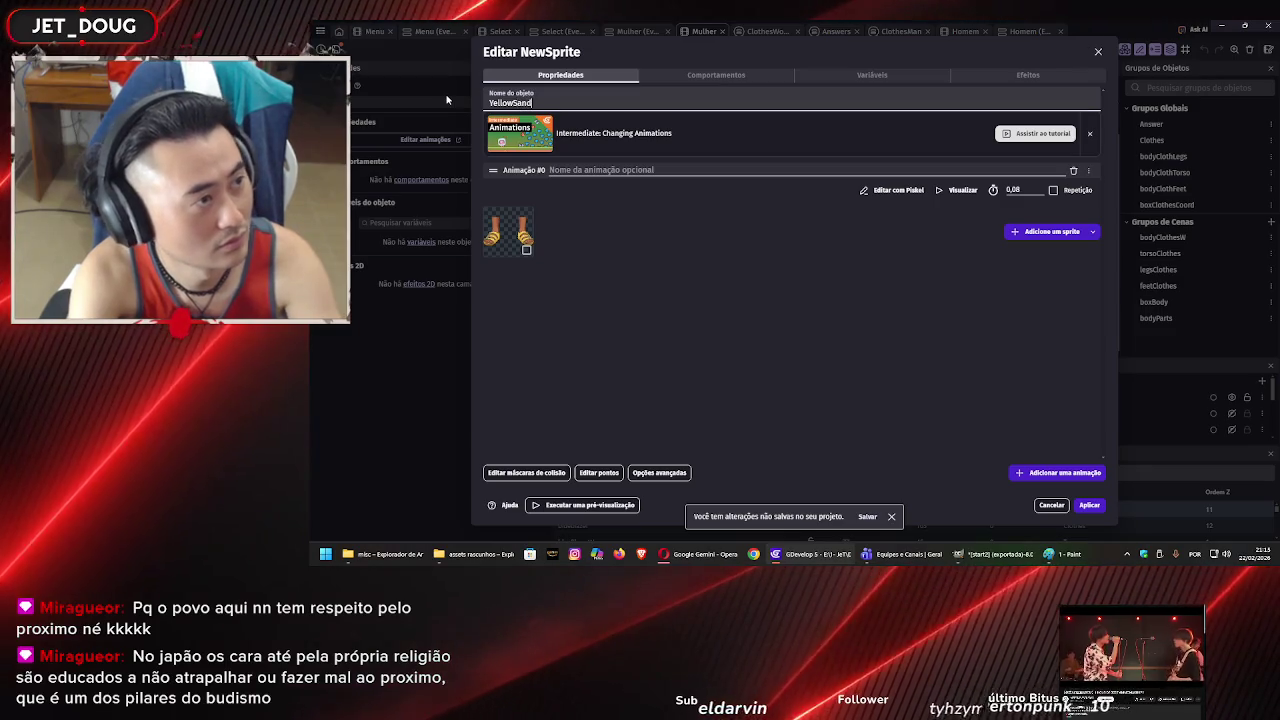
left_click(1088, 505)
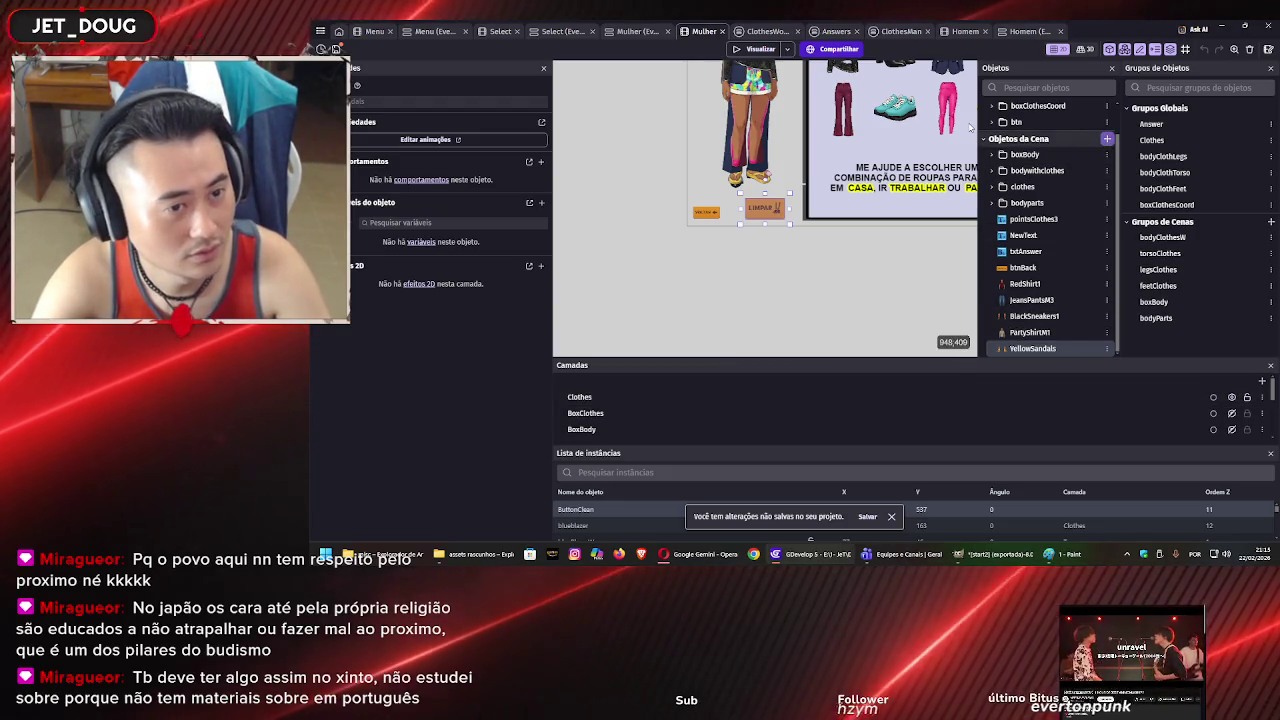
Add a new sprite object to the scene and name it YellowShortM1.
left_click(1107, 139)
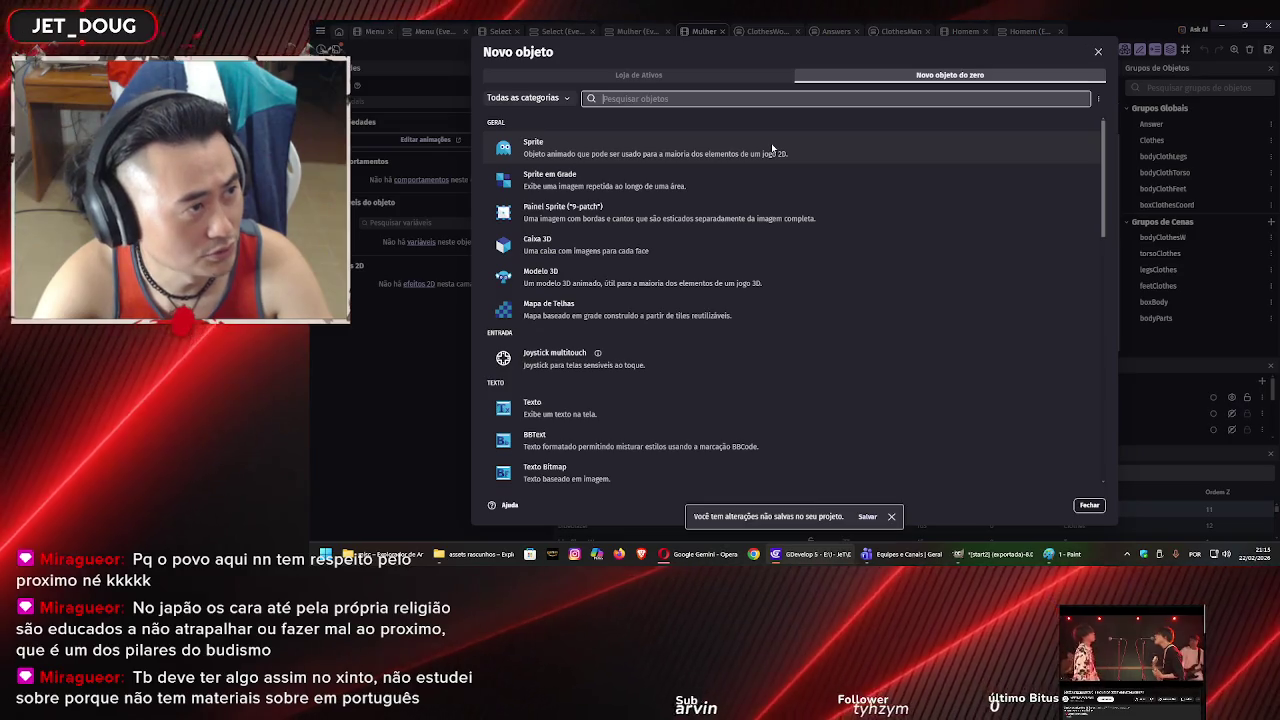
left_click(771, 143)
left_click(640, 99)
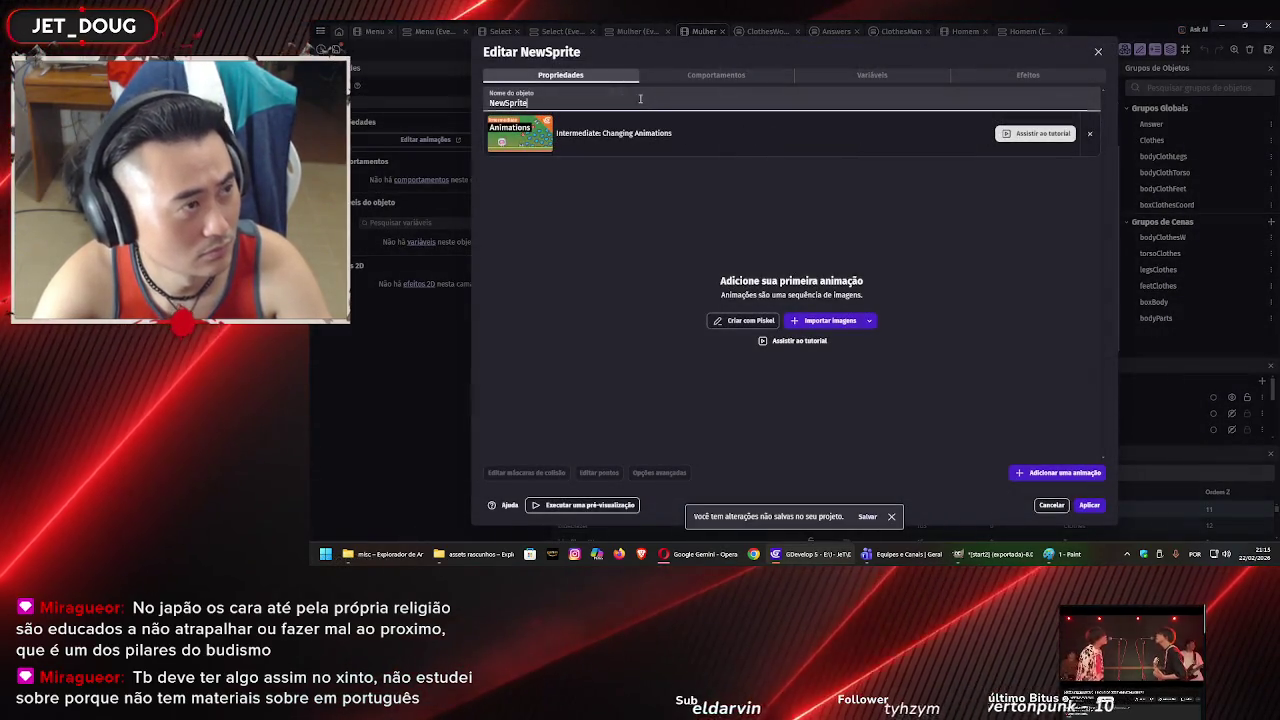
key("ctrl+a")
type("Yeg")
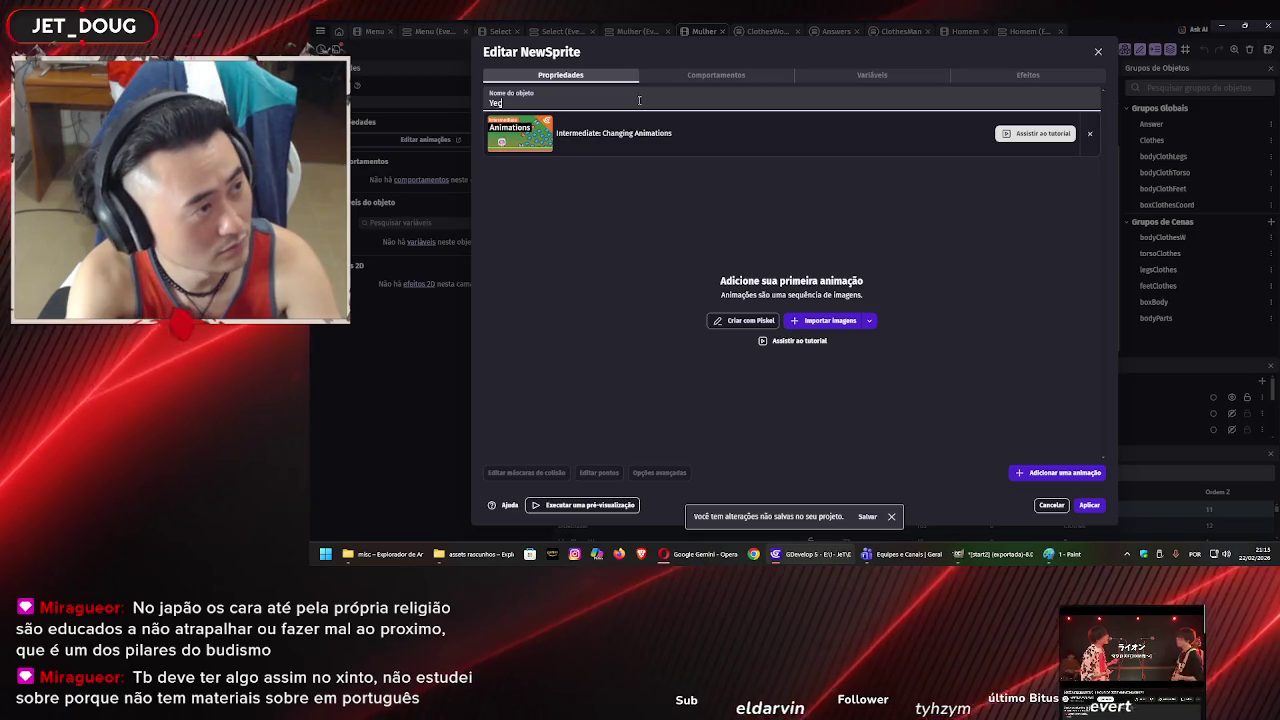
type("llowShortM1")
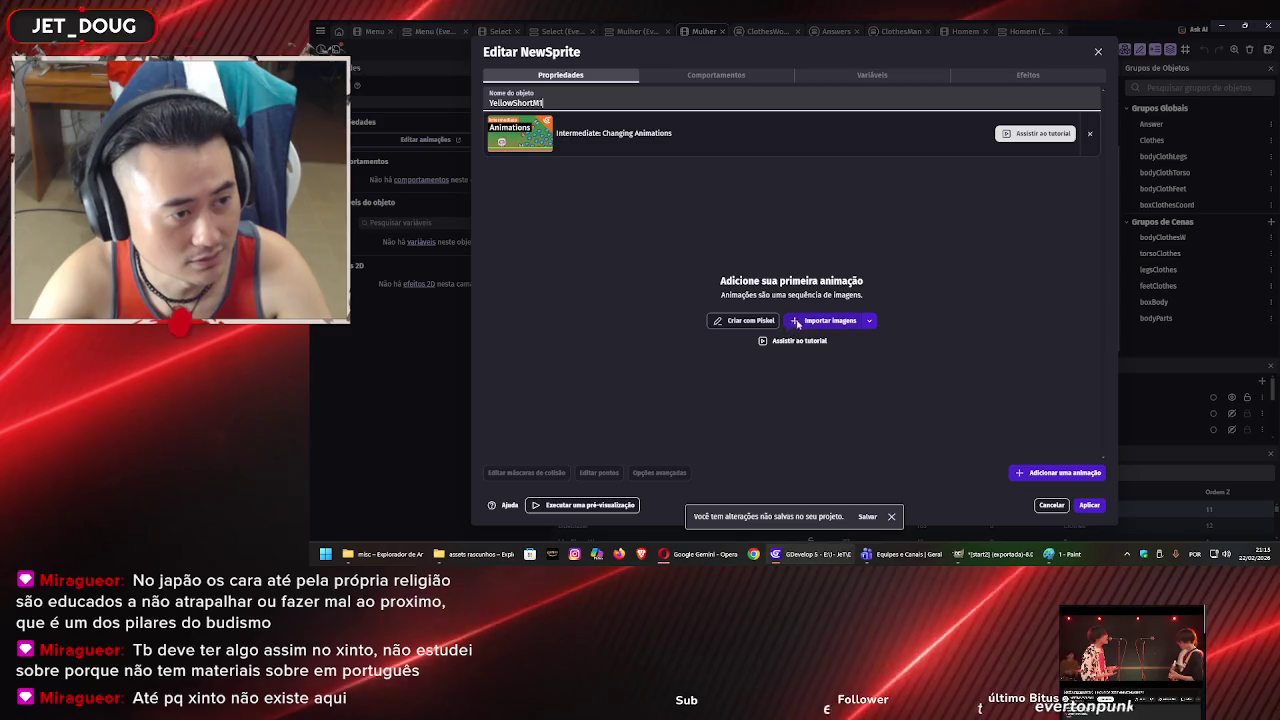
Give it the YellowShort1 image from masculino > pernas and apply the changes.
left_click(830, 320)
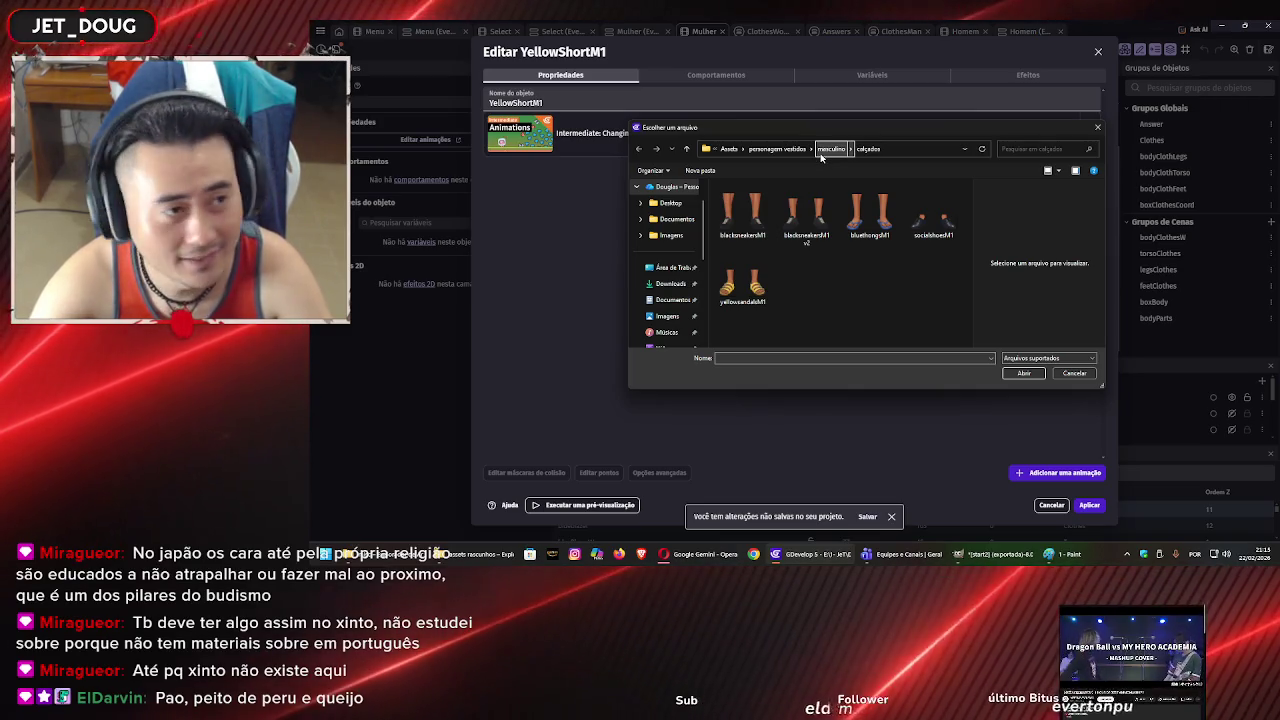
left_click(821, 151)
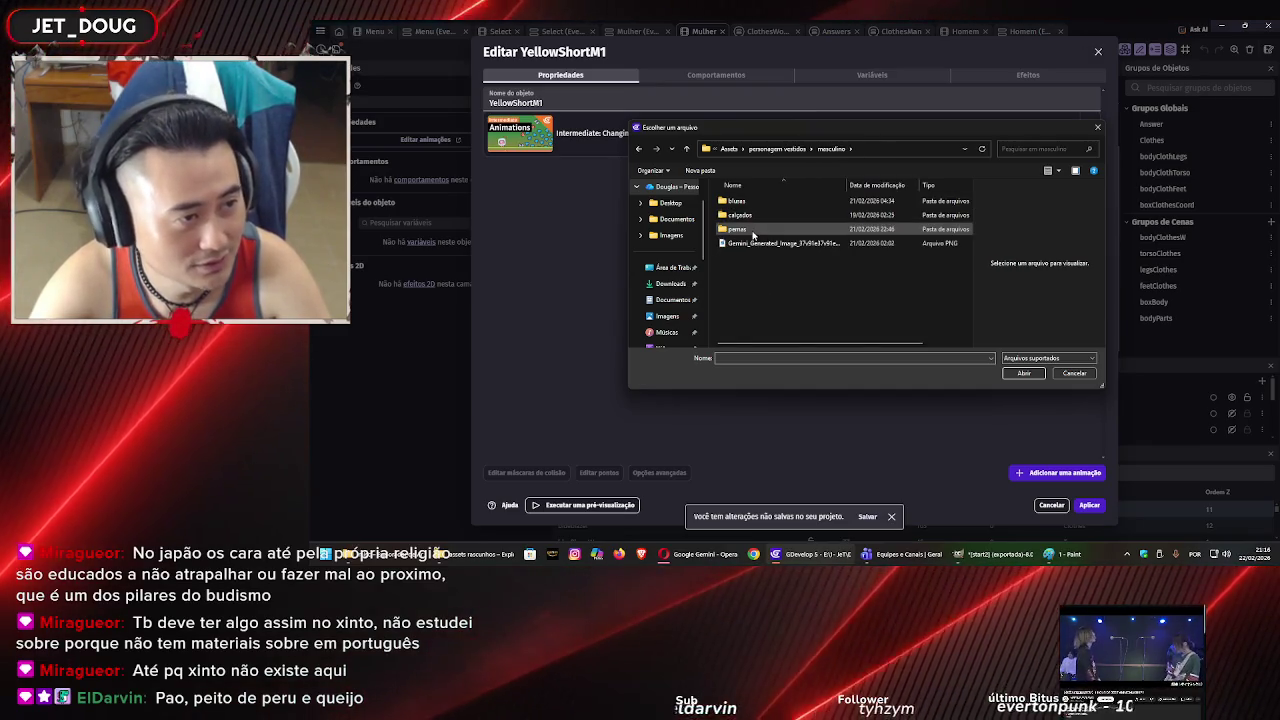
double_click(748, 230)
scroll(800, 258, "down", 1)
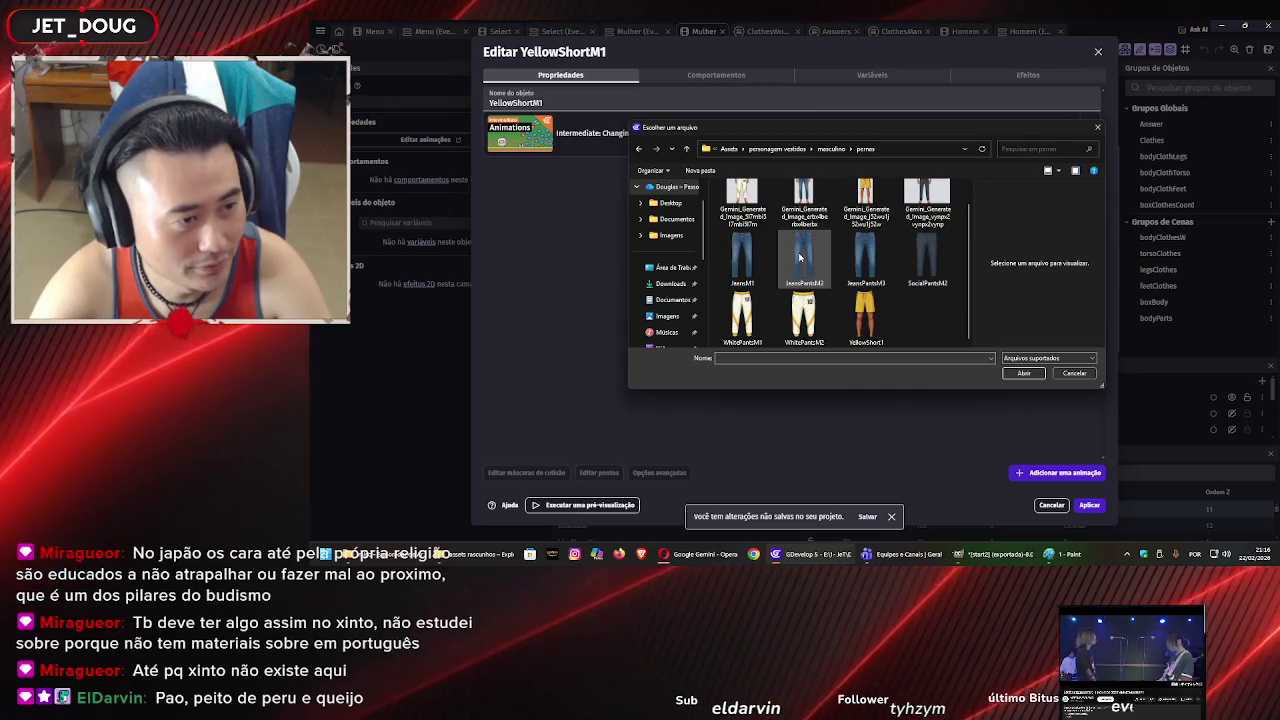
left_click(1024, 375)
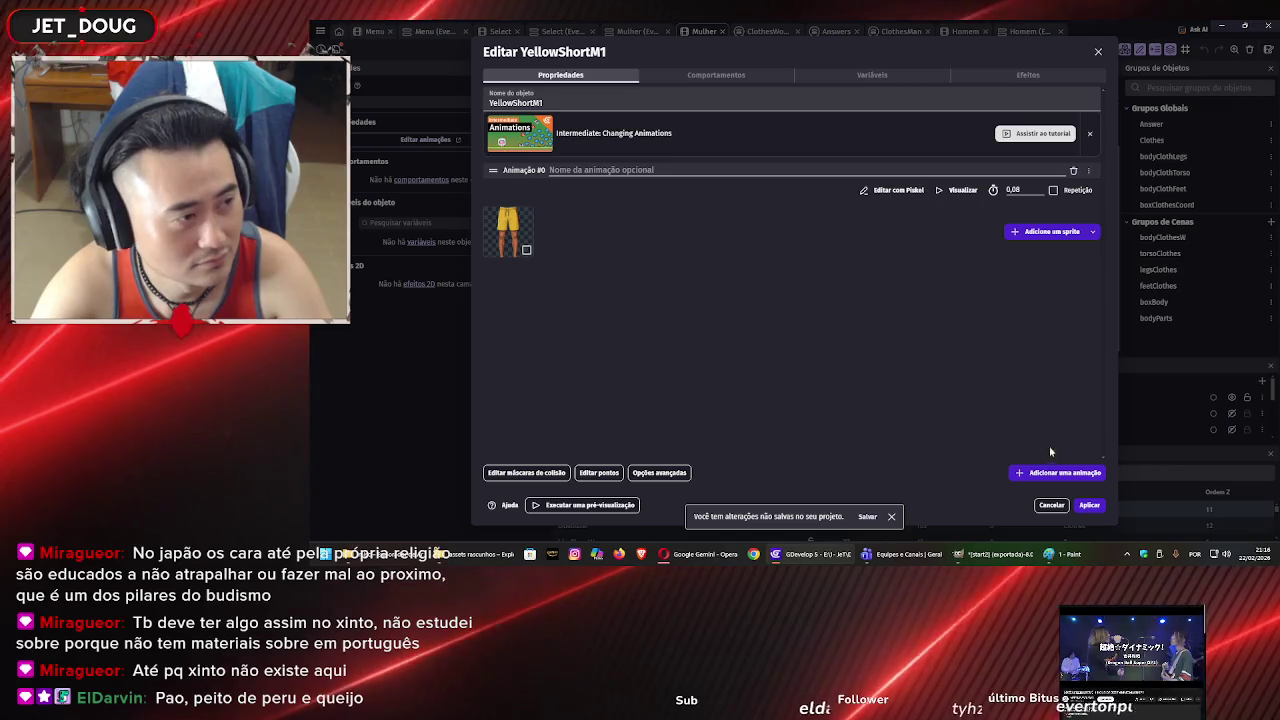
left_click(1090, 505)
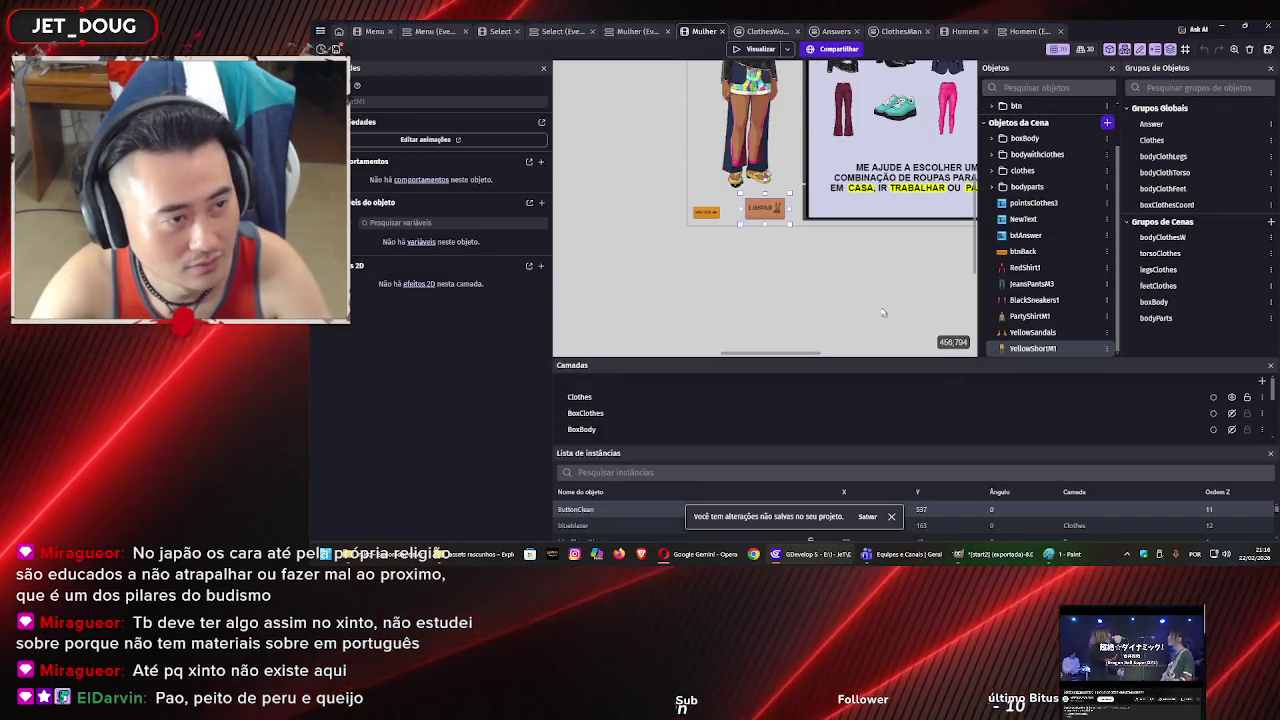
Preview the game and dress the character in the black strappy top, burgundy pants and teal sneakers.
left_click(752, 50)
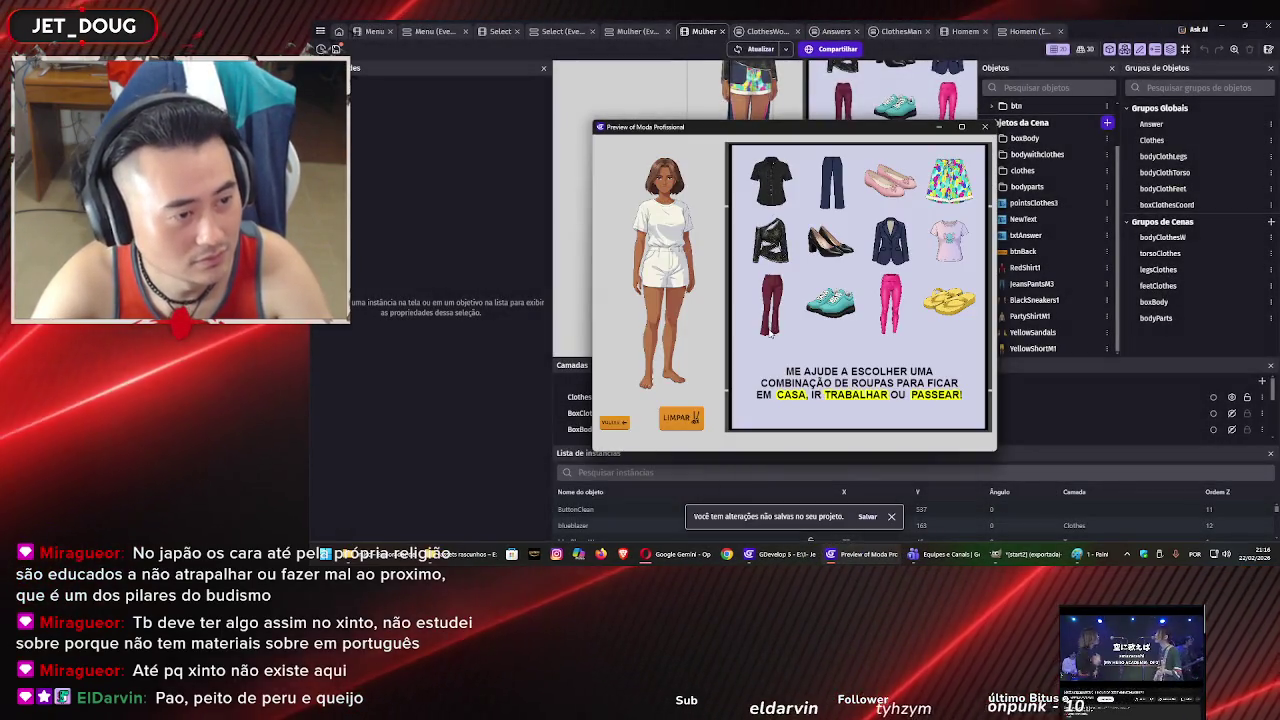
mouse_move(777, 258)
left_mouse_down()
mouse_move(705, 232)
mouse_move(665, 235)
left_mouse_up()
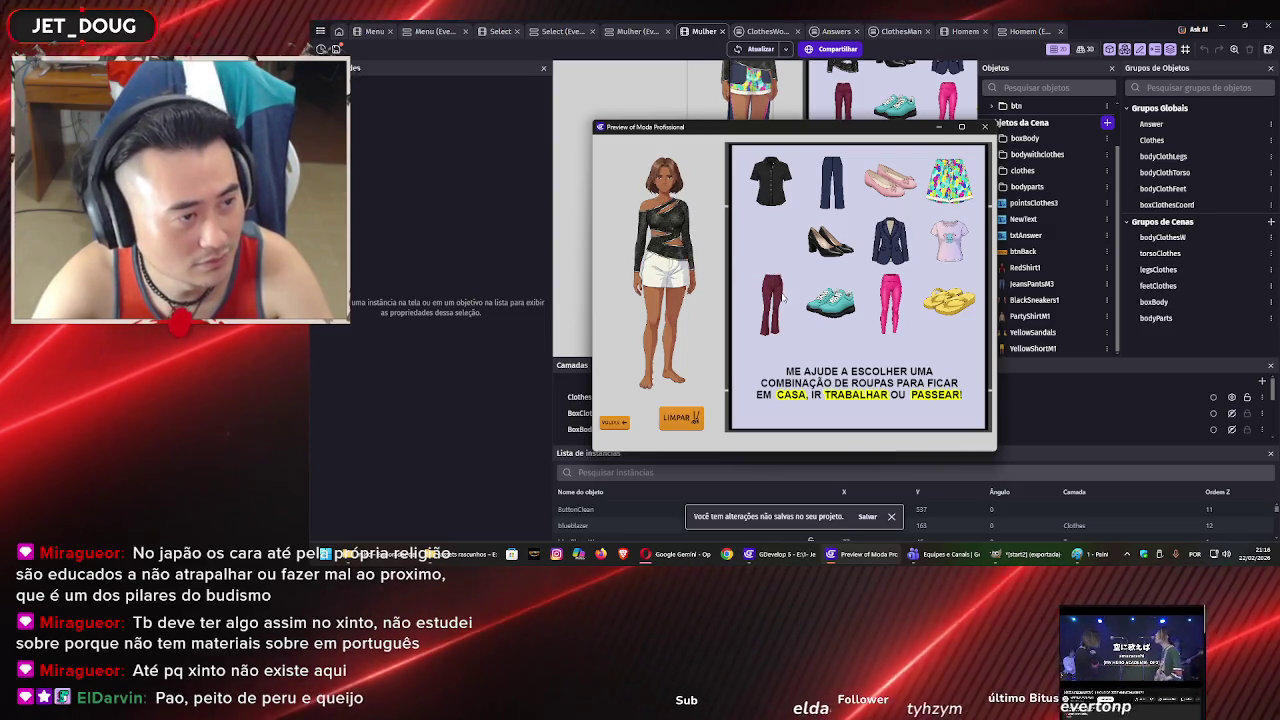
left_click_drag(770, 303, 678, 305)
left_click_drag(830, 303, 648, 380)
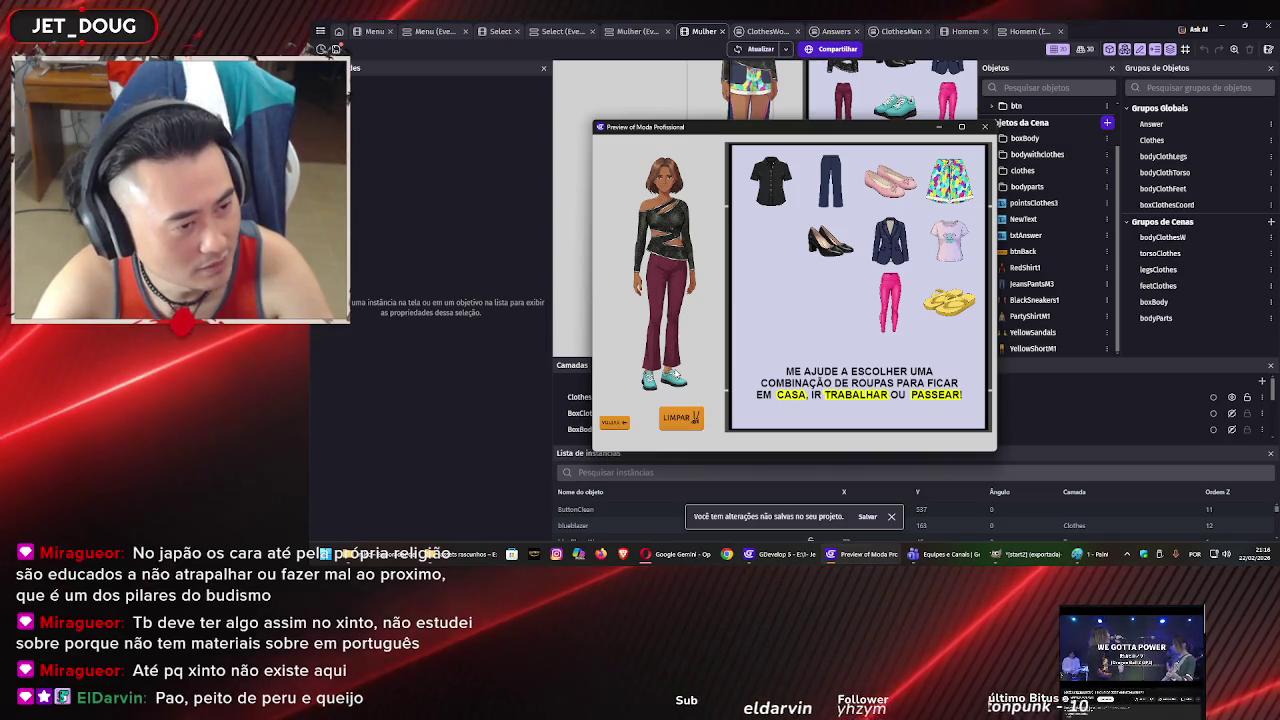
Try the black shirt, reset with LIMPAR, compare blue jeans and maroon pants, then open ClothesWoman.
left_click(768, 183)
left_click(770, 240)
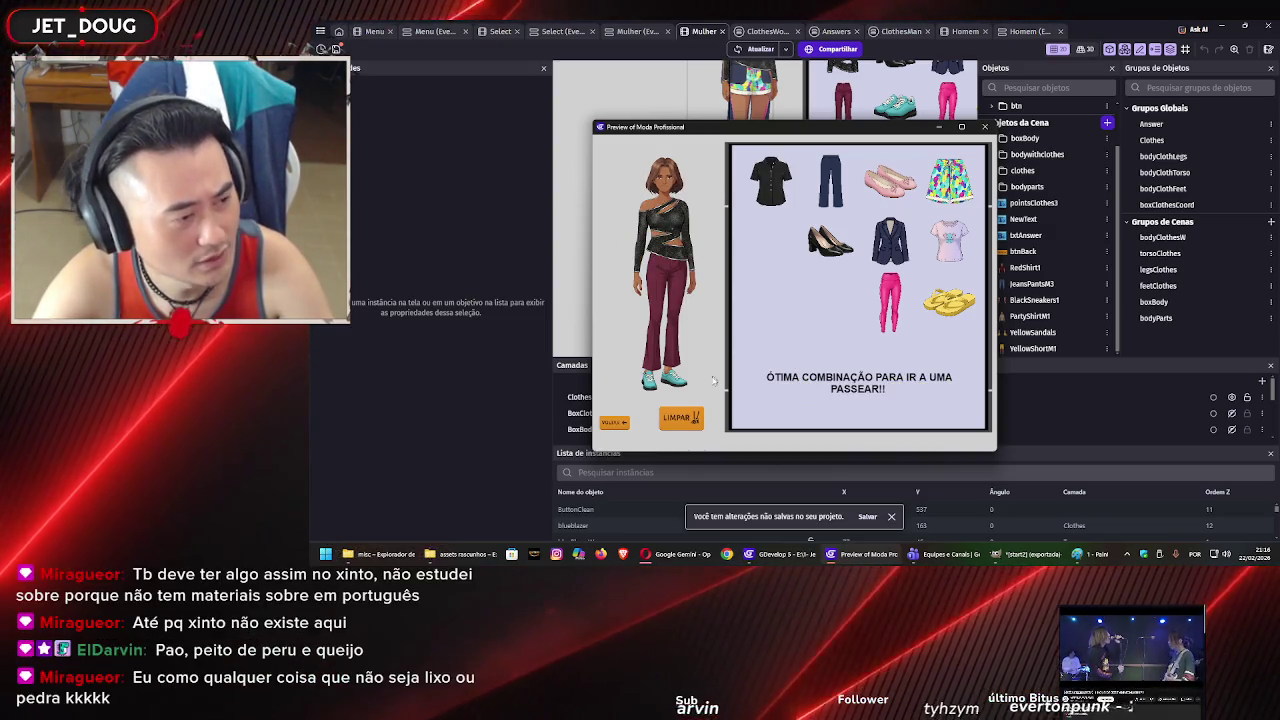
left_click(681, 418)
left_click(770, 240)
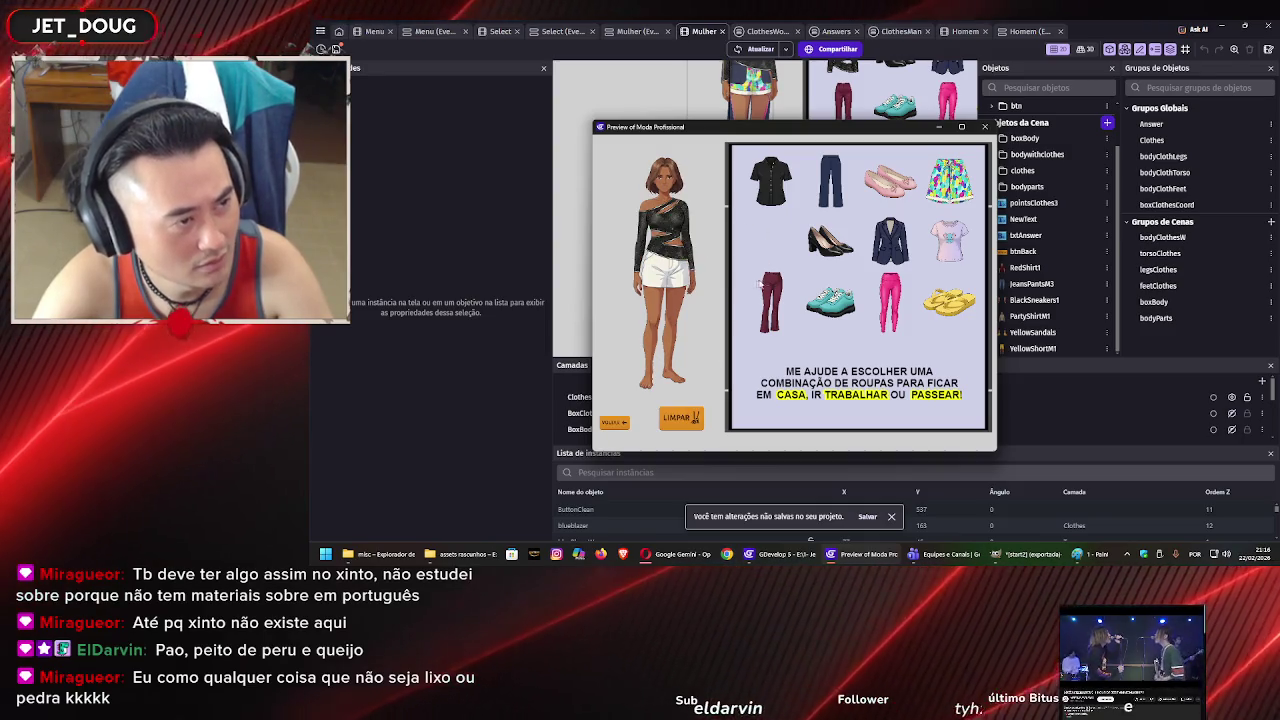
left_click_drag(678, 310, 680, 312)
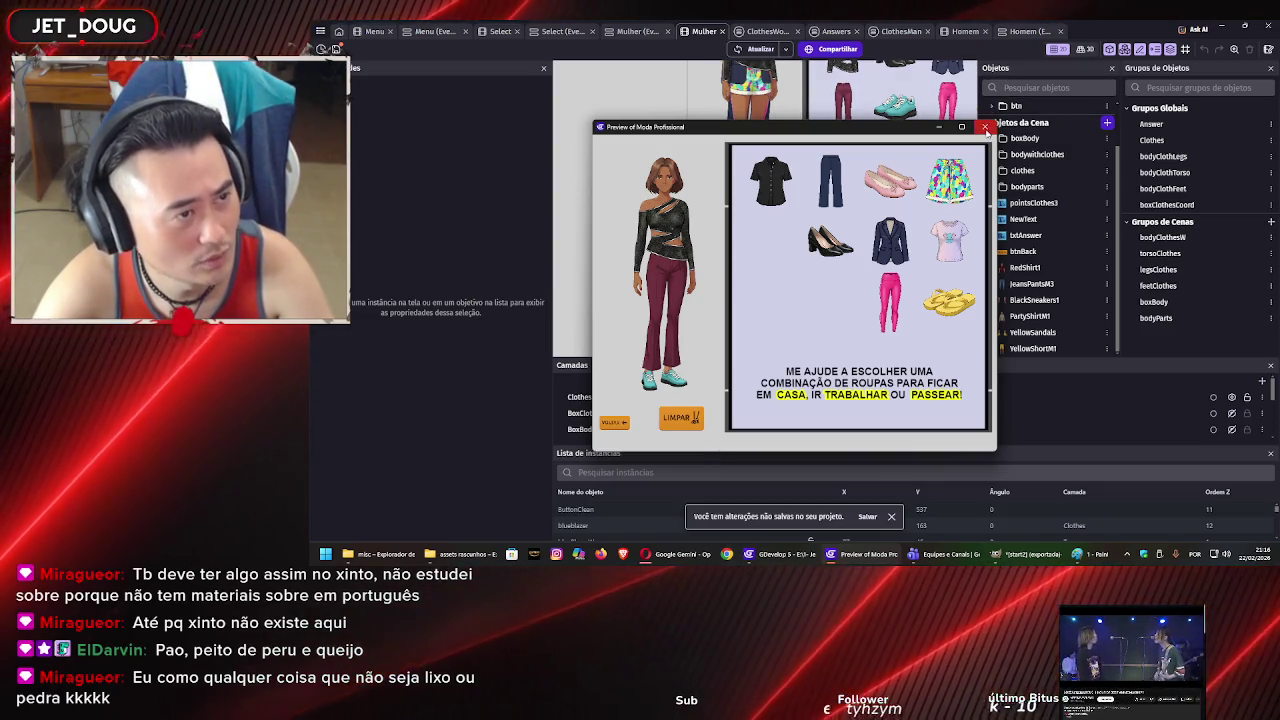
left_click_drag(831, 180, 664, 316)
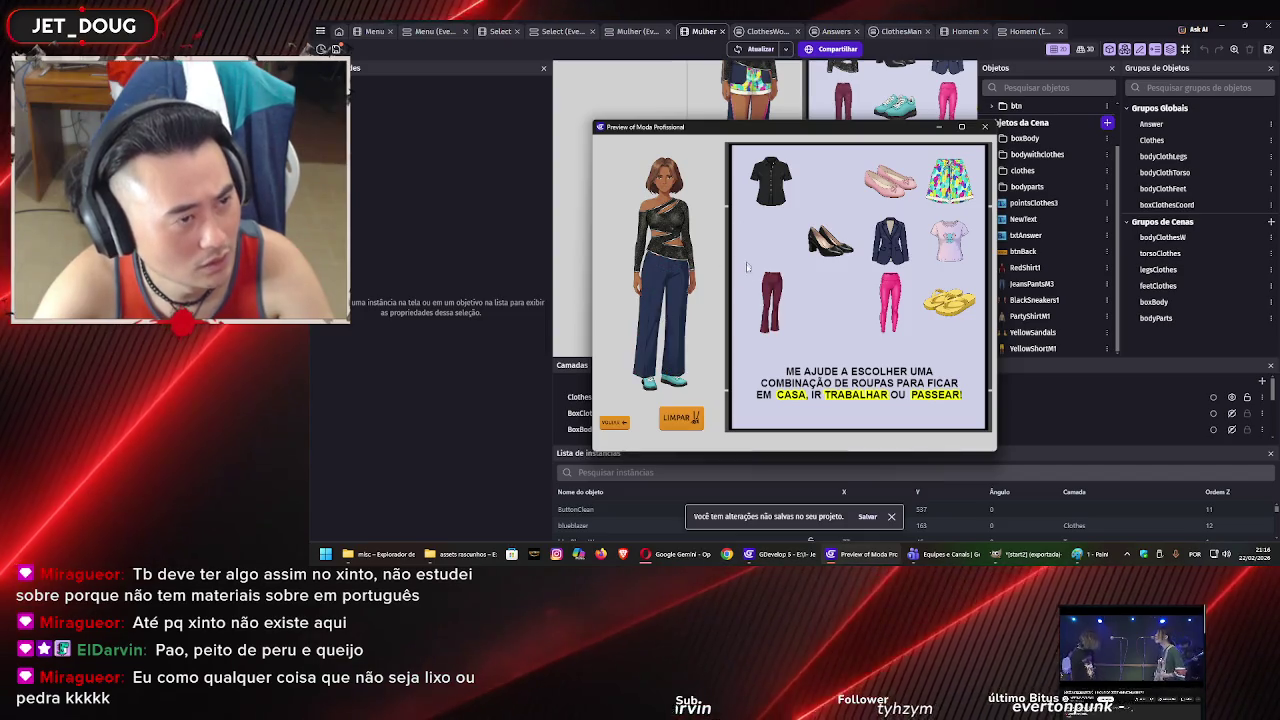
left_click_drag(771, 295, 662, 296)
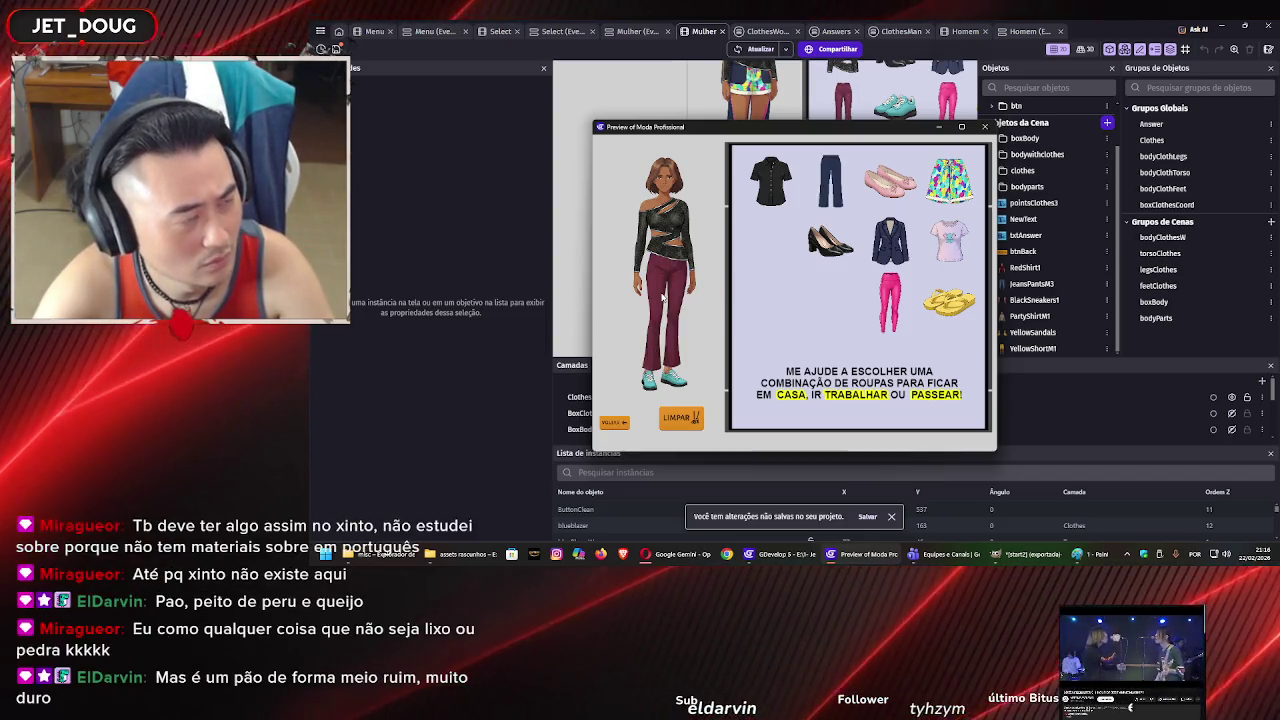
left_click(991, 127)
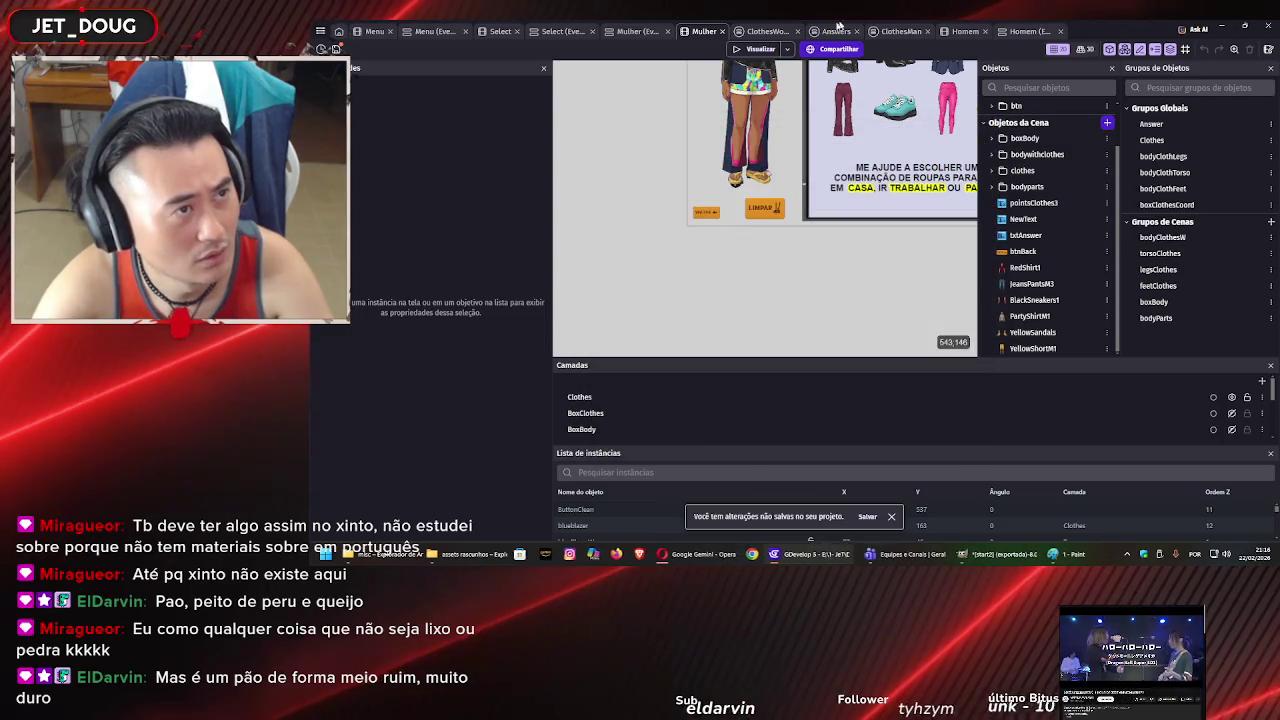
left_click(770, 32)
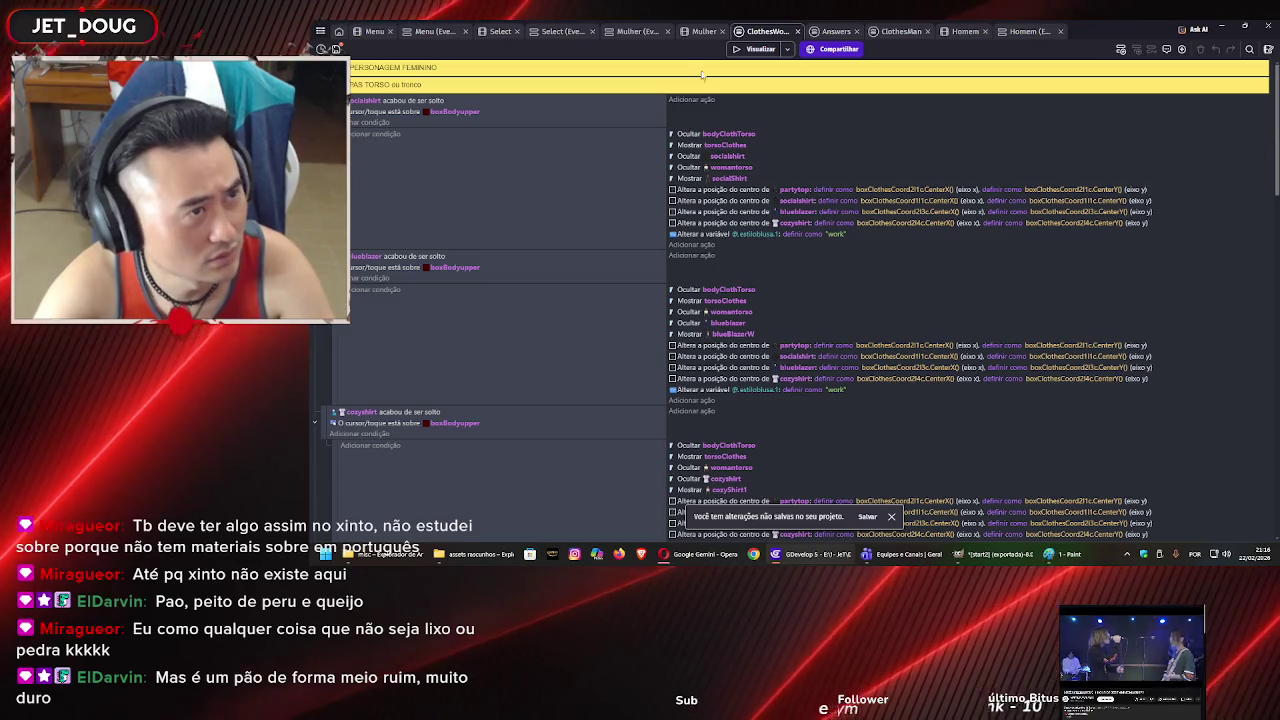
Open the Answers event sheet and save the project.
left_click(829, 33)
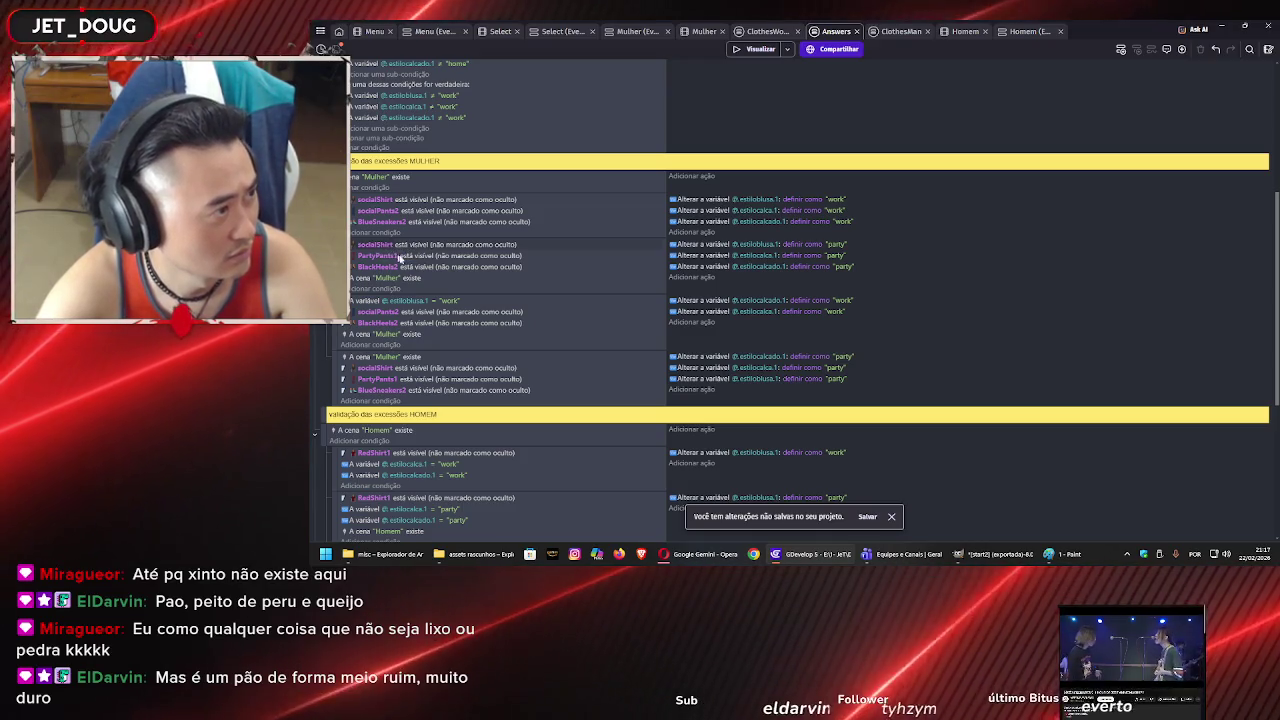
scroll(482, 317, "up", 5)
key("ctrl+s")
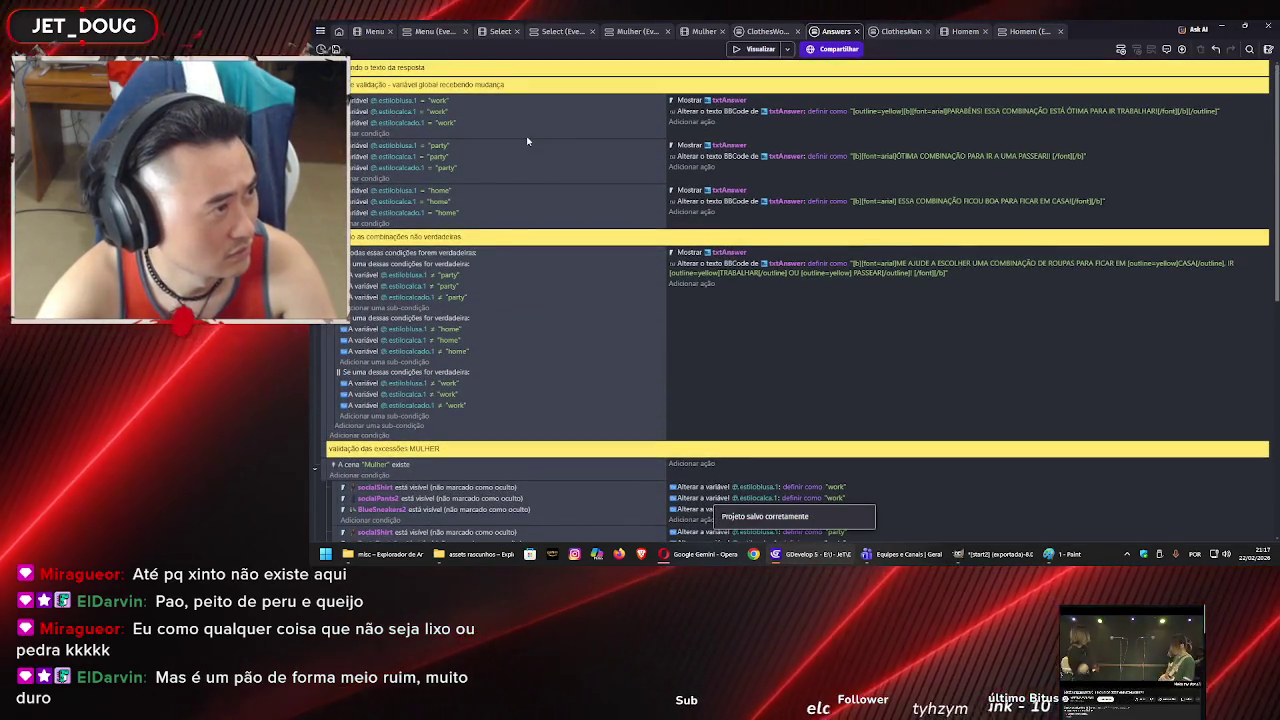
scroll(530, 213, "down", 3)
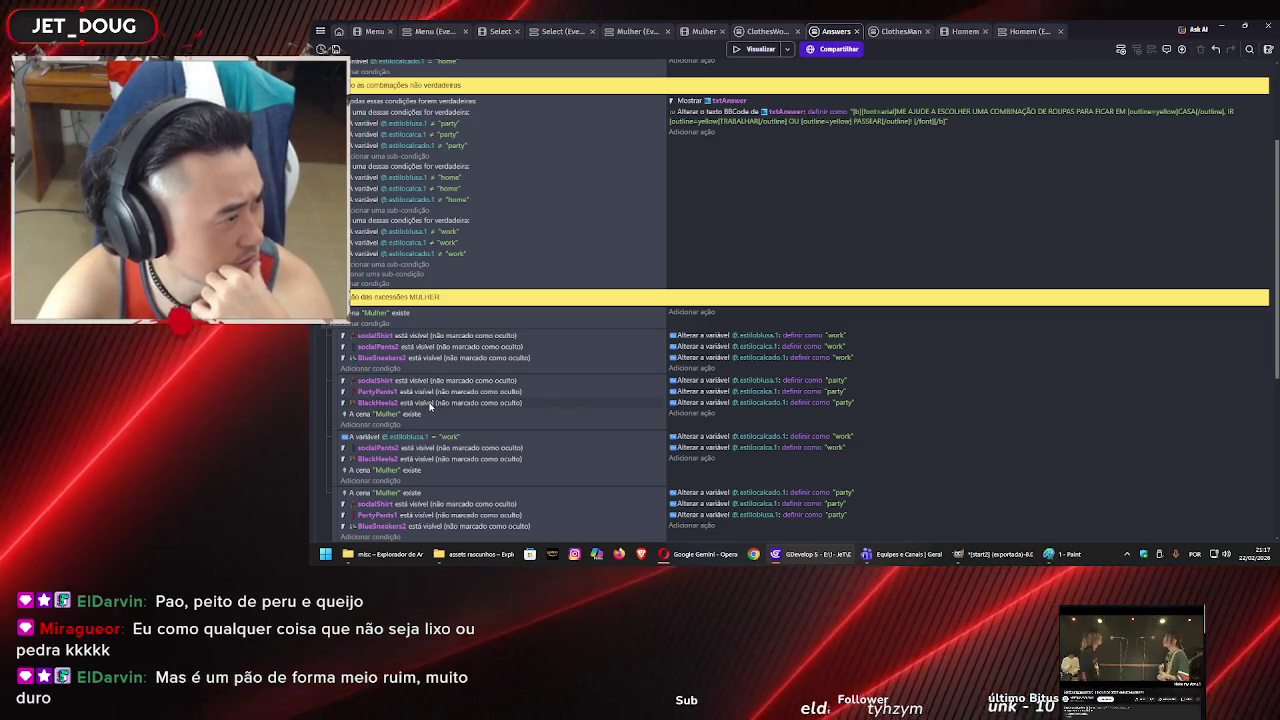
scroll(428, 403, "down", 2)
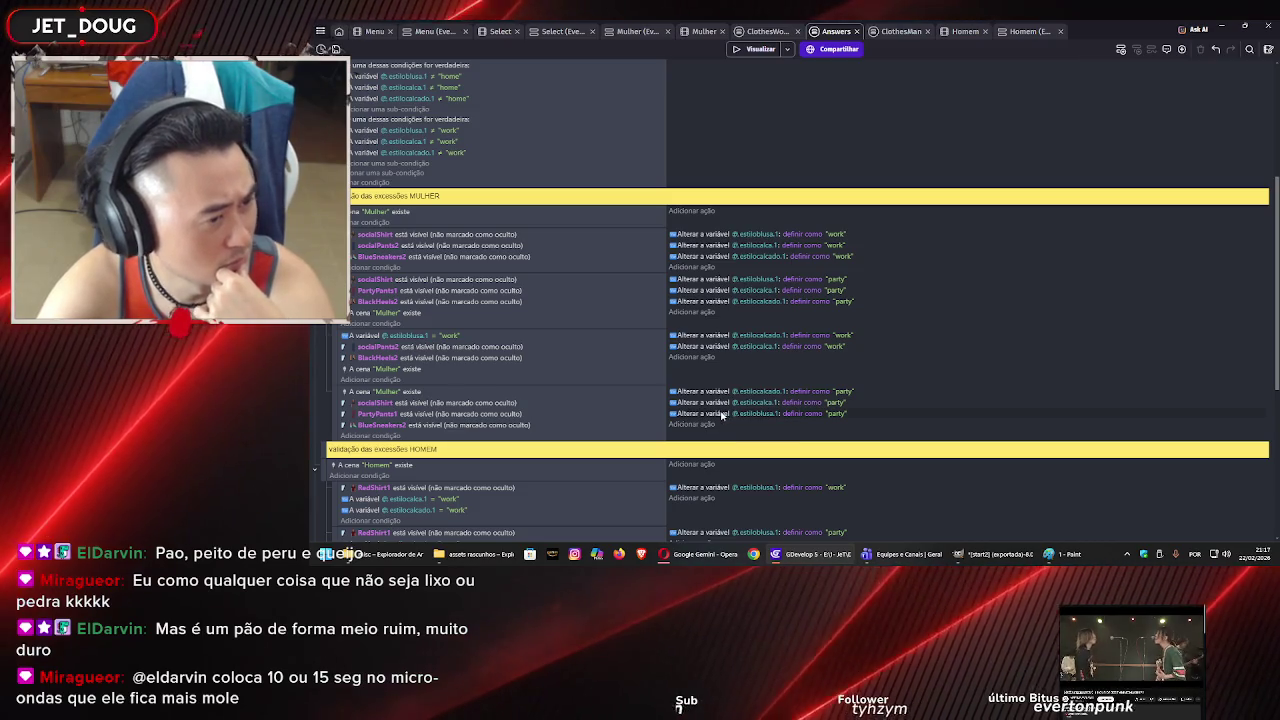
Move the estiloblusa.1 party action to the top and pull out the Mulher scene condition.
left_click_drag(723, 415, 719, 406)
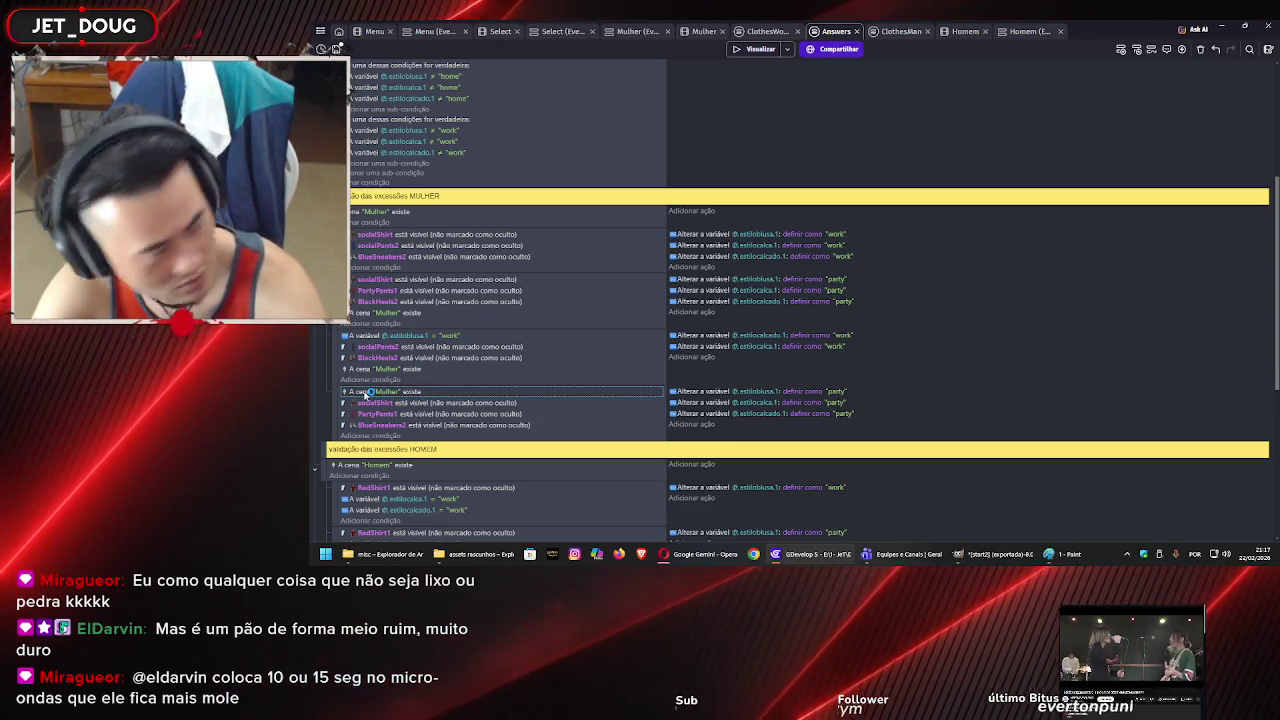
left_click_drag(365, 393, 405, 290)
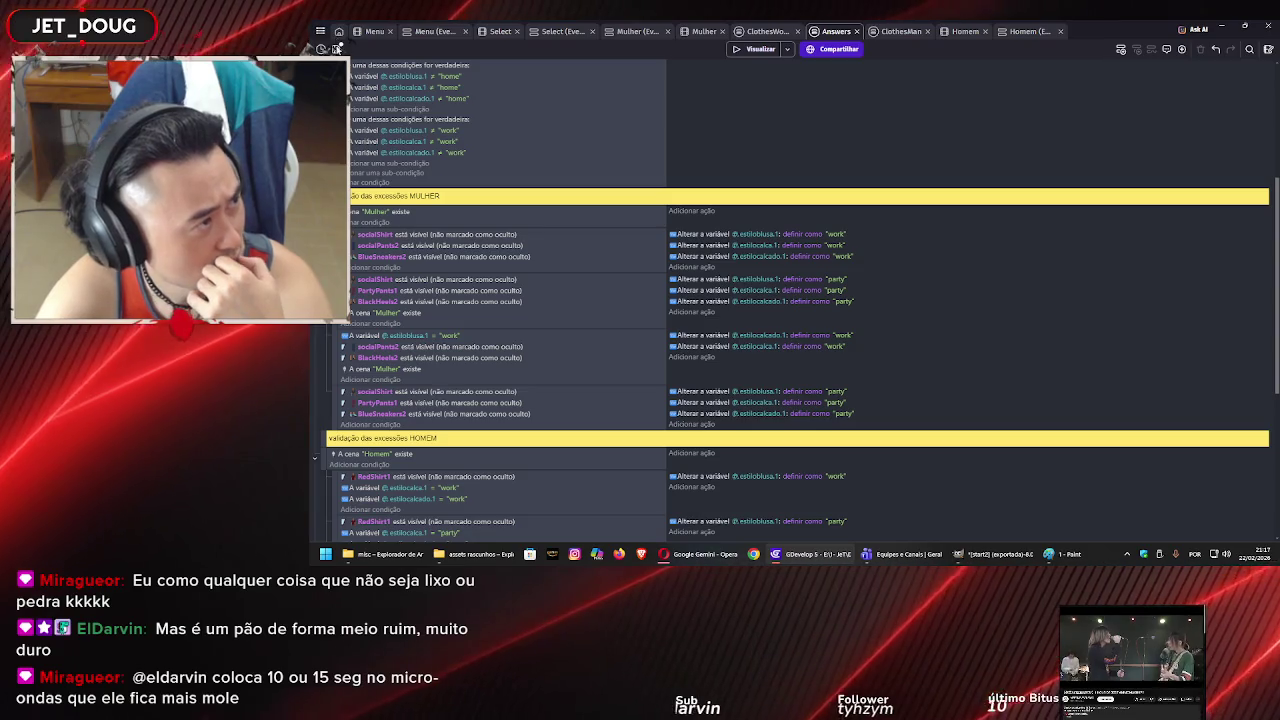
left_click(339, 33)
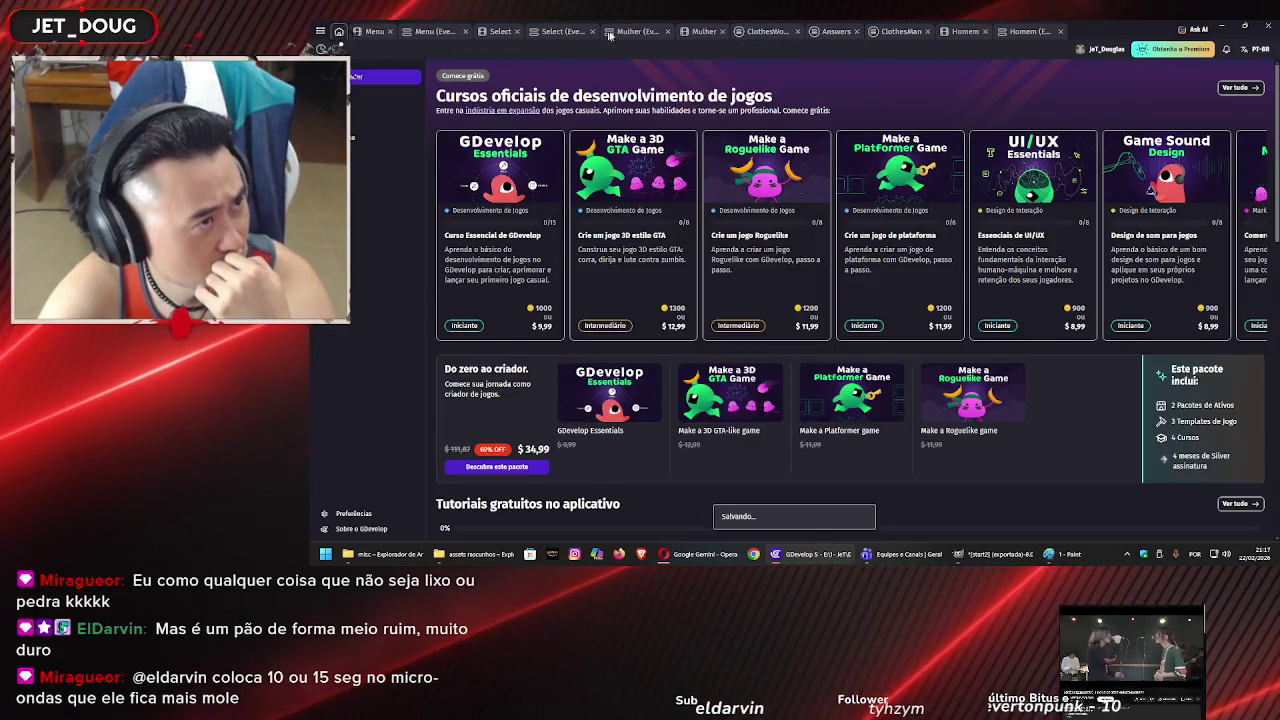
left_click(706, 33)
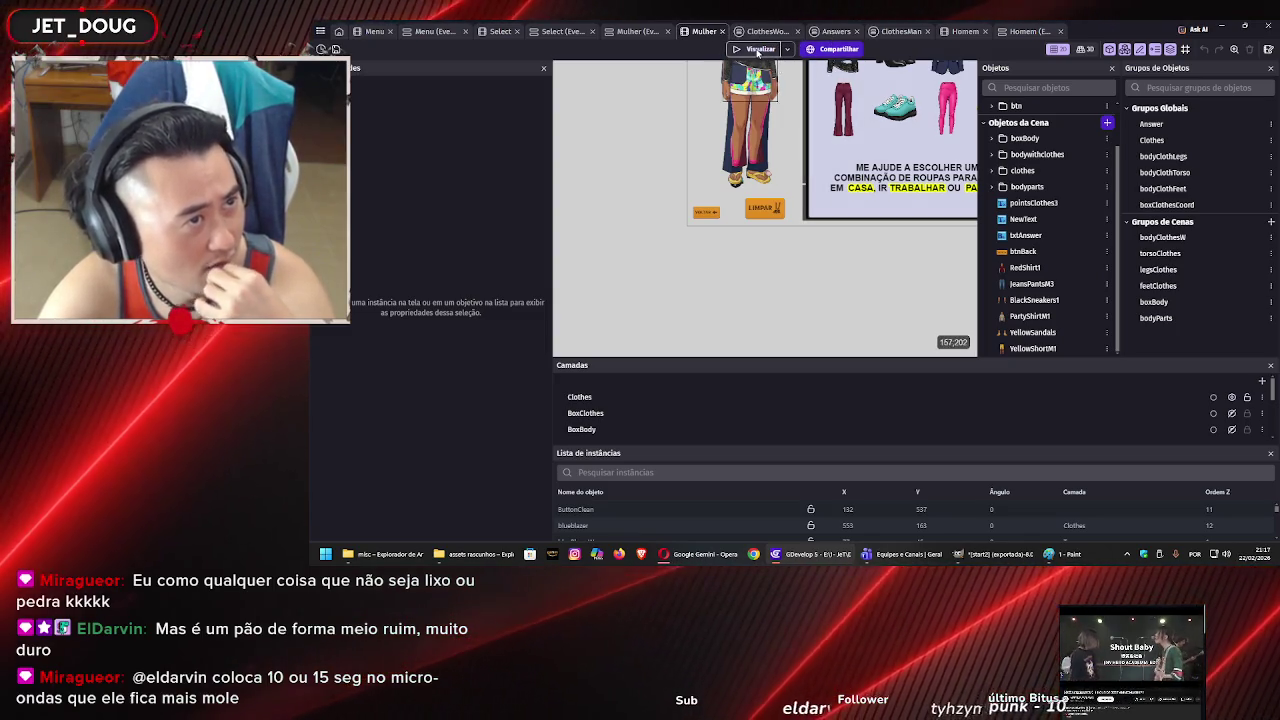
left_click(757, 50)
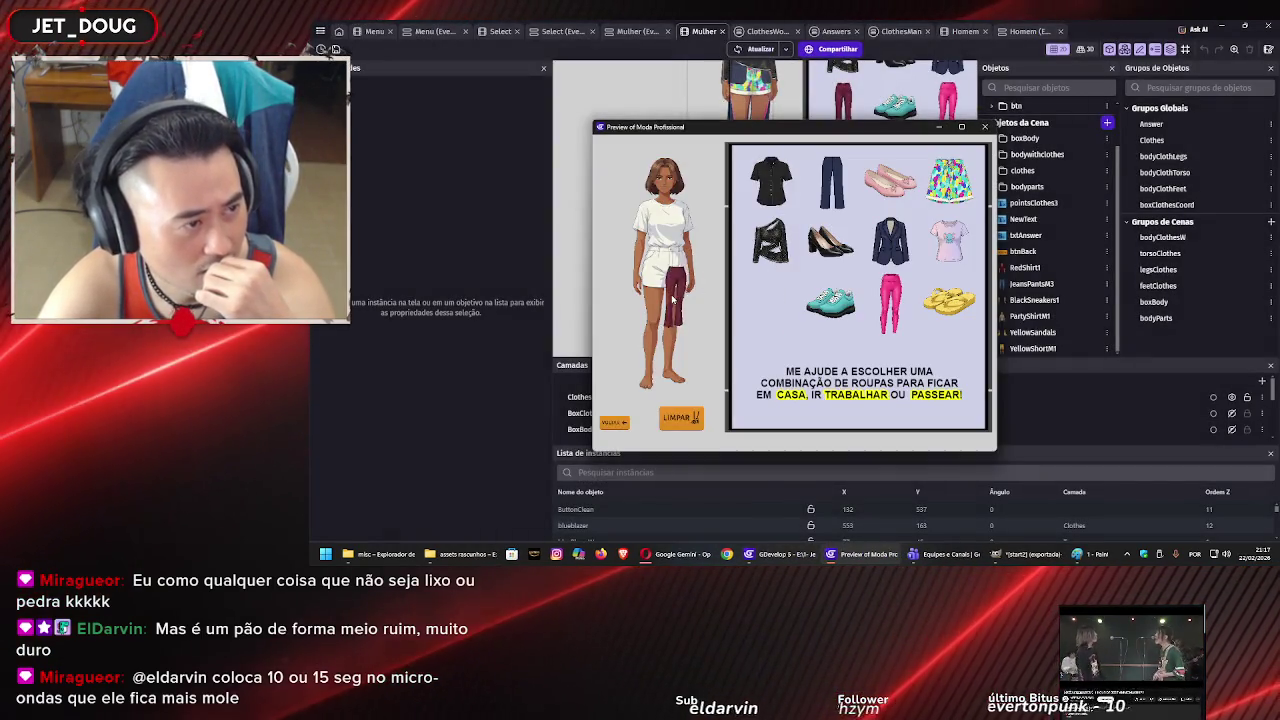
left_click_drag(672, 298, 670, 292)
left_click_drag(830, 300, 665, 378)
left_click_drag(762, 192, 665, 235)
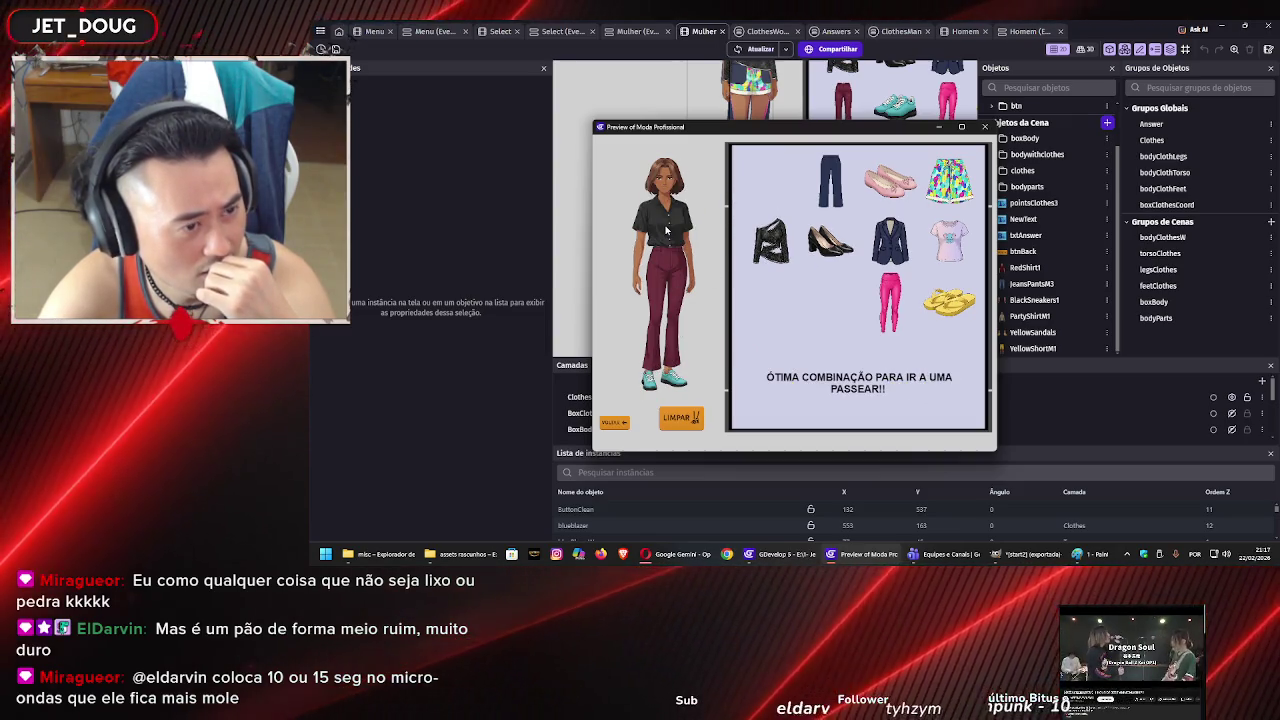
left_click(681, 418)
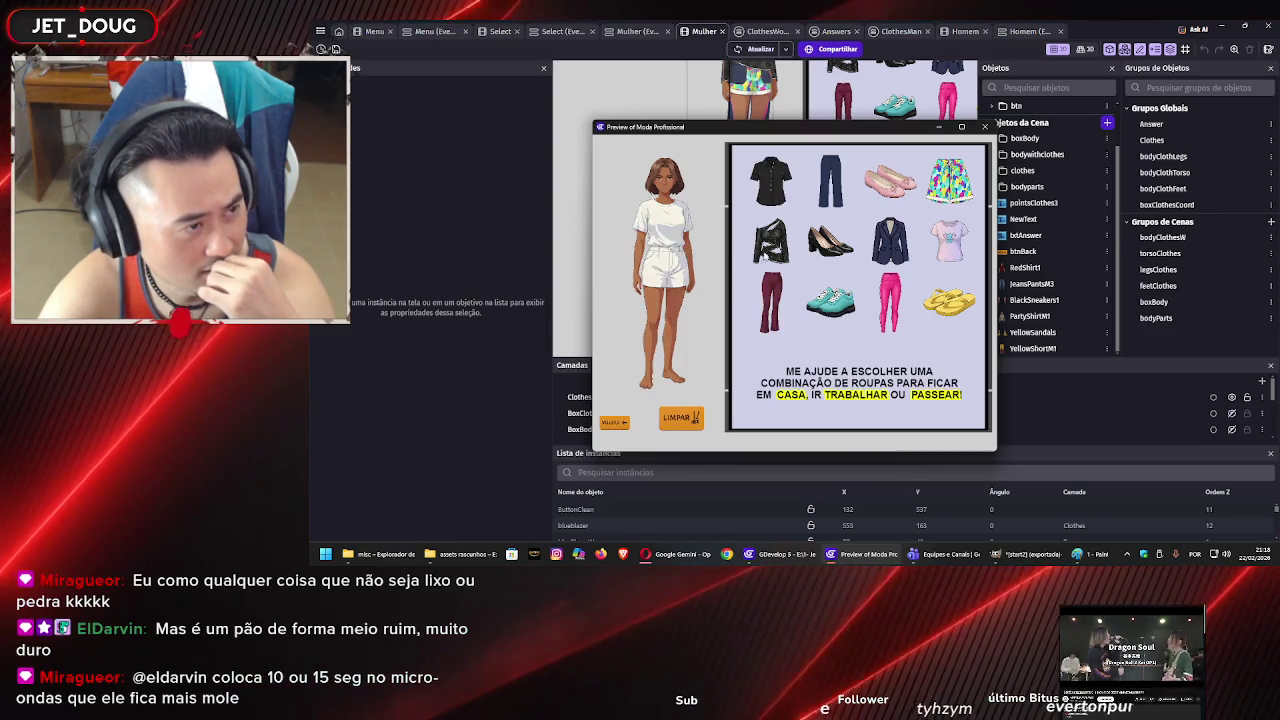
mouse_move(768, 185)
left_mouse_down()
mouse_move(725, 195)
mouse_move(693, 233)
left_mouse_up()
left_click_drag(770, 300, 665, 300)
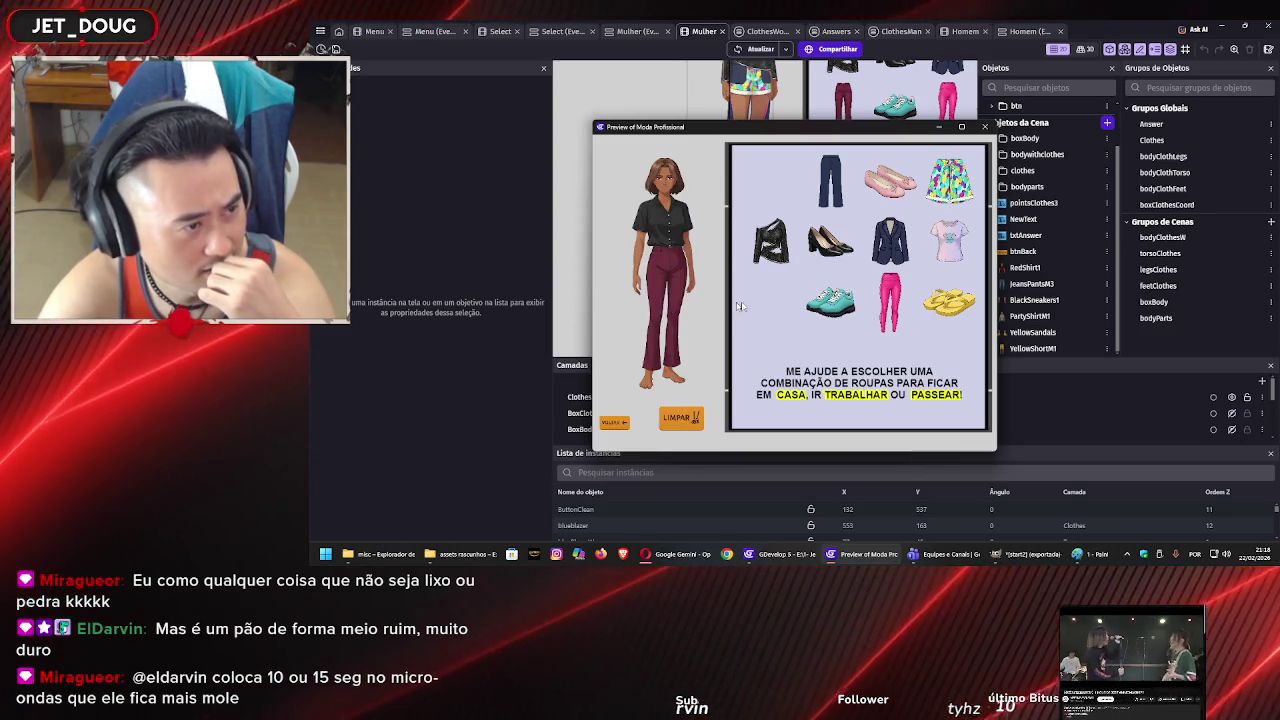
left_click_drag(830, 300, 760, 342)
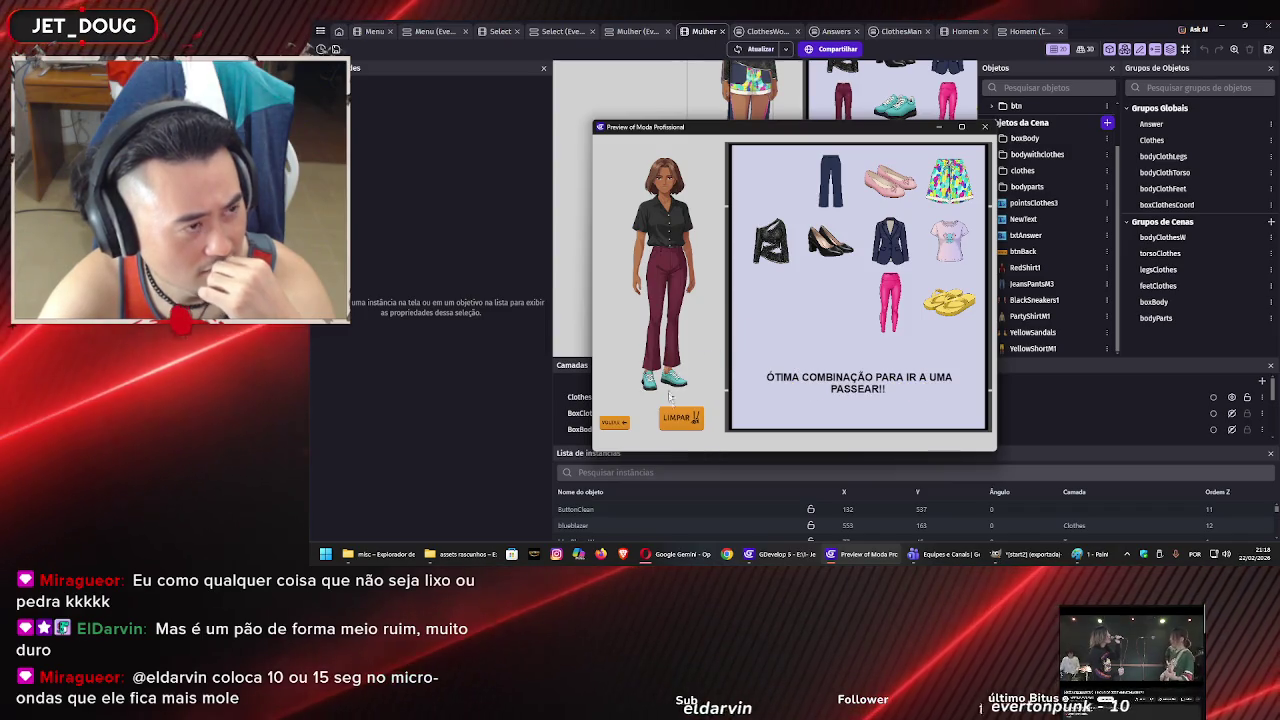
left_click(687, 421)
left_click_drag(770, 240, 665, 235)
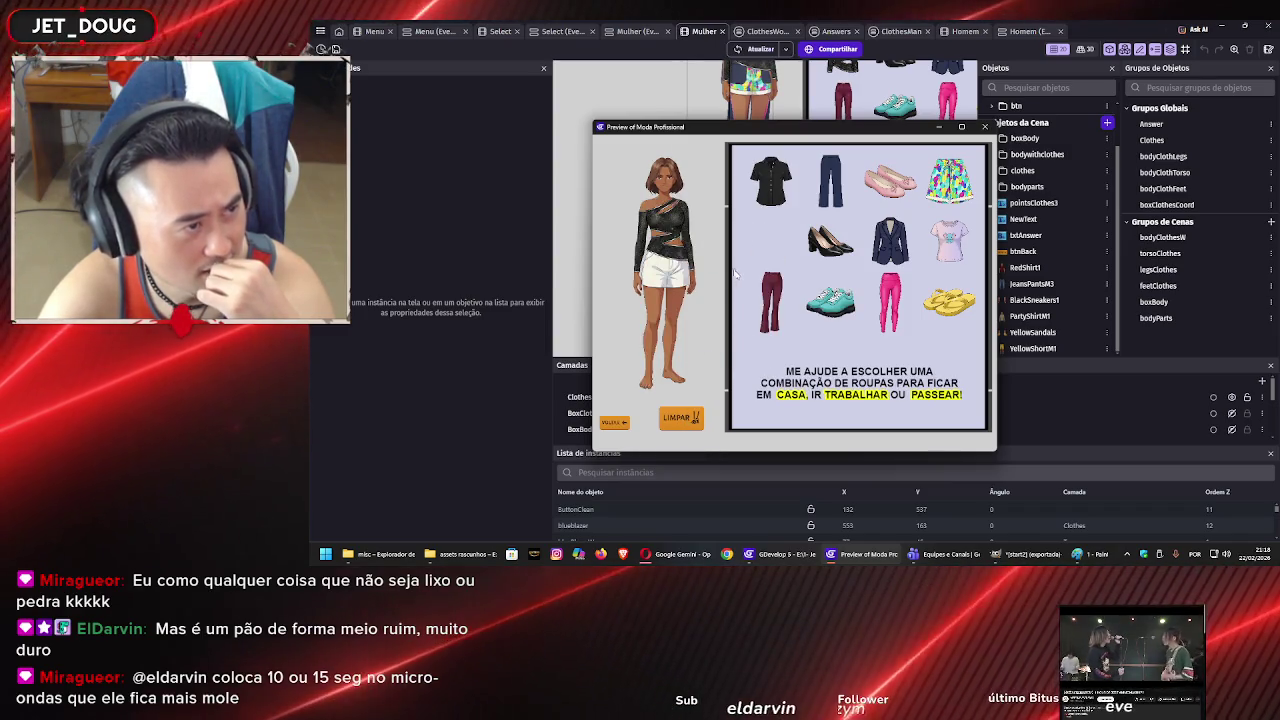
left_click_drag(757, 312, 665, 300)
mouse_move(830, 300)
left_mouse_down()
mouse_move(766, 349)
mouse_move(667, 376)
left_mouse_up()
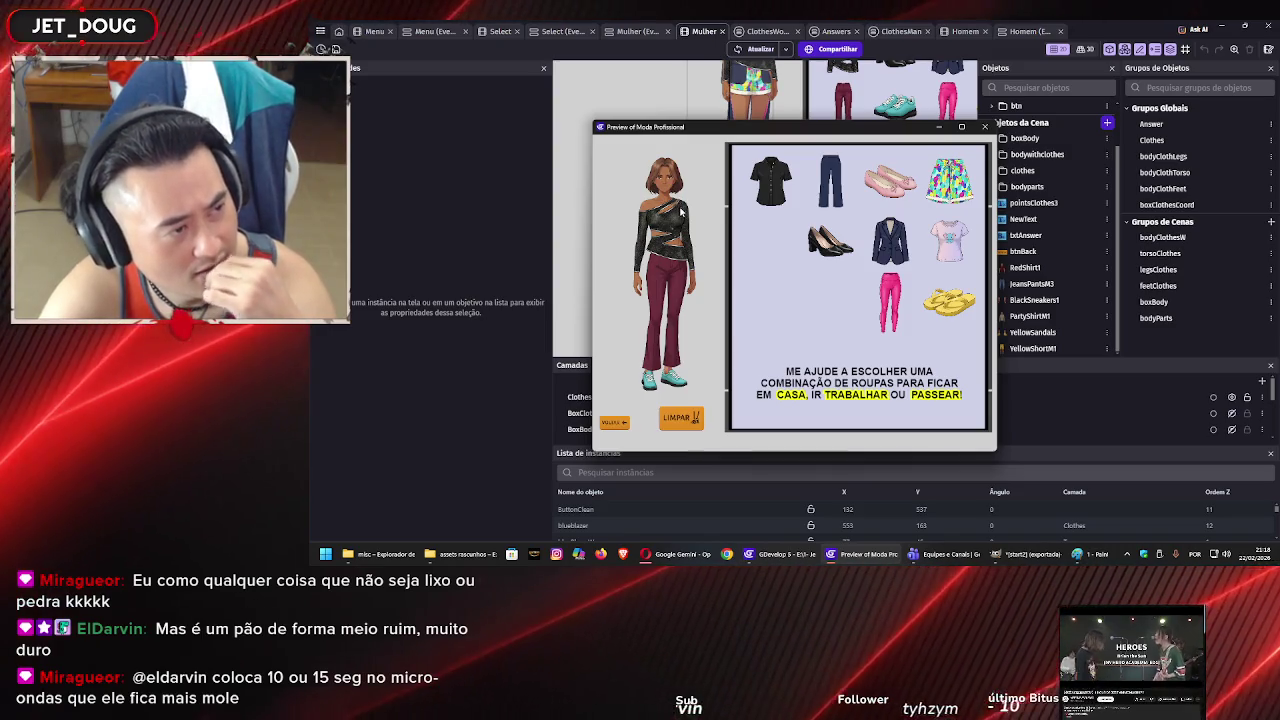
left_click(674, 427)
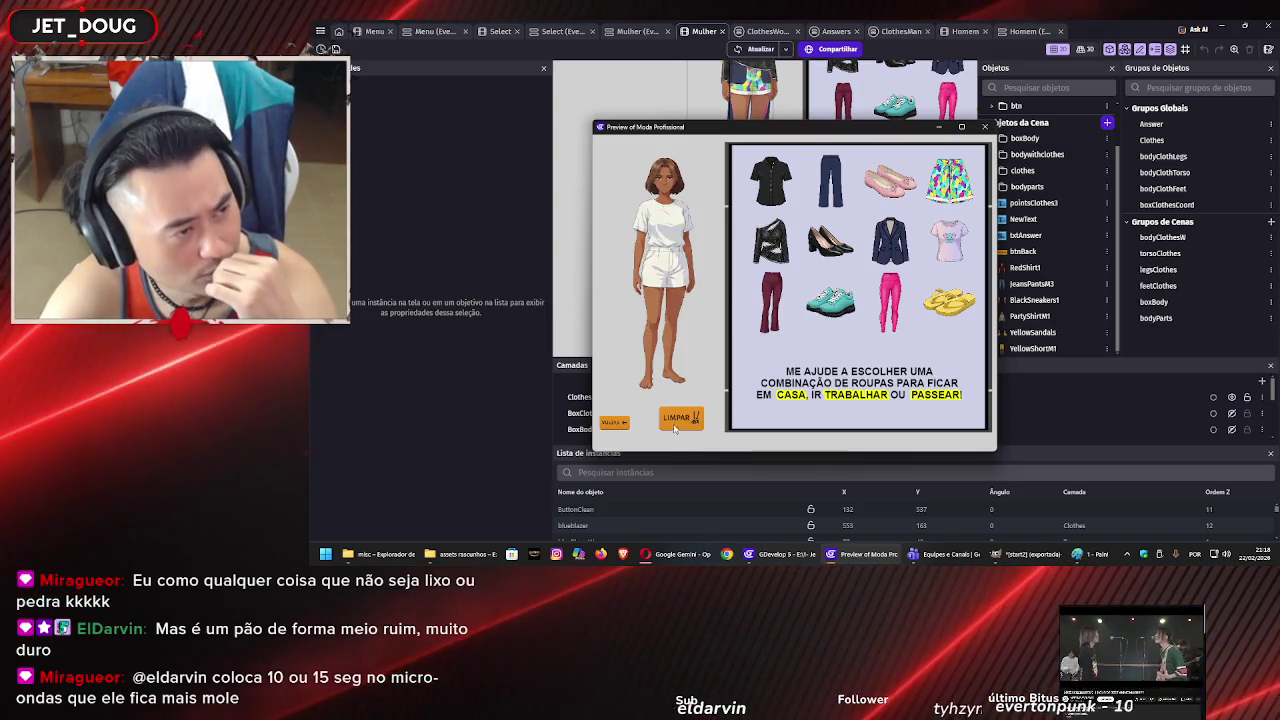
left_click(988, 127)
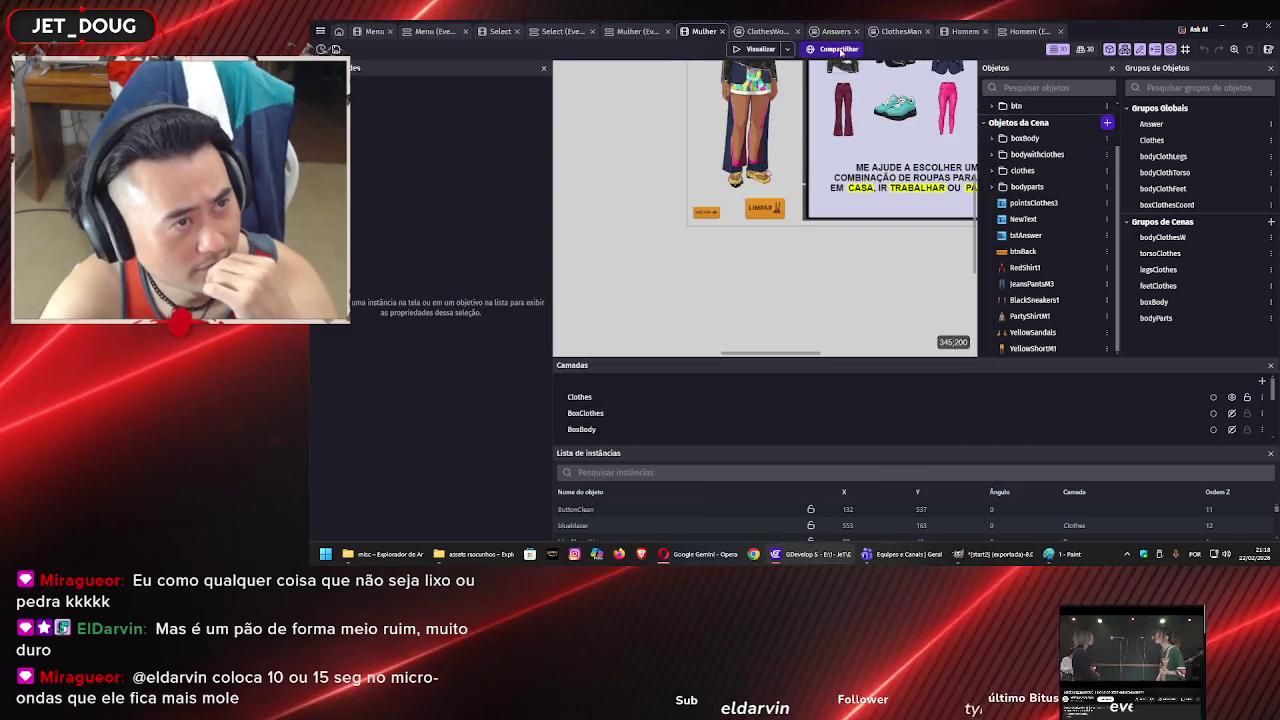
Open the Answers sheet and scroll through its MULHER and HOMEM exception events.
left_click(838, 35)
scroll(533, 293, "up", 5)
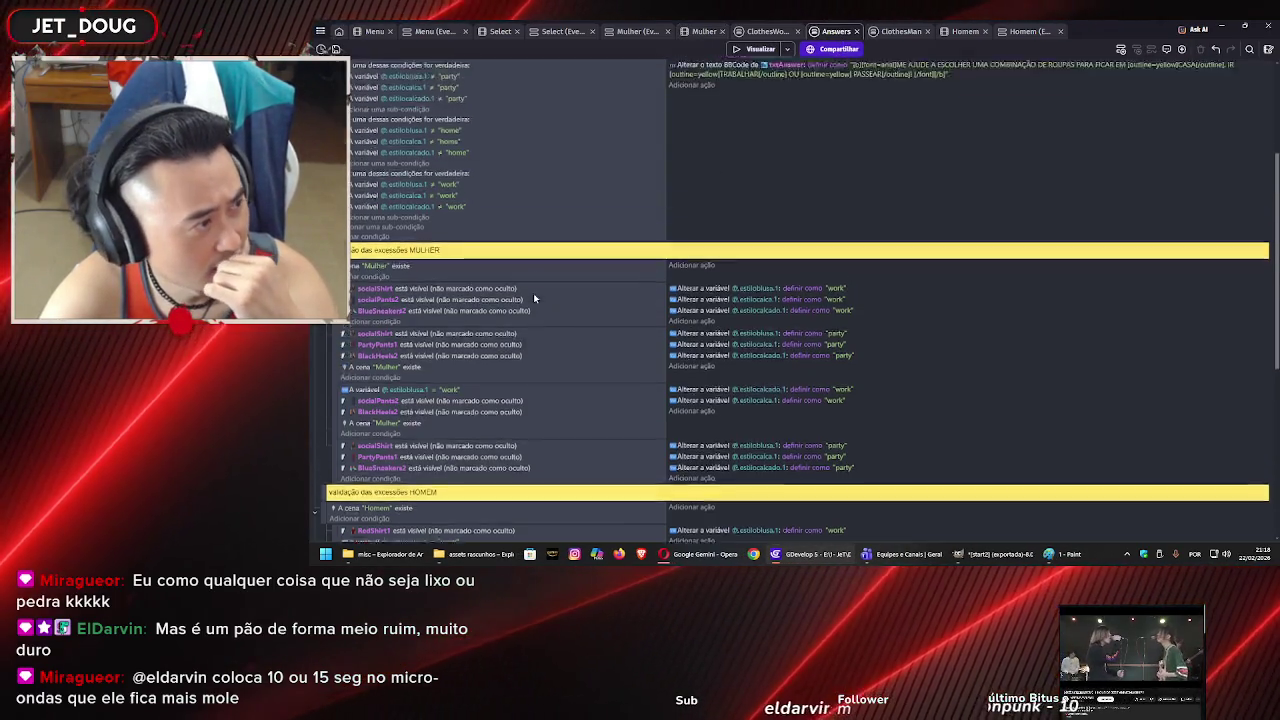
scroll(550, 250, "up", 1)
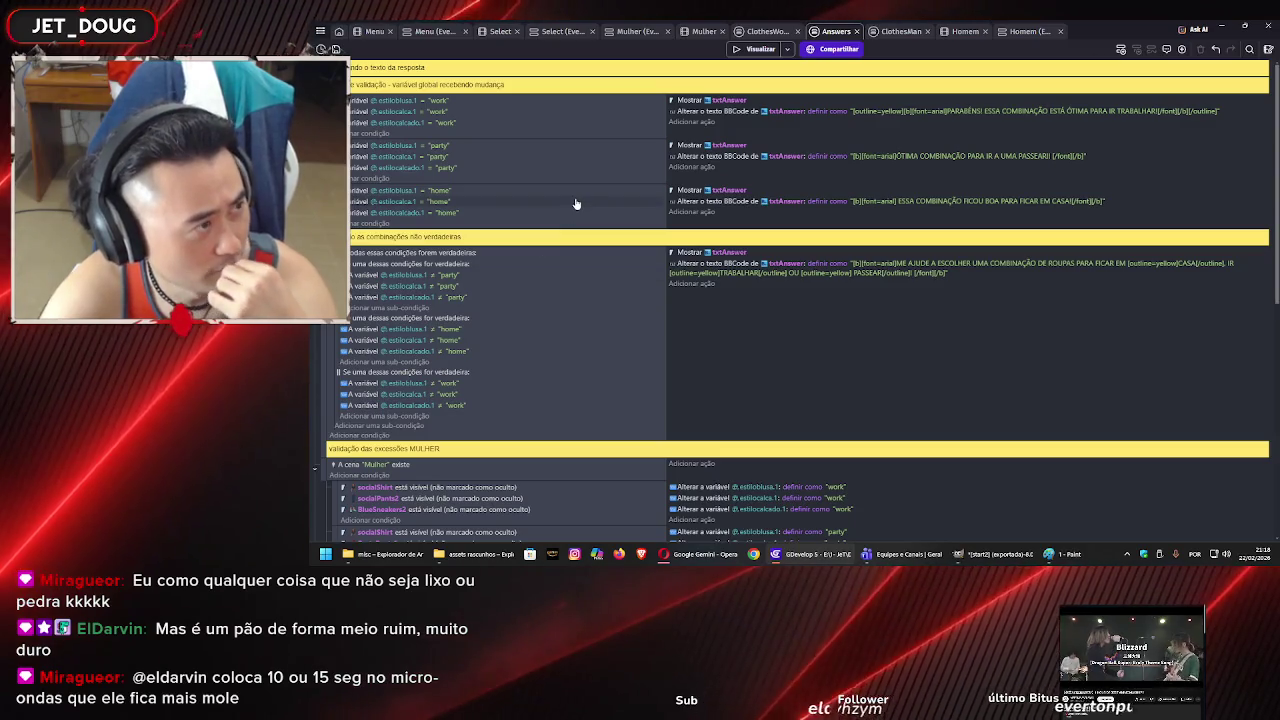
scroll(578, 235, "down", 3)
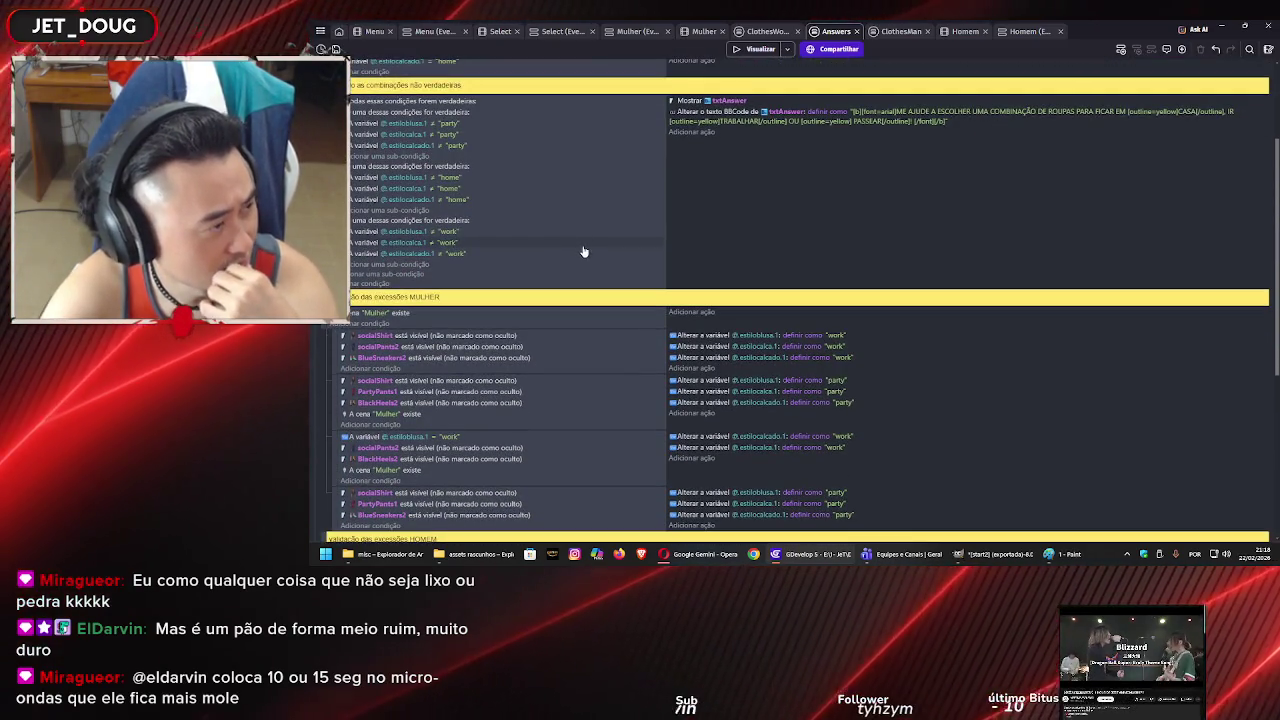
scroll(582, 248, "down", 2)
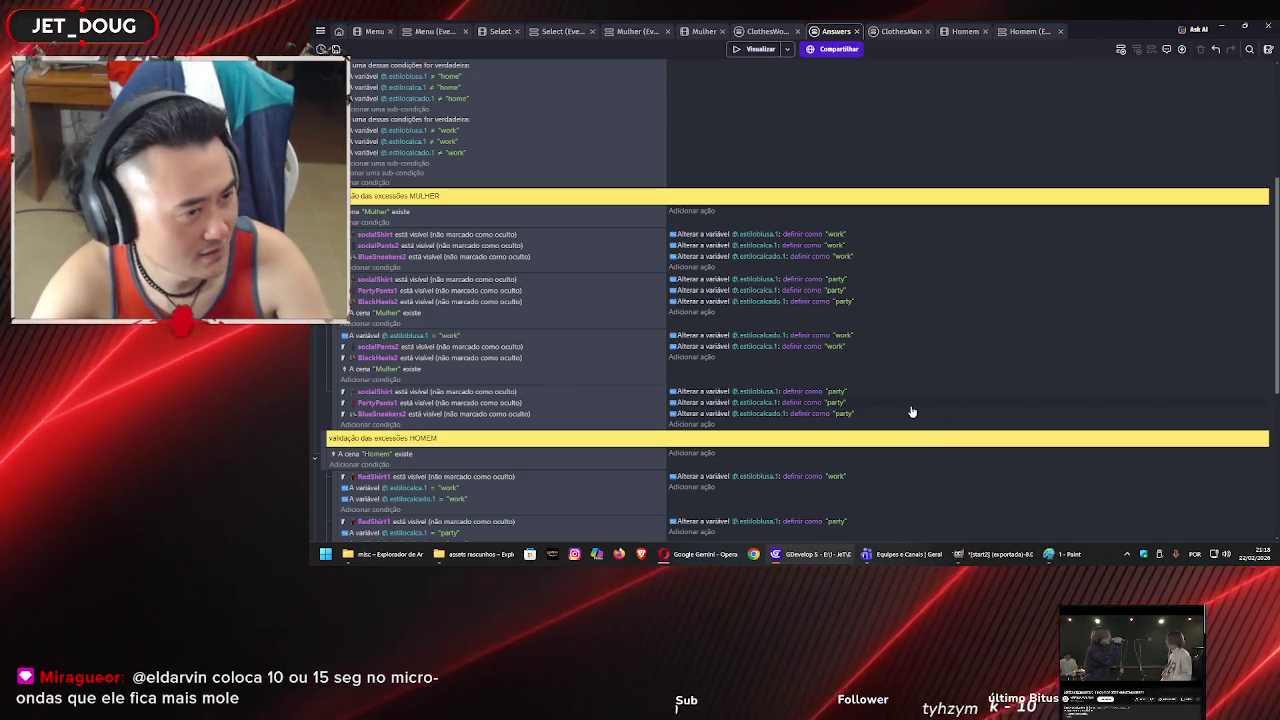
scroll(913, 369, "down", 2)
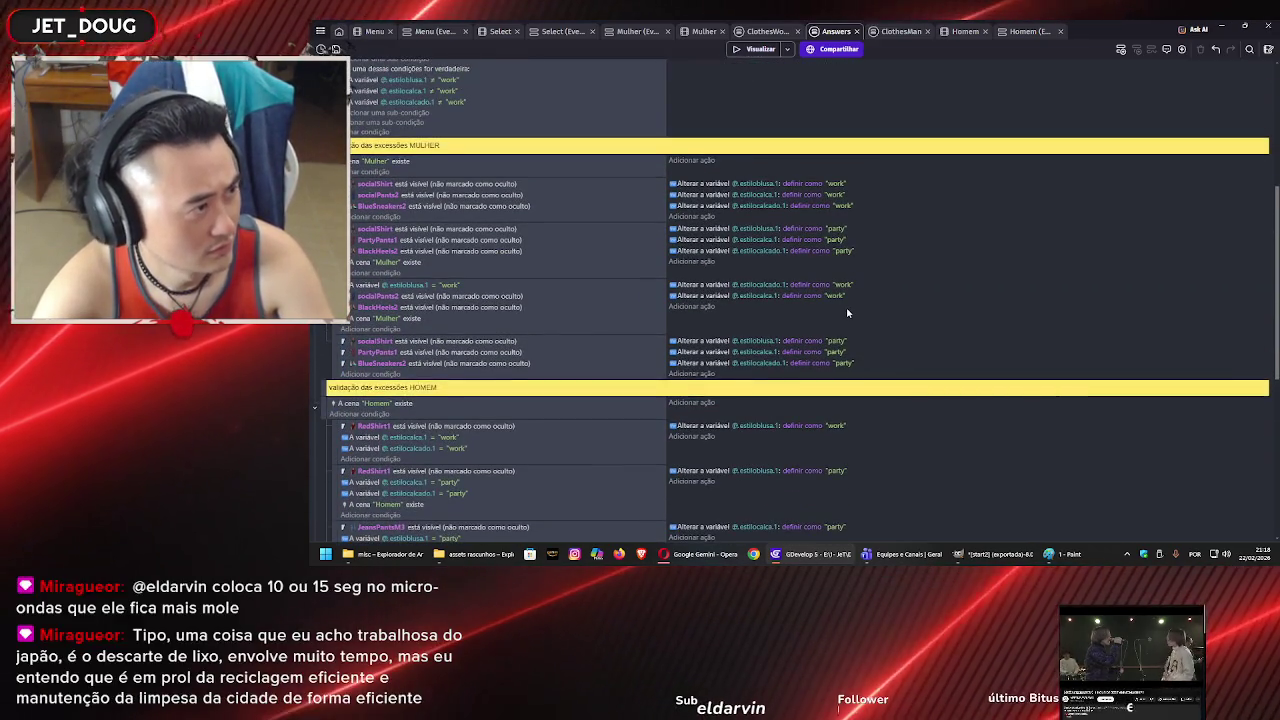
scroll(840, 320, "down", 3)
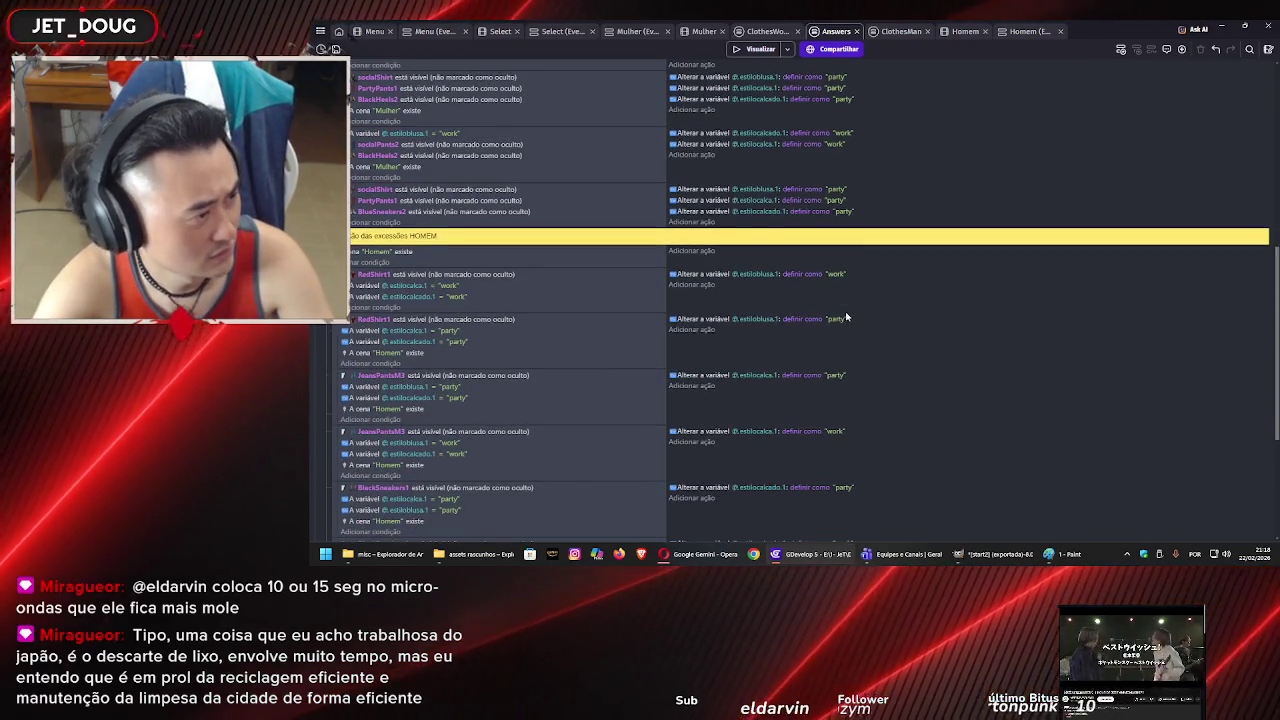
scroll(846, 316, "down", 5)
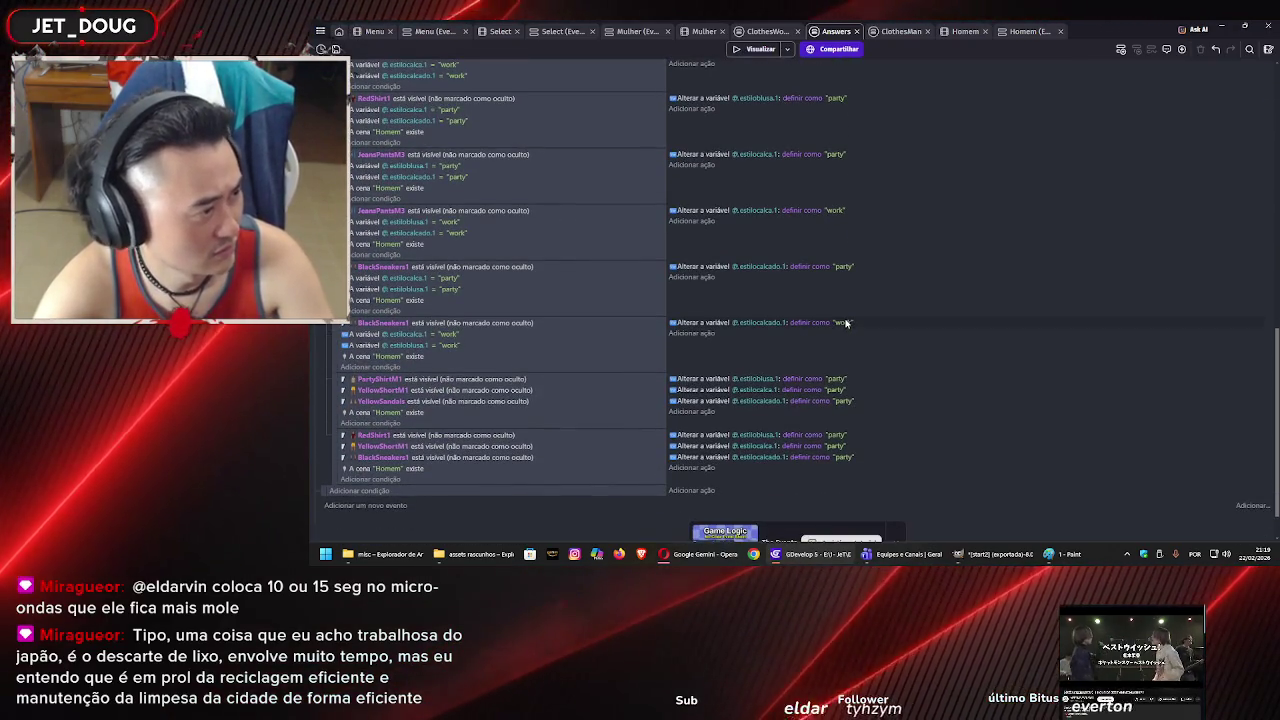
scroll(846, 322, "up", 8)
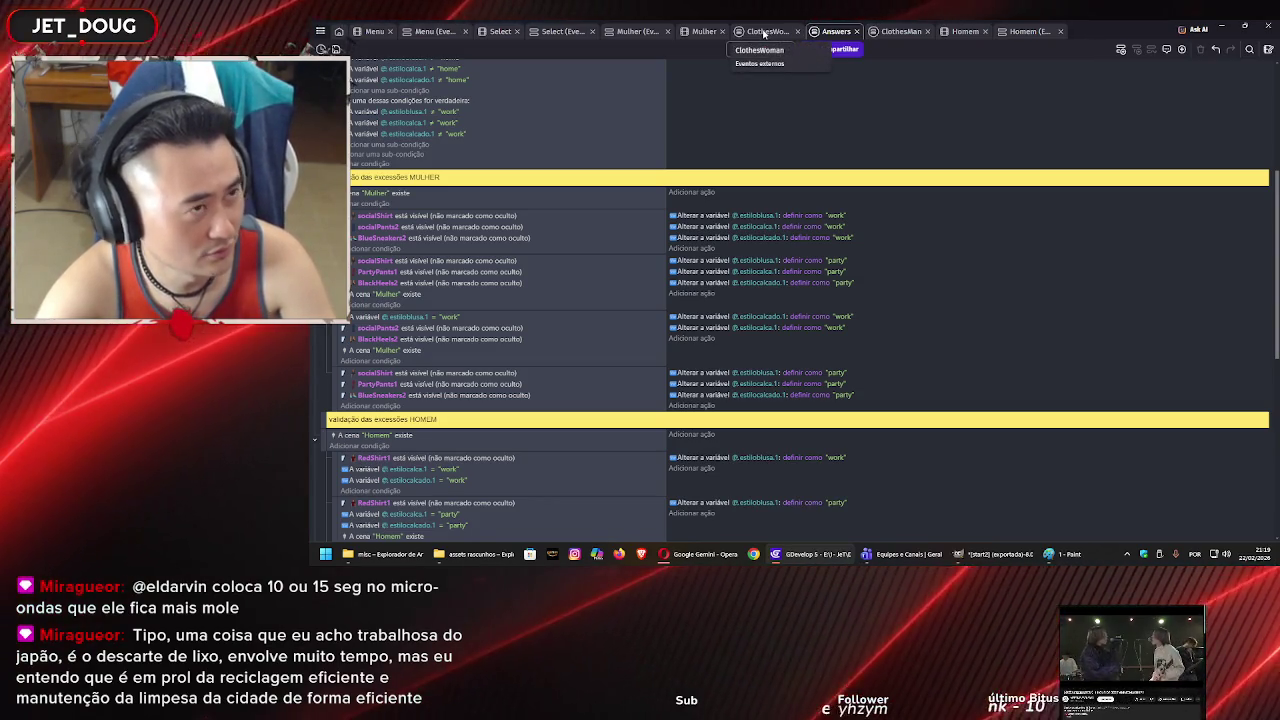
left_click(764, 33)
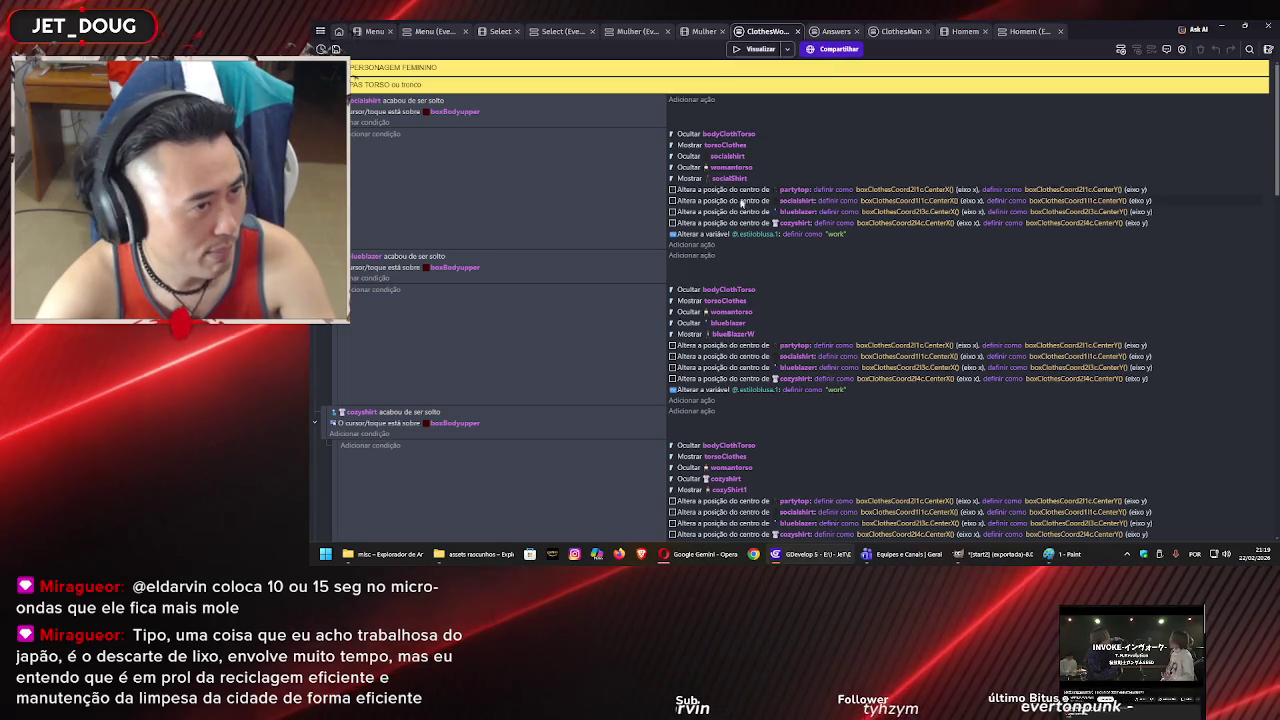
scroll(741, 222, "down", 4)
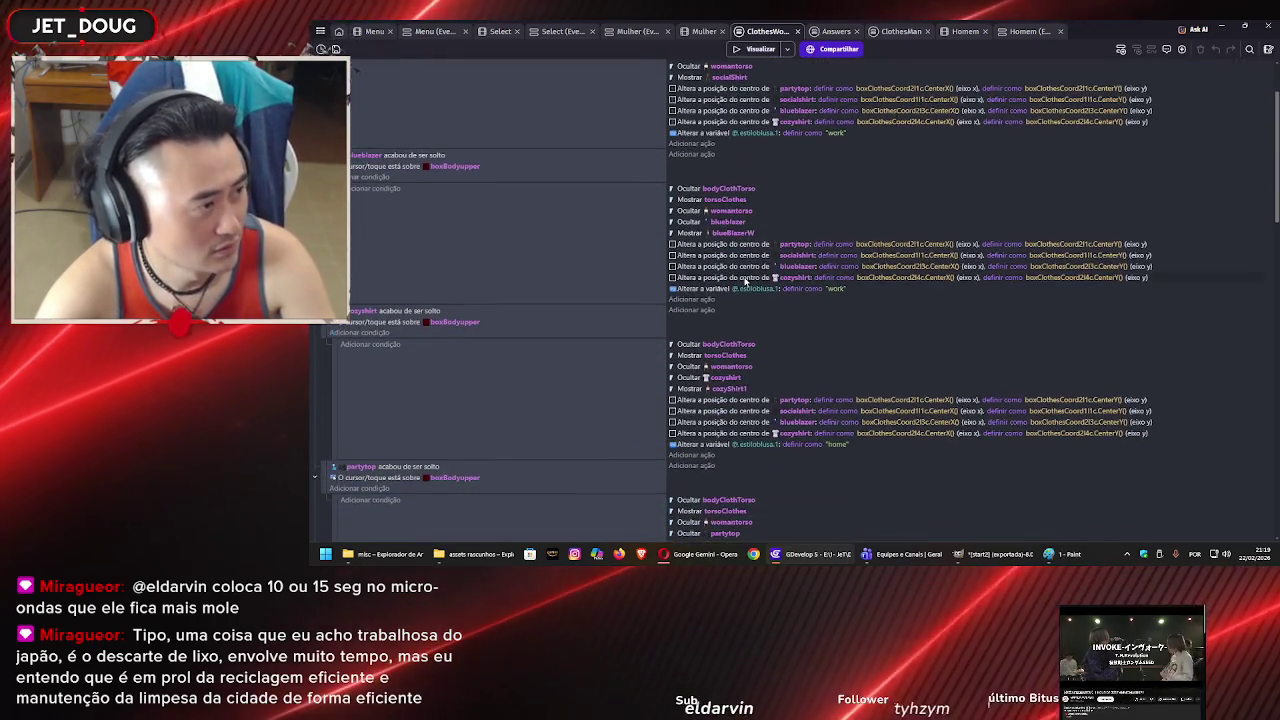
scroll(754, 400, "down", 5)
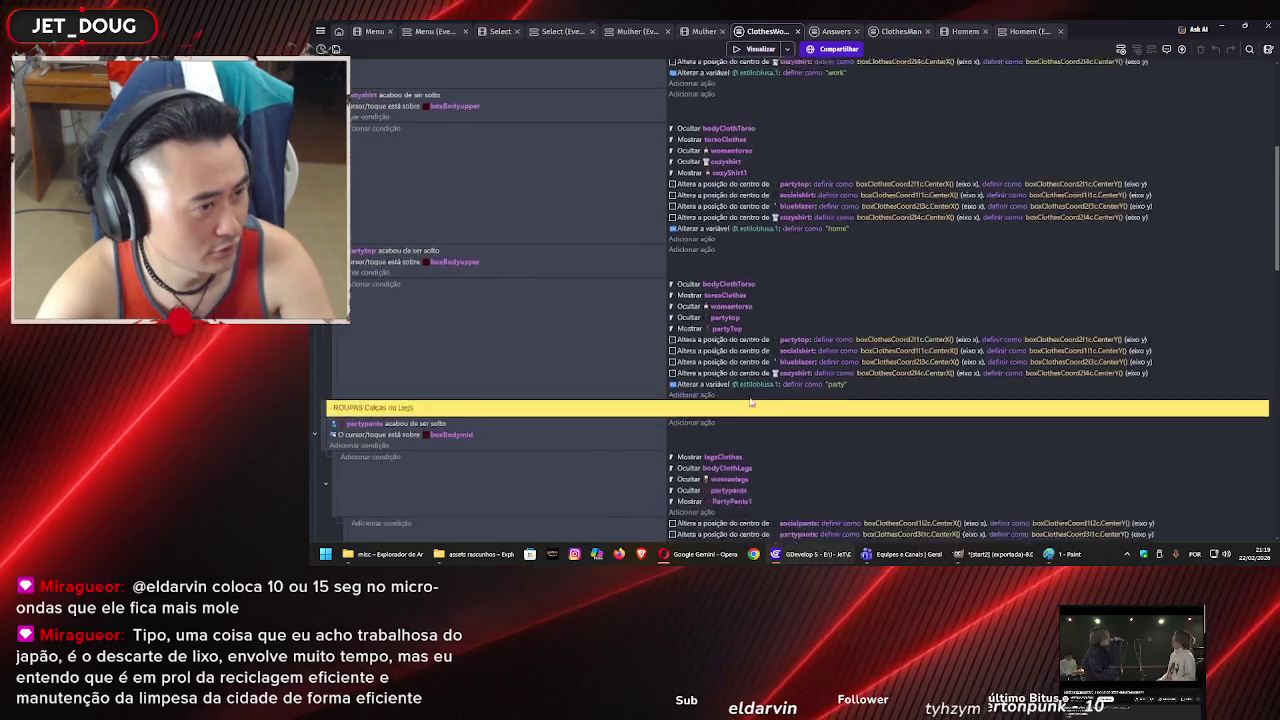
scroll(786, 273, "down", 3)
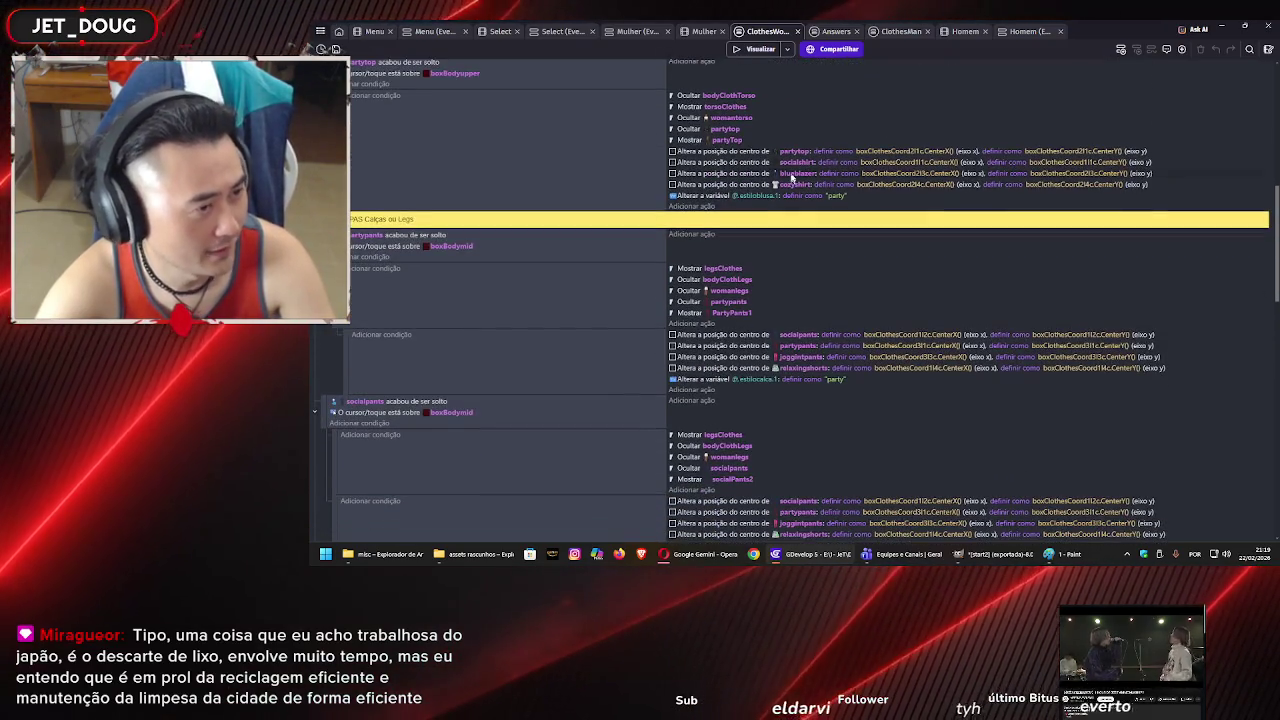
left_click(829, 33)
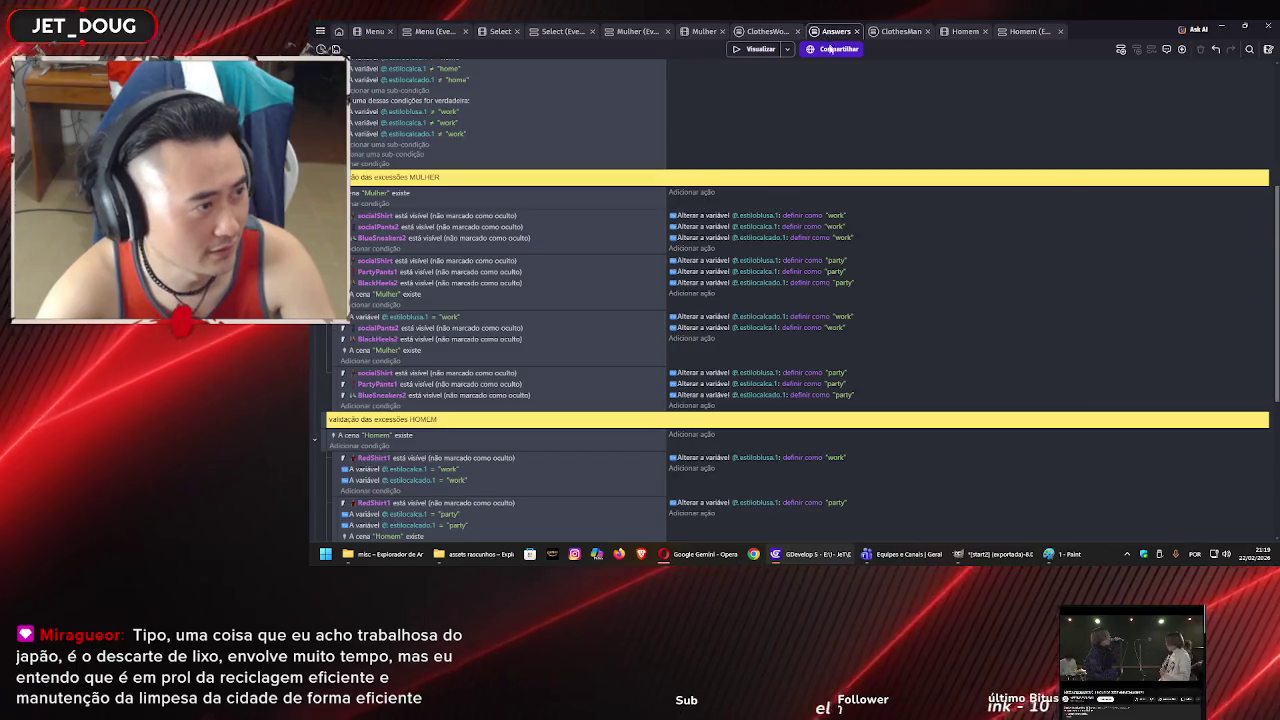
Paste and then delete a duplicate of the estiloblusa.1 = "work" event, abandoning a condition.
left_click(762, 349)
key("ctrl+v")
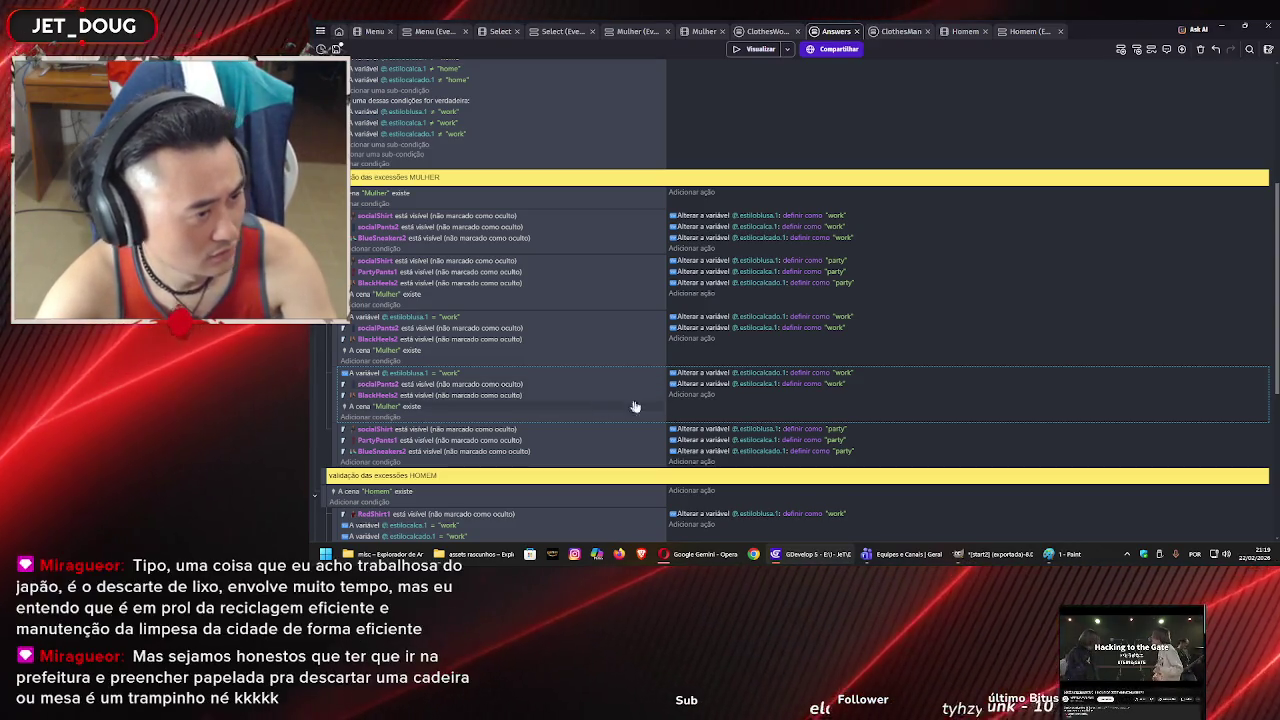
key("Delete")
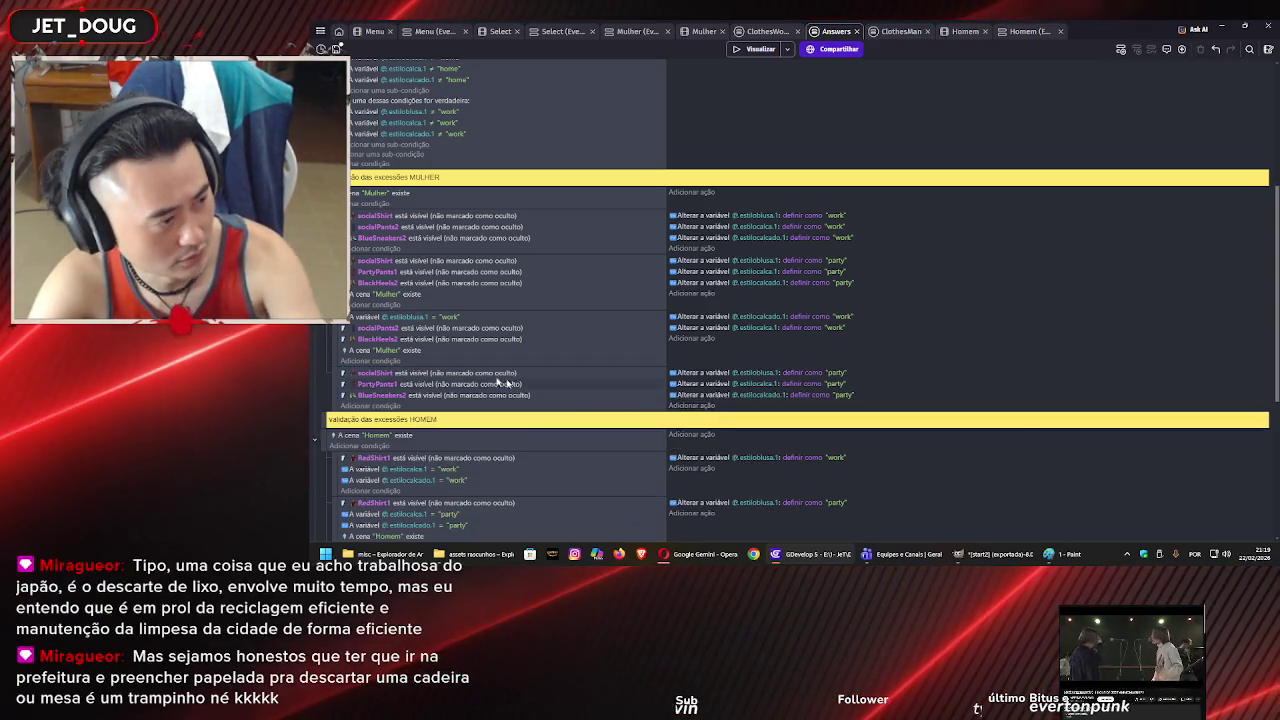
left_click(397, 407)
key("Escape")
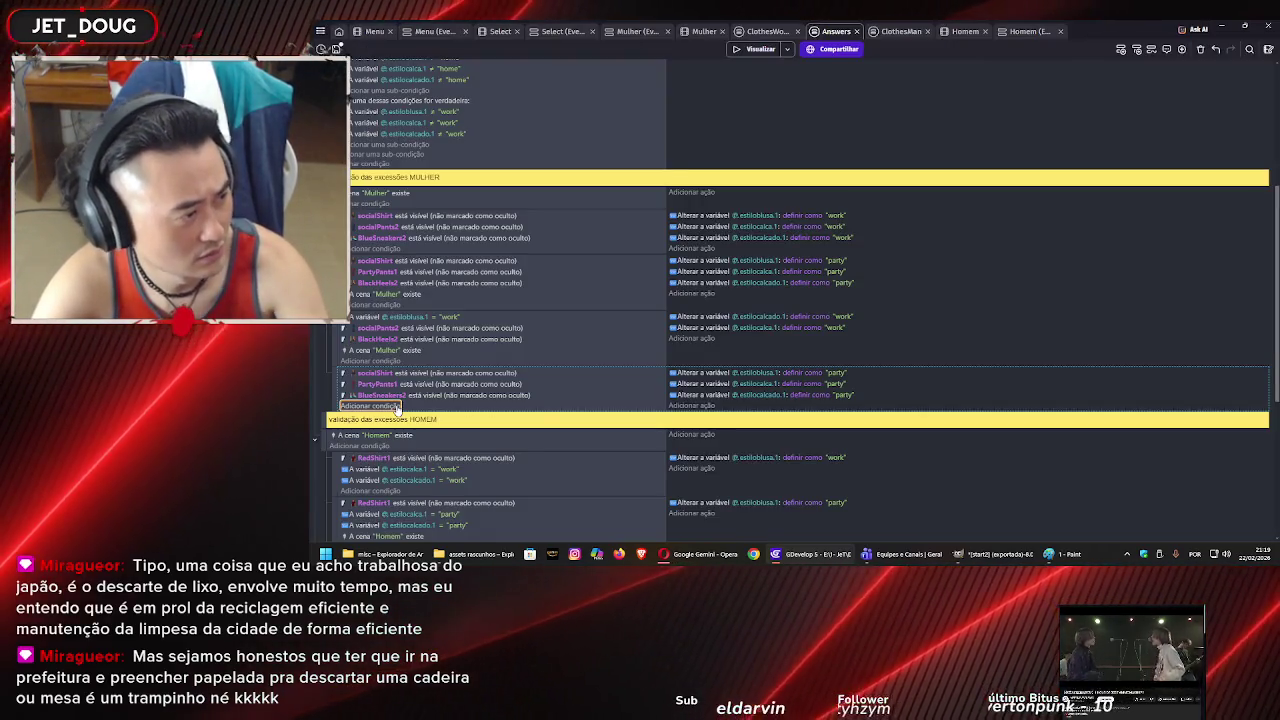
left_click(400, 408)
Undo a new event mistakenly inserted below the HOMEM comment.
right_click(587, 396)
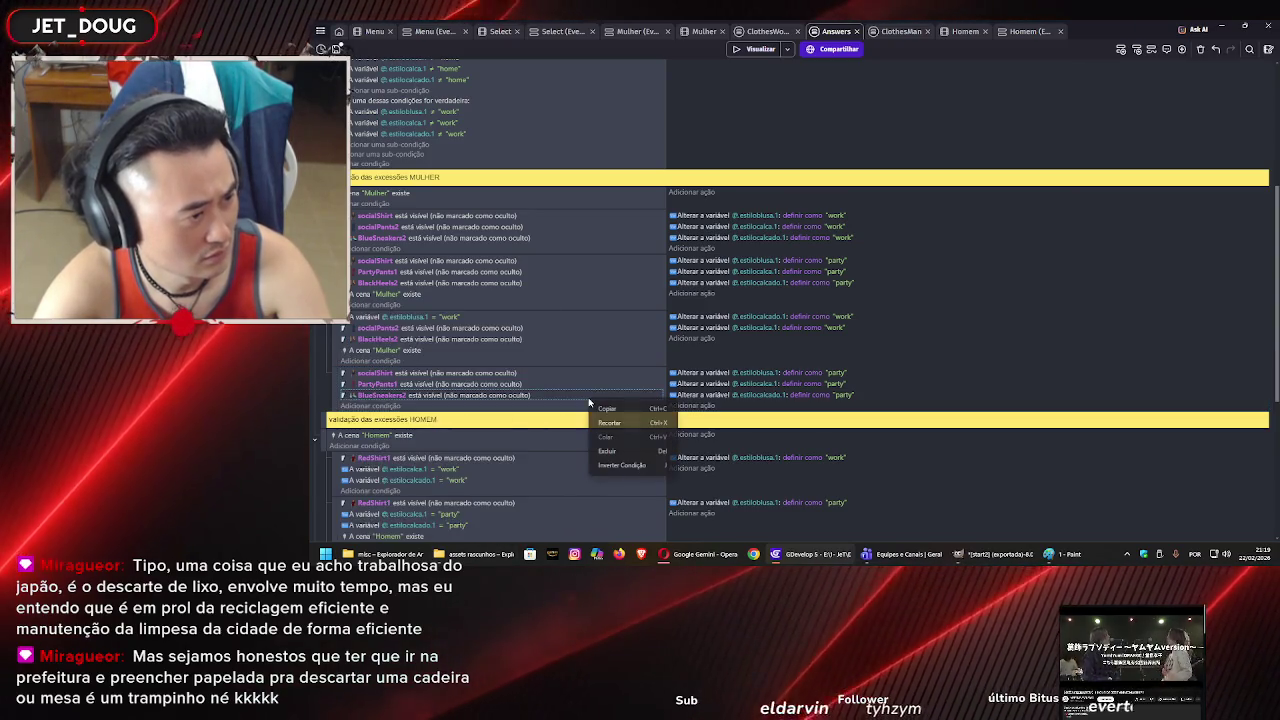
right_click(553, 414)
mouse_move(571, 366)
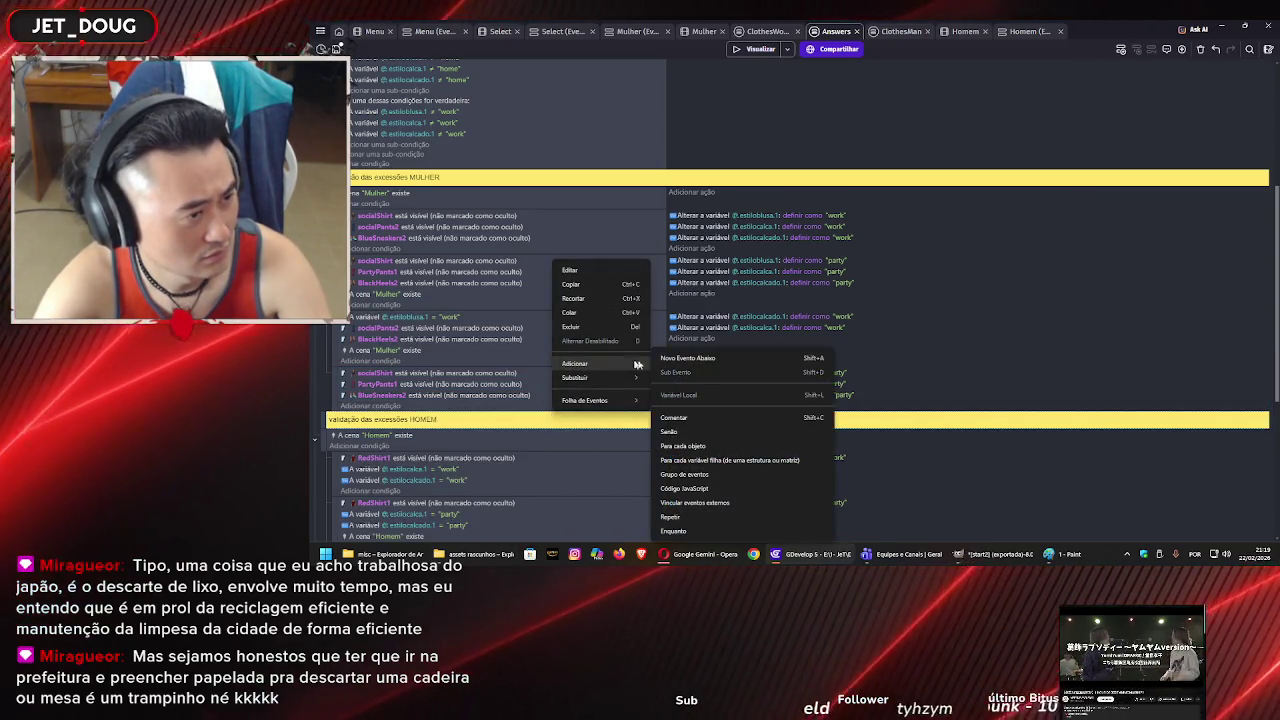
left_click(700, 361)
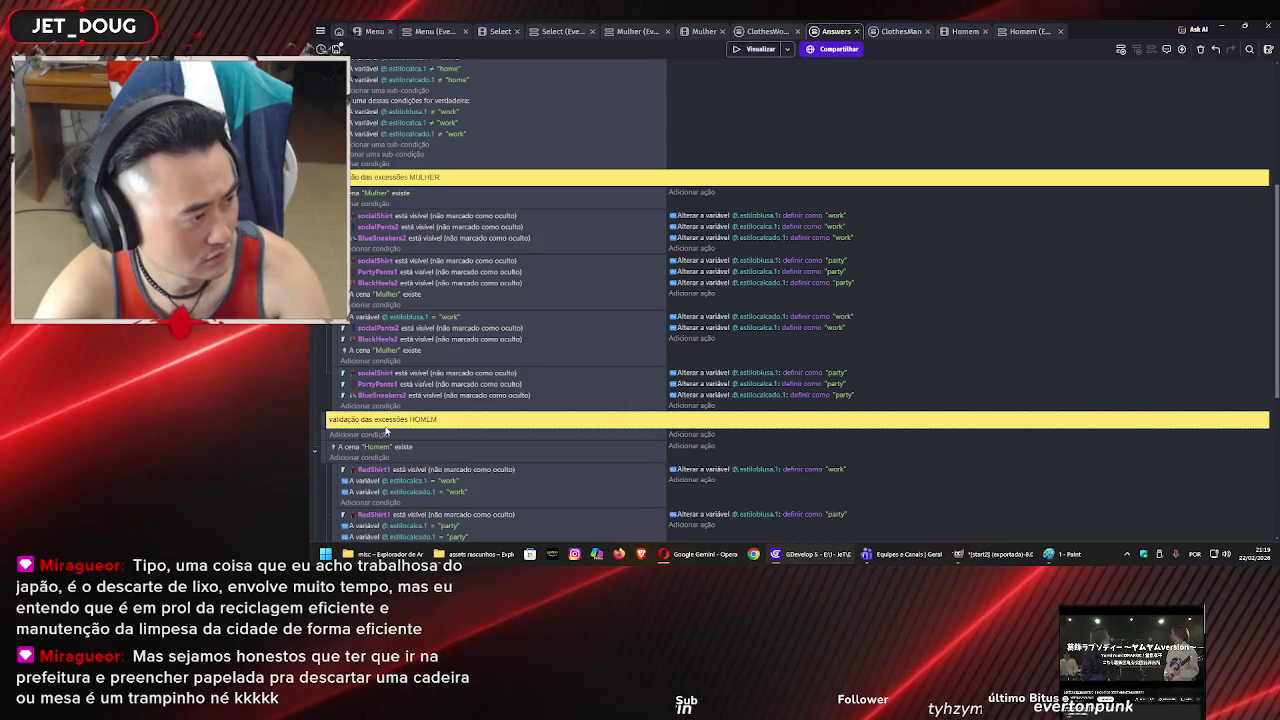
scroll(386, 430, "down", 2)
key("ctrl+z")
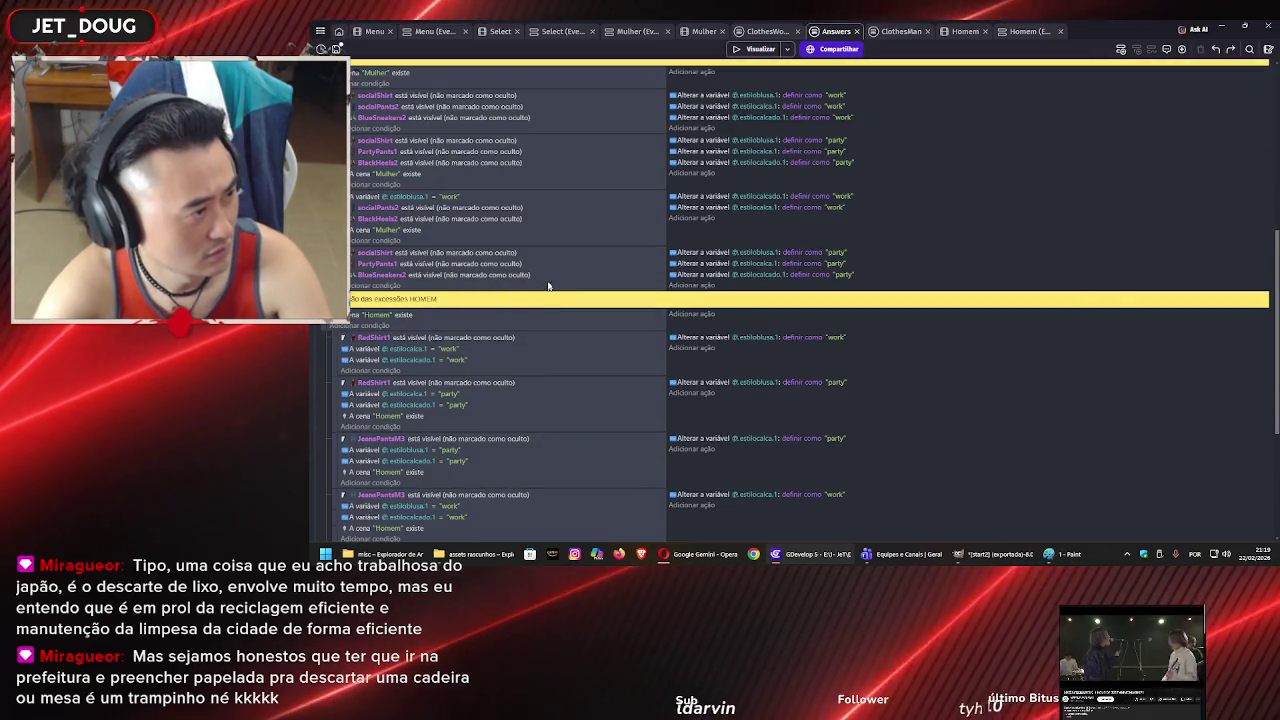
Add an empty sub-event under the socialShirt party event.
left_click(550, 285)
right_click(550, 285)
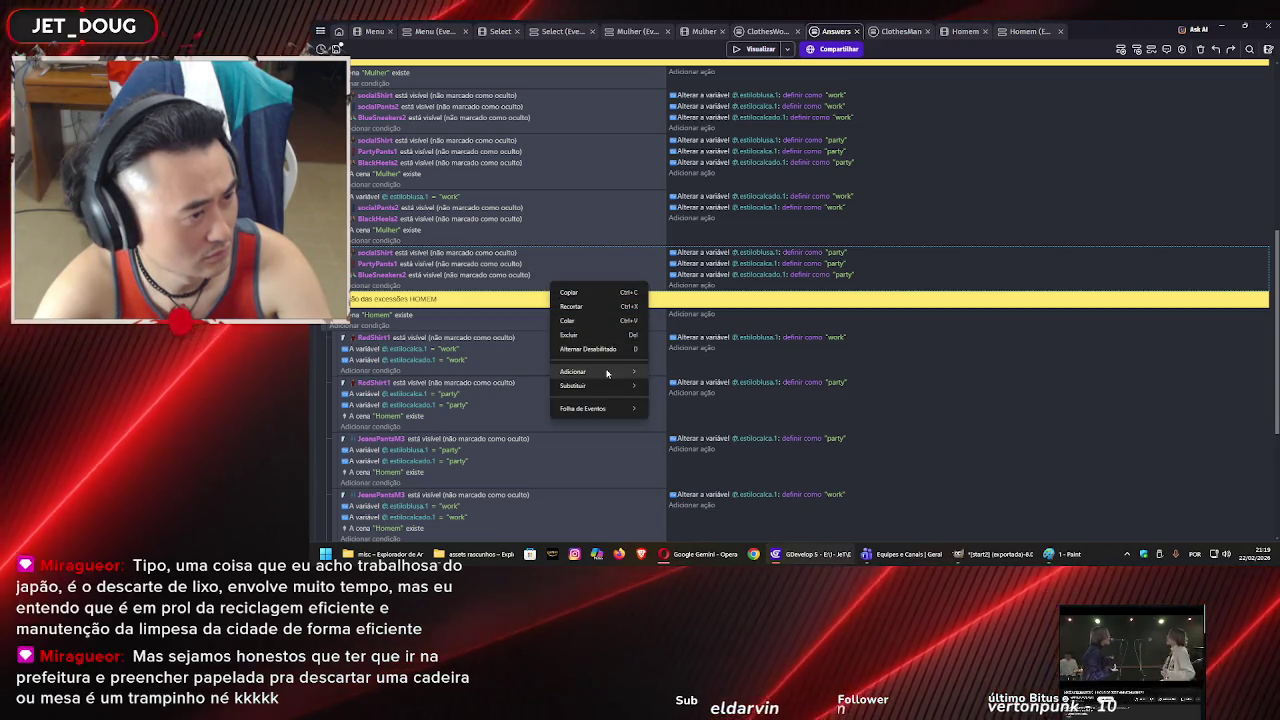
mouse_move(610, 371)
left_click(690, 371)
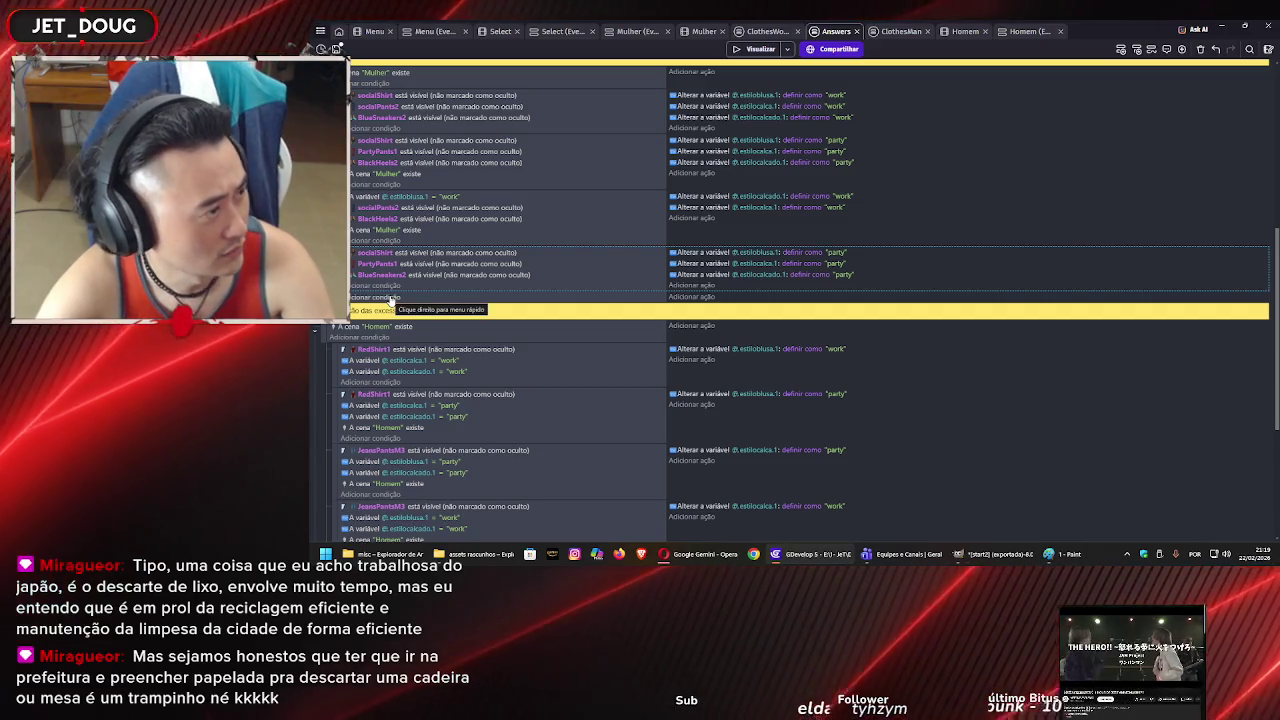
Give the new sub-event a partyTop visibility condition, then switch to the ClothesWoman sheet.
left_click(390, 298)
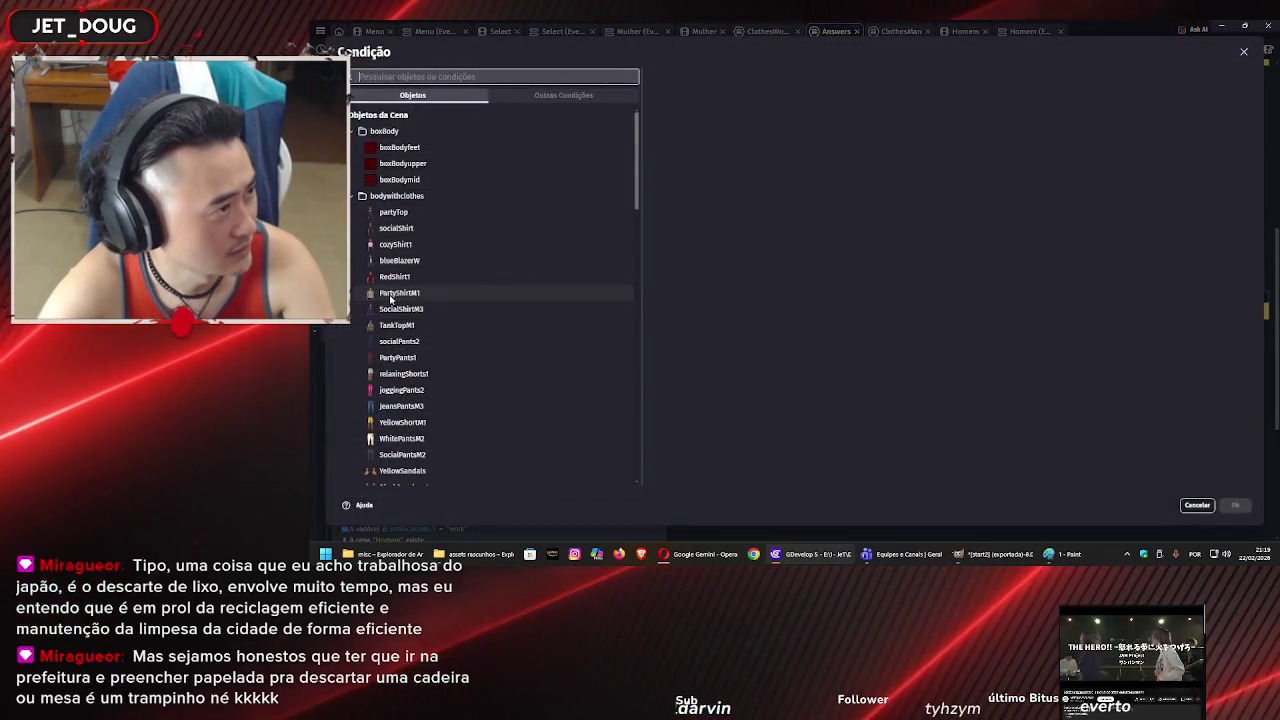
left_click(430, 215)
scroll(826, 309, "down", 10)
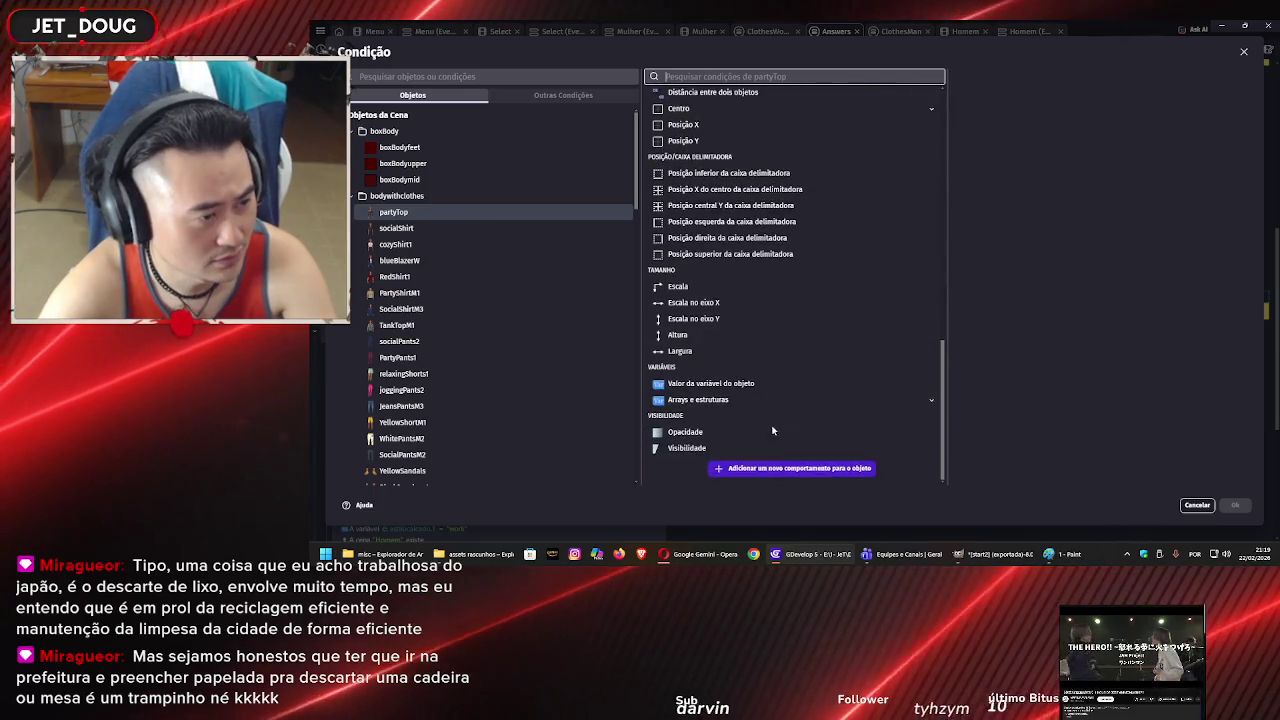
left_click(751, 449)
key("Return")
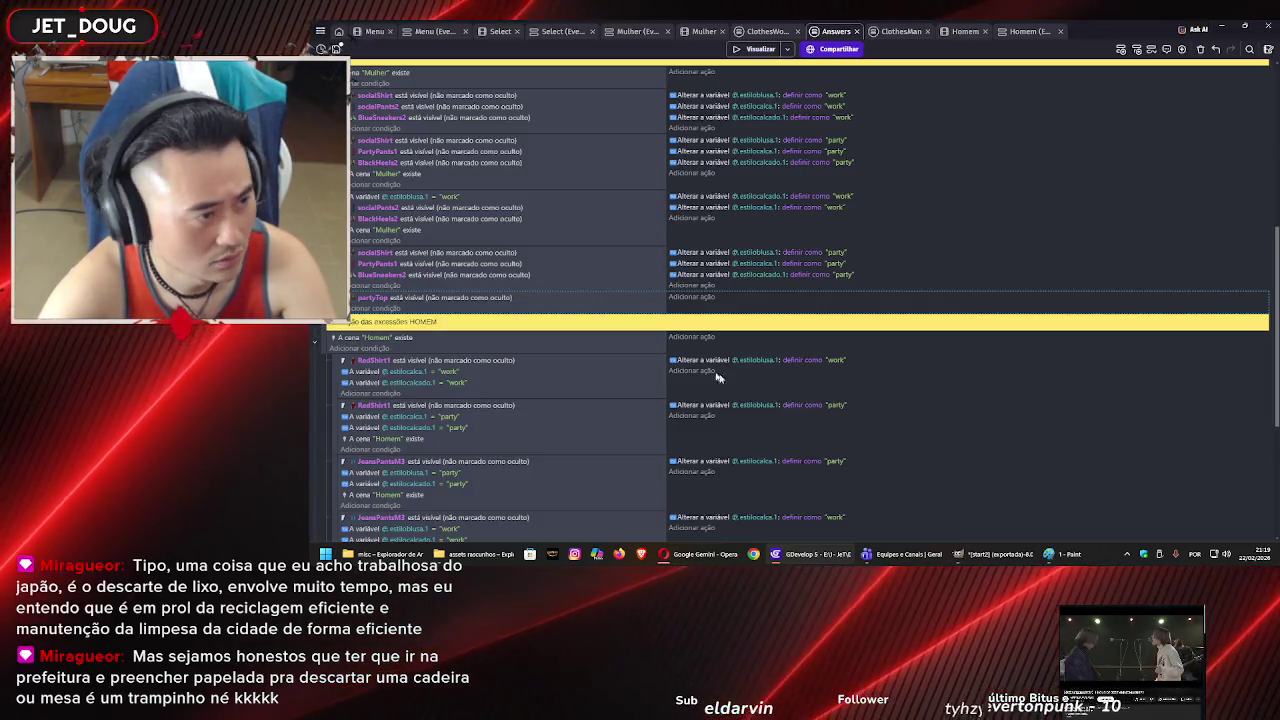
scroll(637, 328, "up", 2)
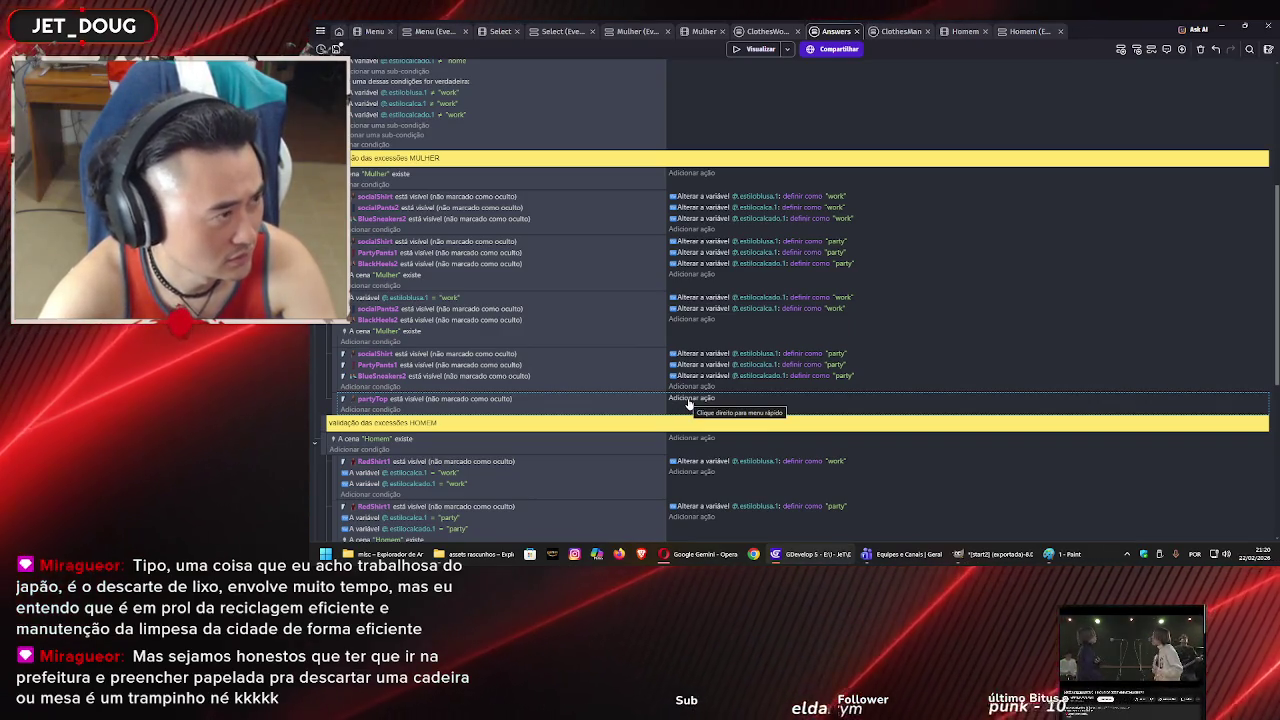
left_click(758, 38)
Return to the Answers event sheet with the MULHER exception events in view.
scroll(750, 250, "up", 4)
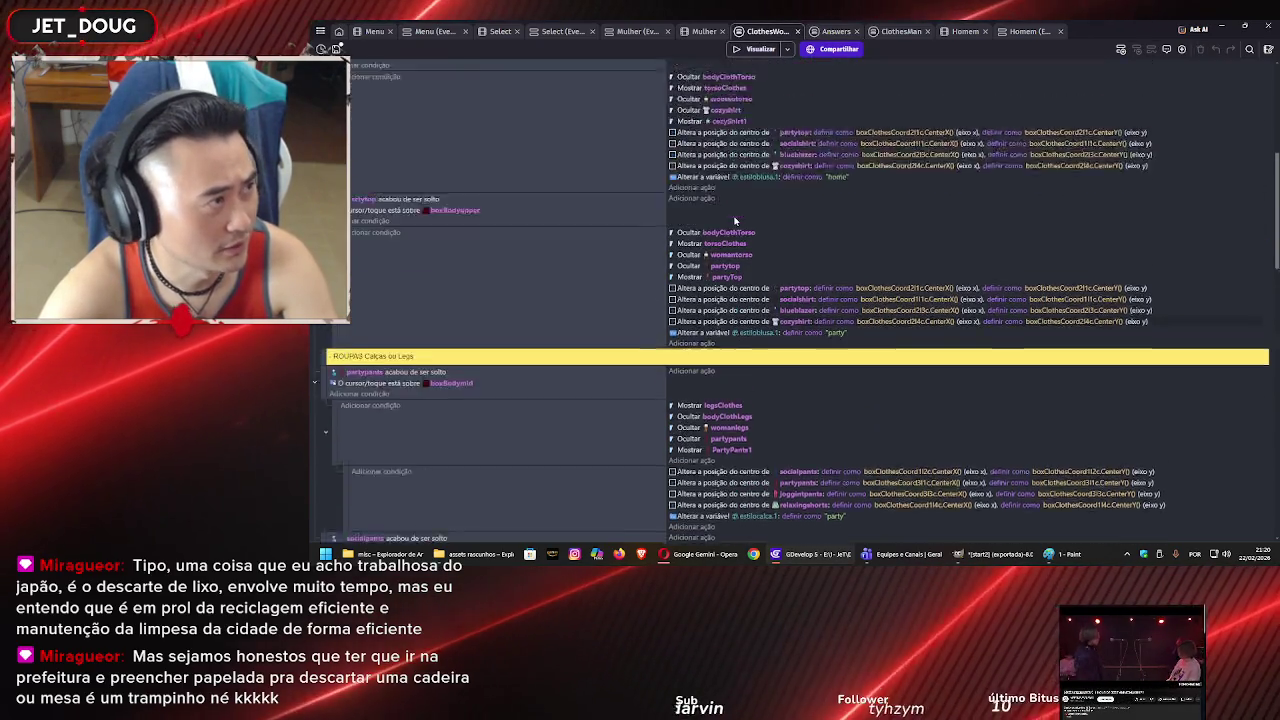
left_click(838, 31)
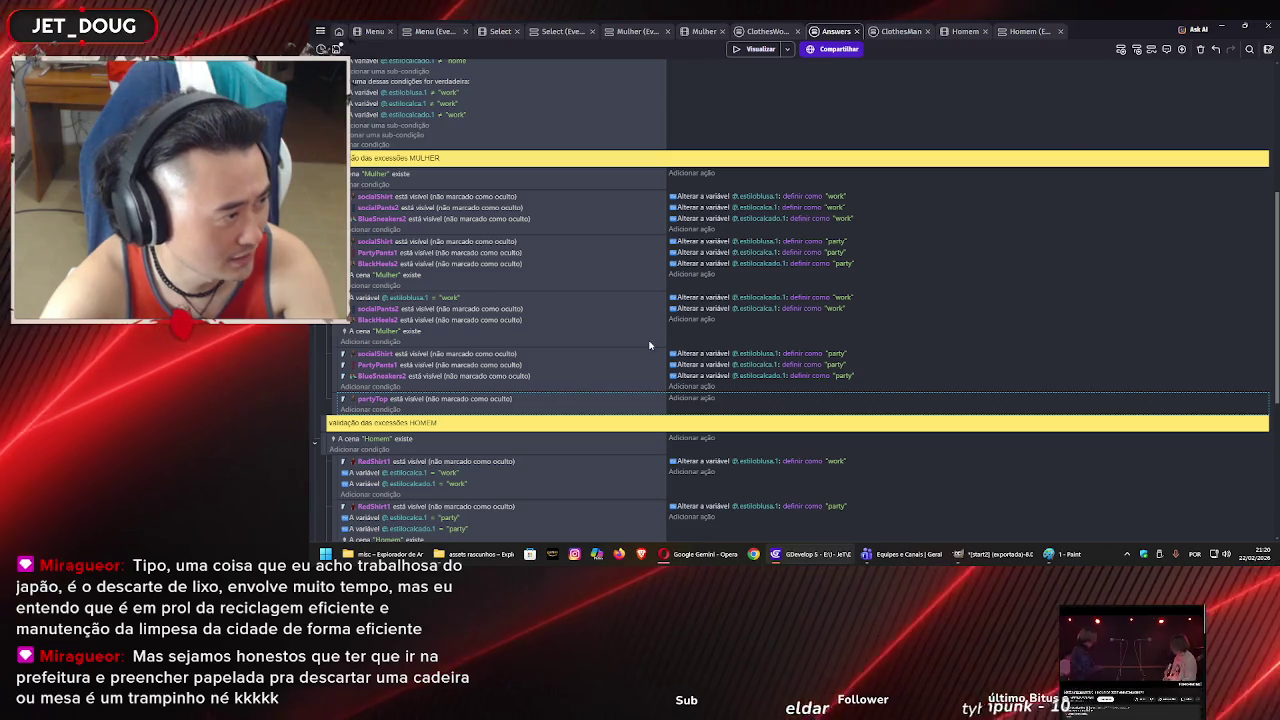
scroll(456, 393, "down", 1)
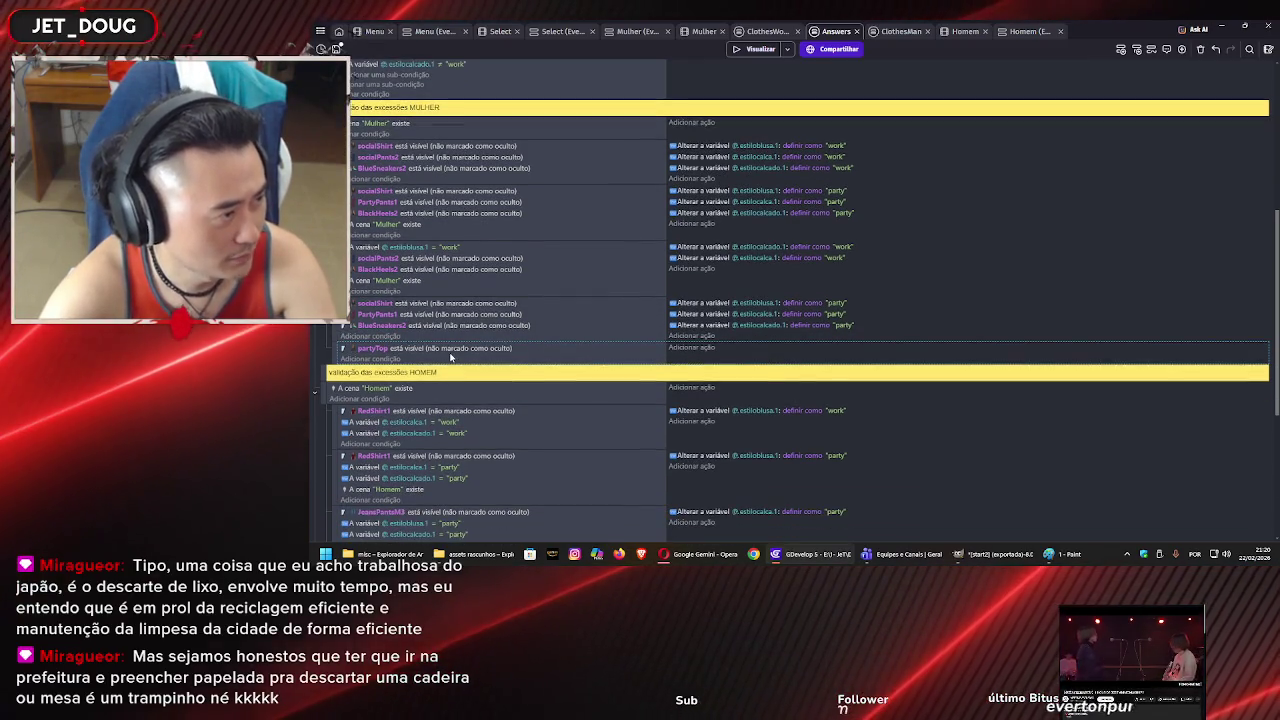
scroll(450, 360, "up", 1)
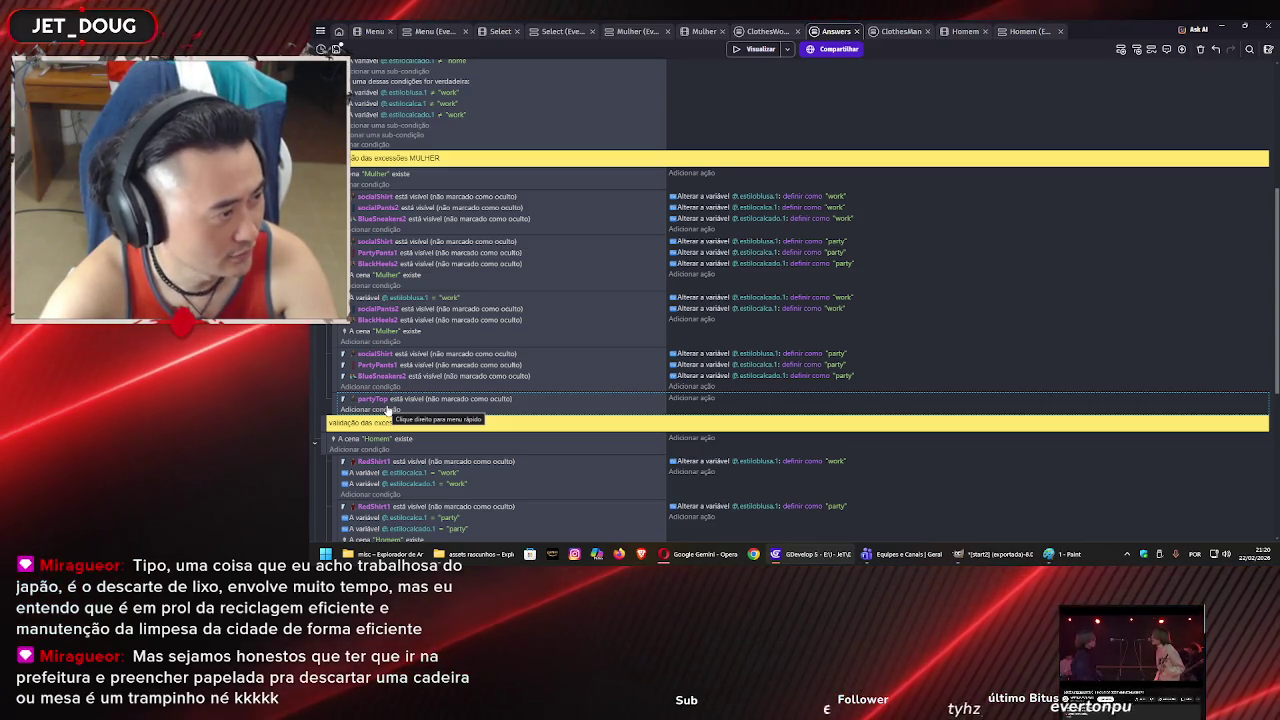
Add a variable-value condition to the partyTop sub-event requiring estilocalcado.1 to equal "work".
left_click(387, 409)
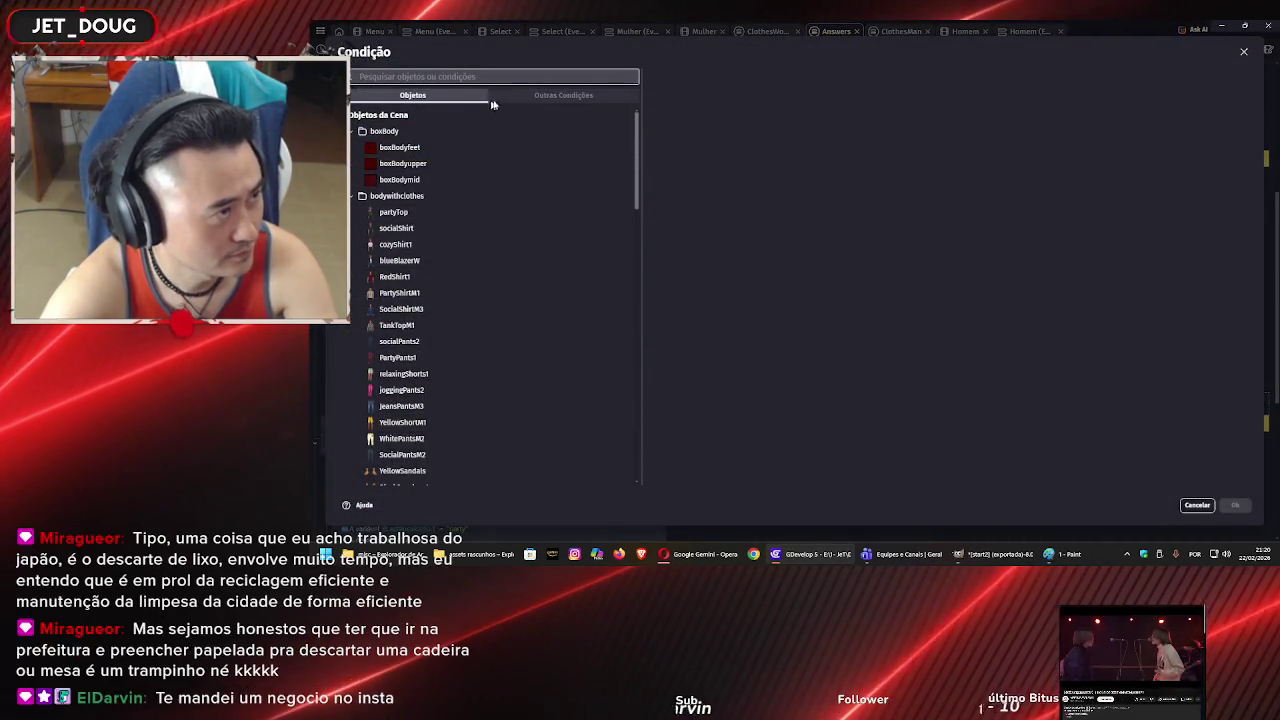
left_click(529, 99)
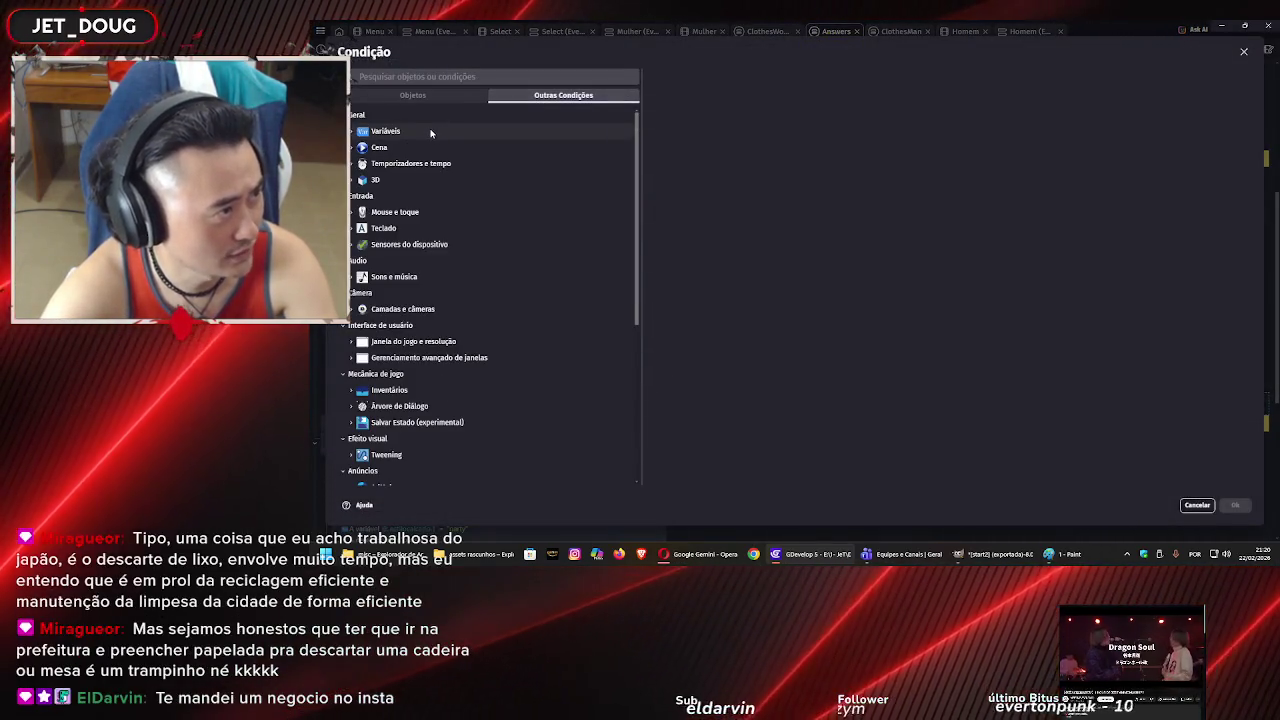
left_click(385, 131)
left_click(432, 165)
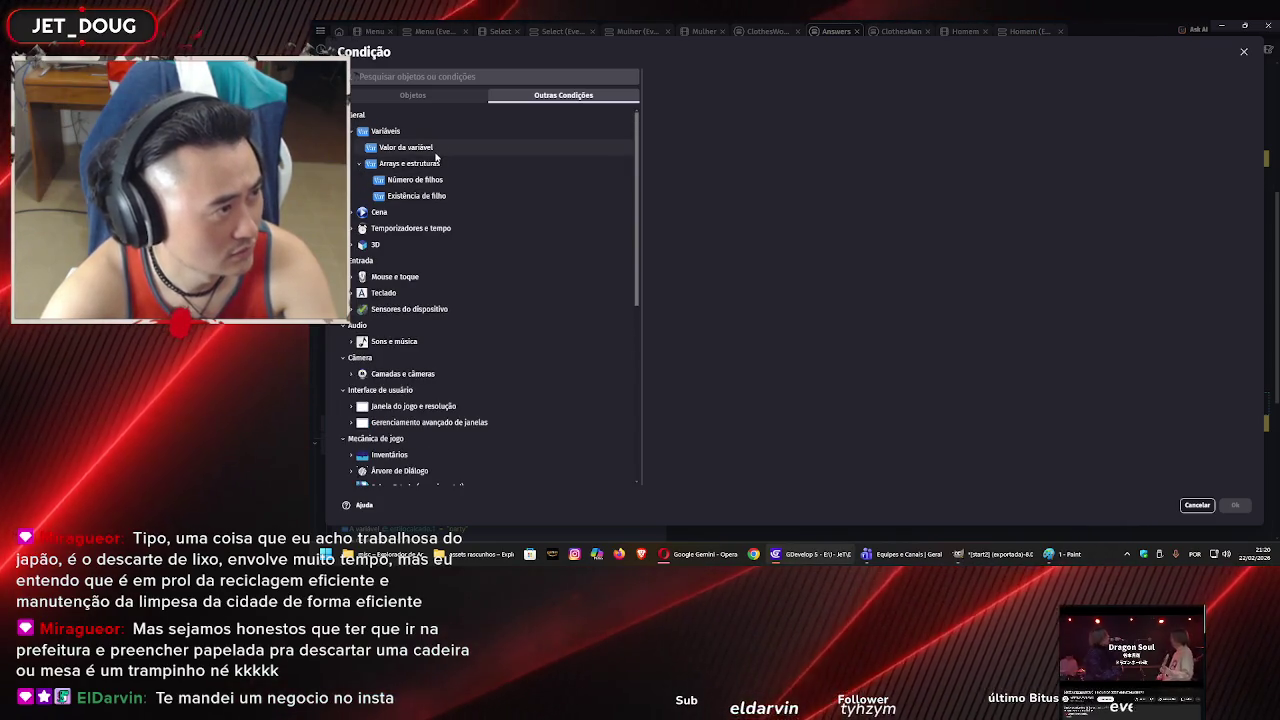
left_click(436, 149)
left_click(709, 160)
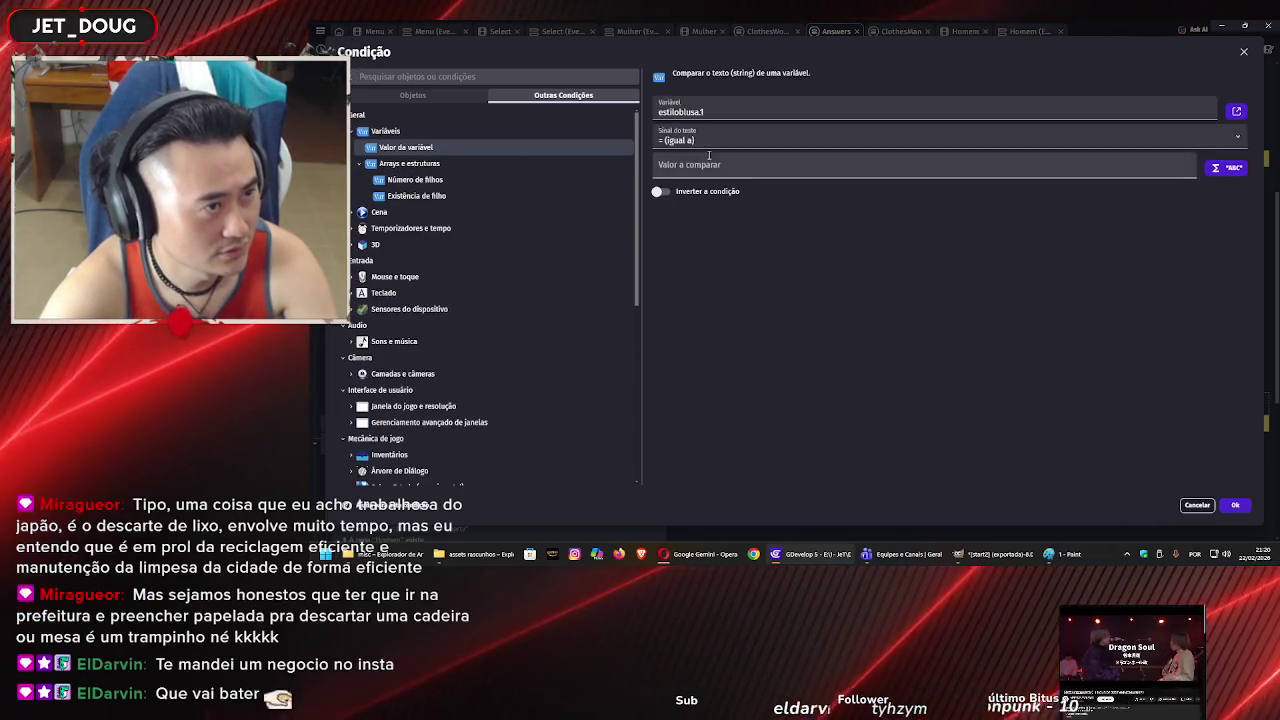
left_click(709, 111)
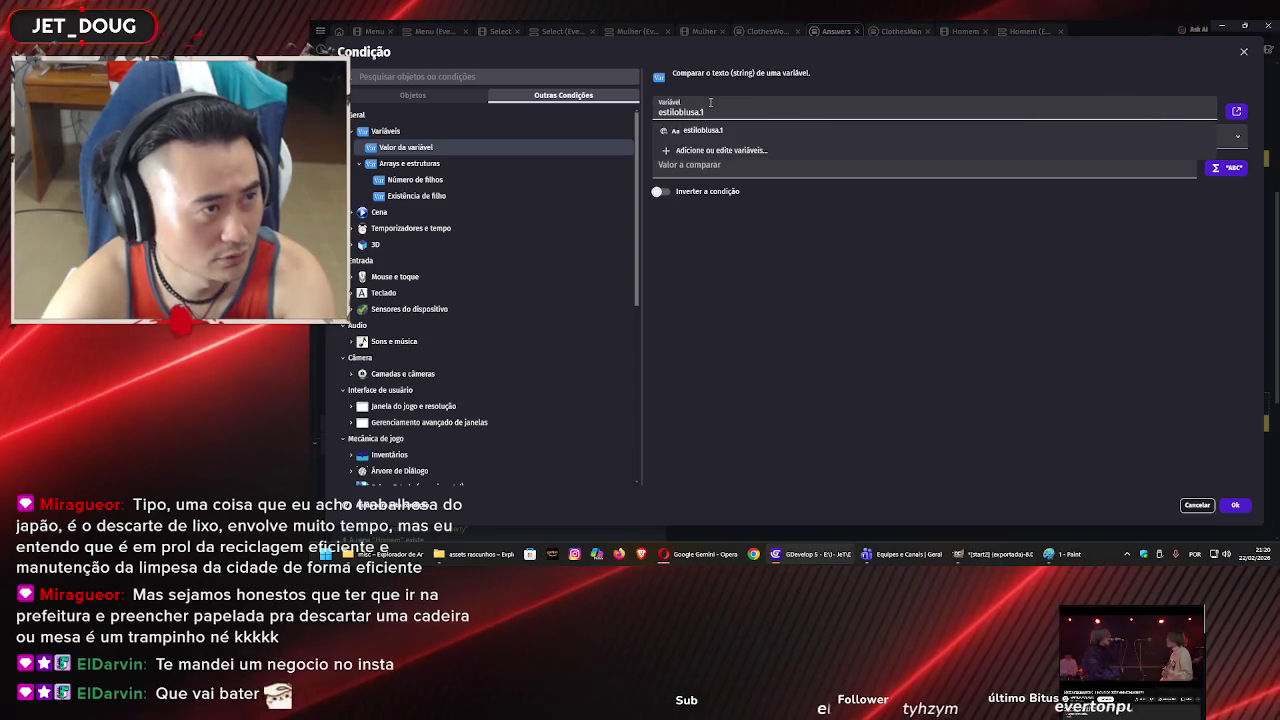
key("BackSpace")
key("BackSpace")
key("BackSpace")
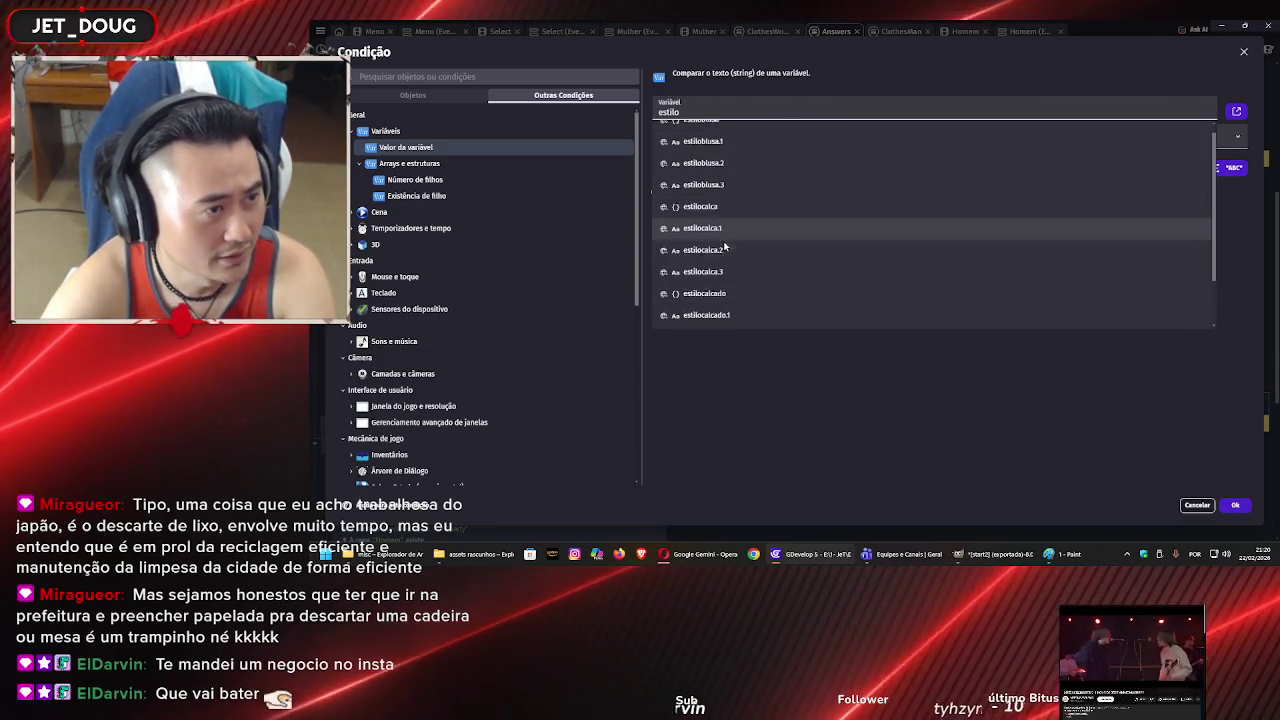
scroll(730, 260, "down", 1)
left_click(735, 277)
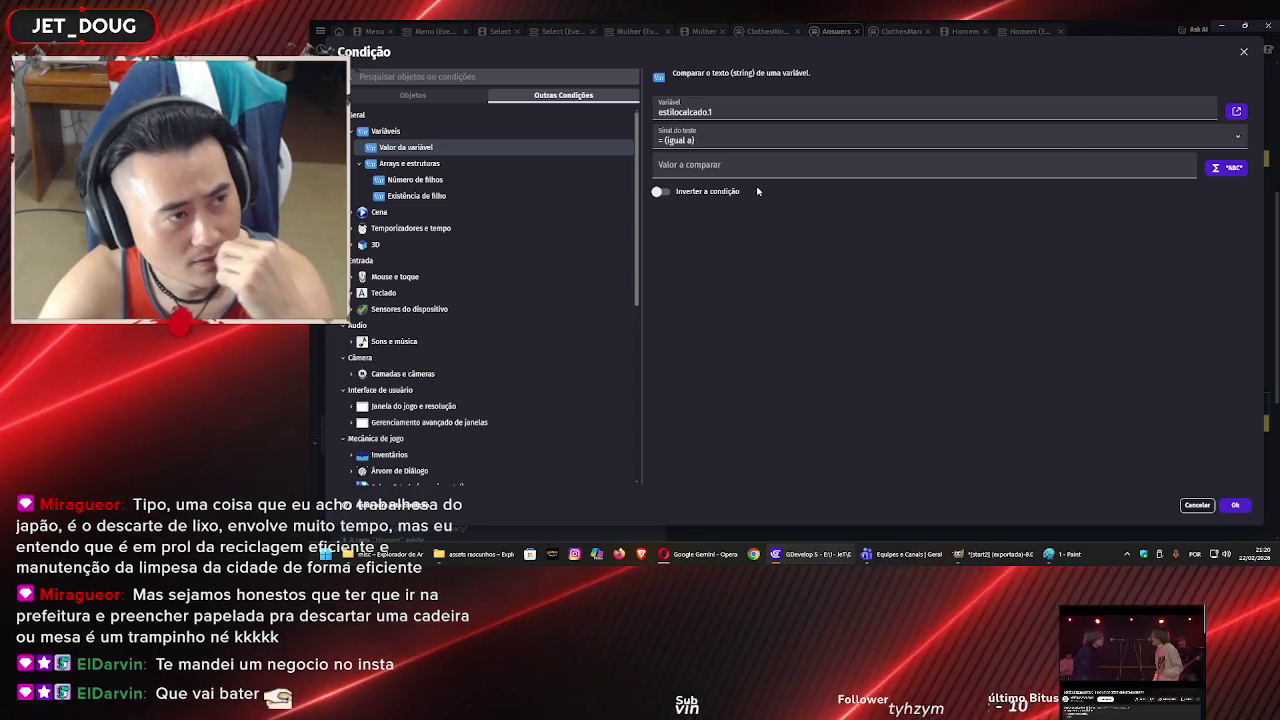
left_click(755, 172)
type("\"work\"")
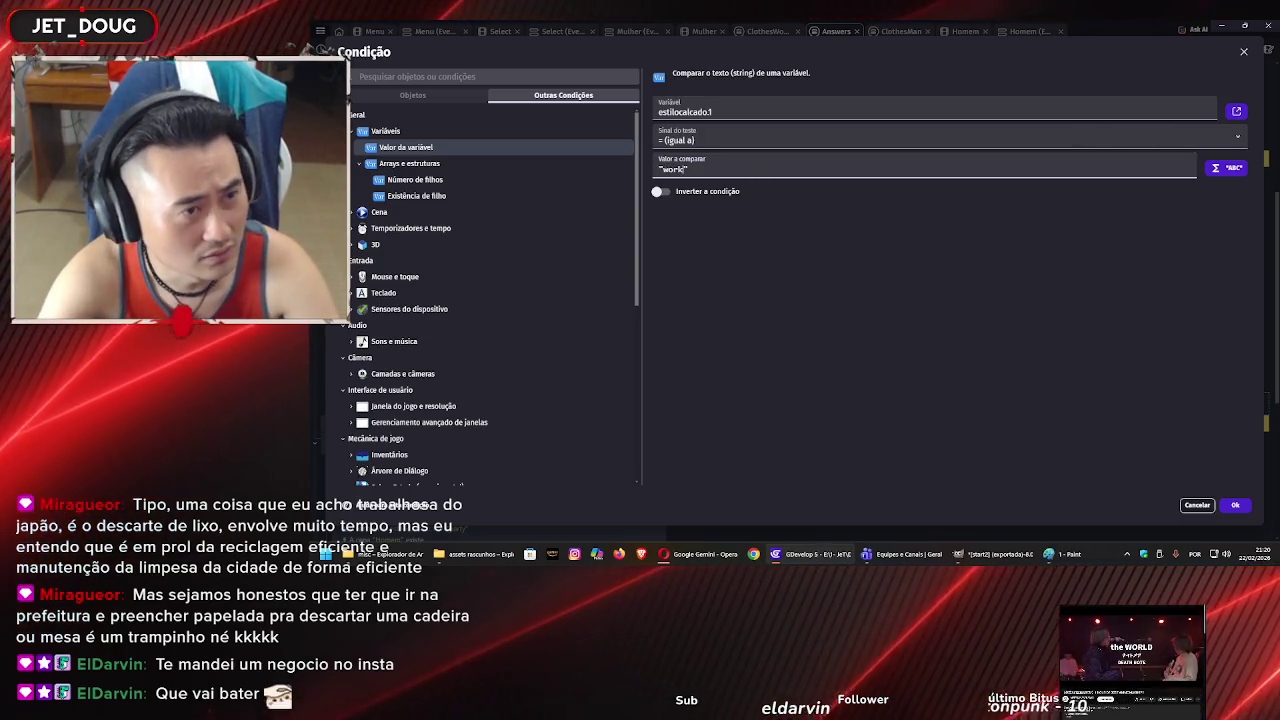
left_click(1237, 505)
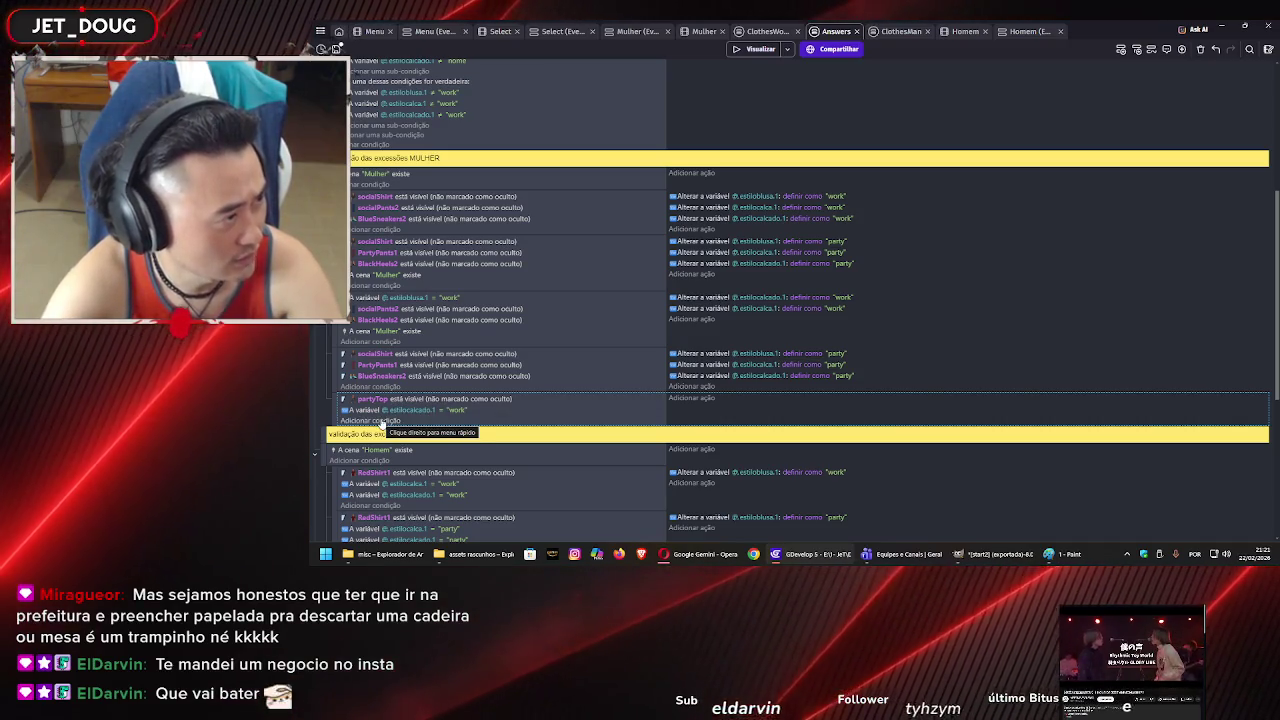
Add a PartyPants1 visibility condition to the partyTop event, placed above the variable check.
left_click(381, 421)
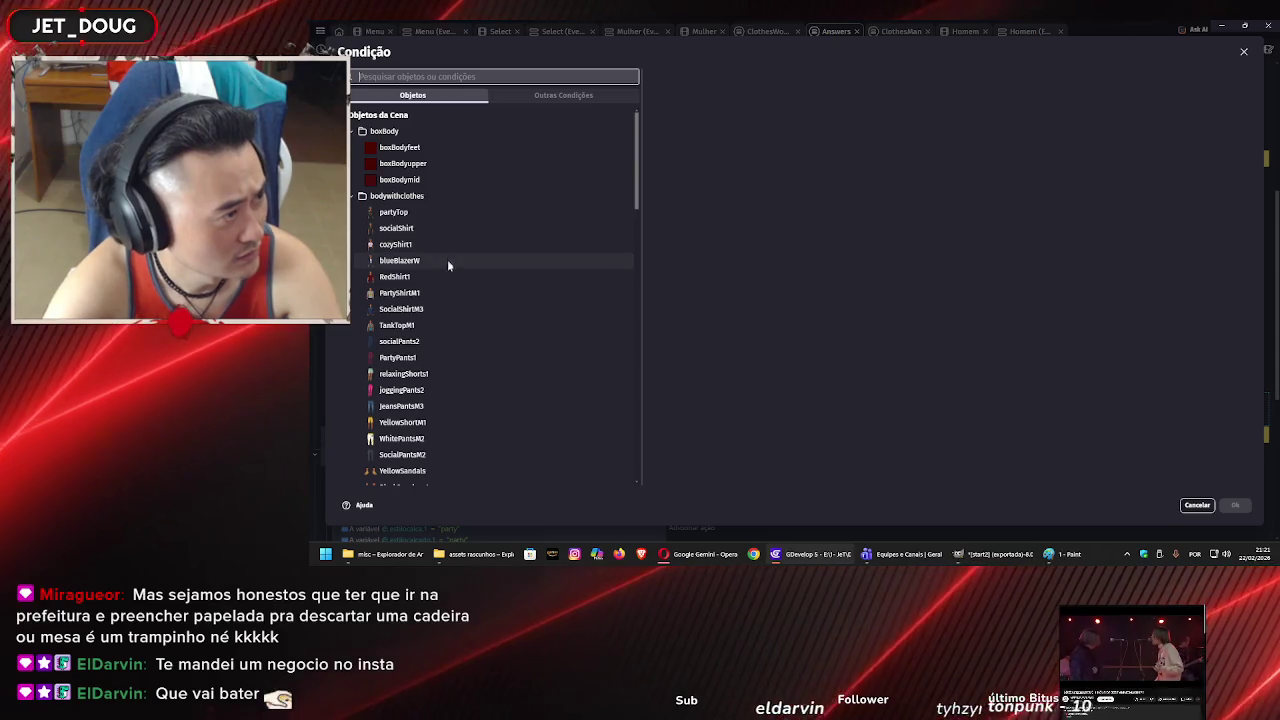
scroll(451, 411, "down", 2)
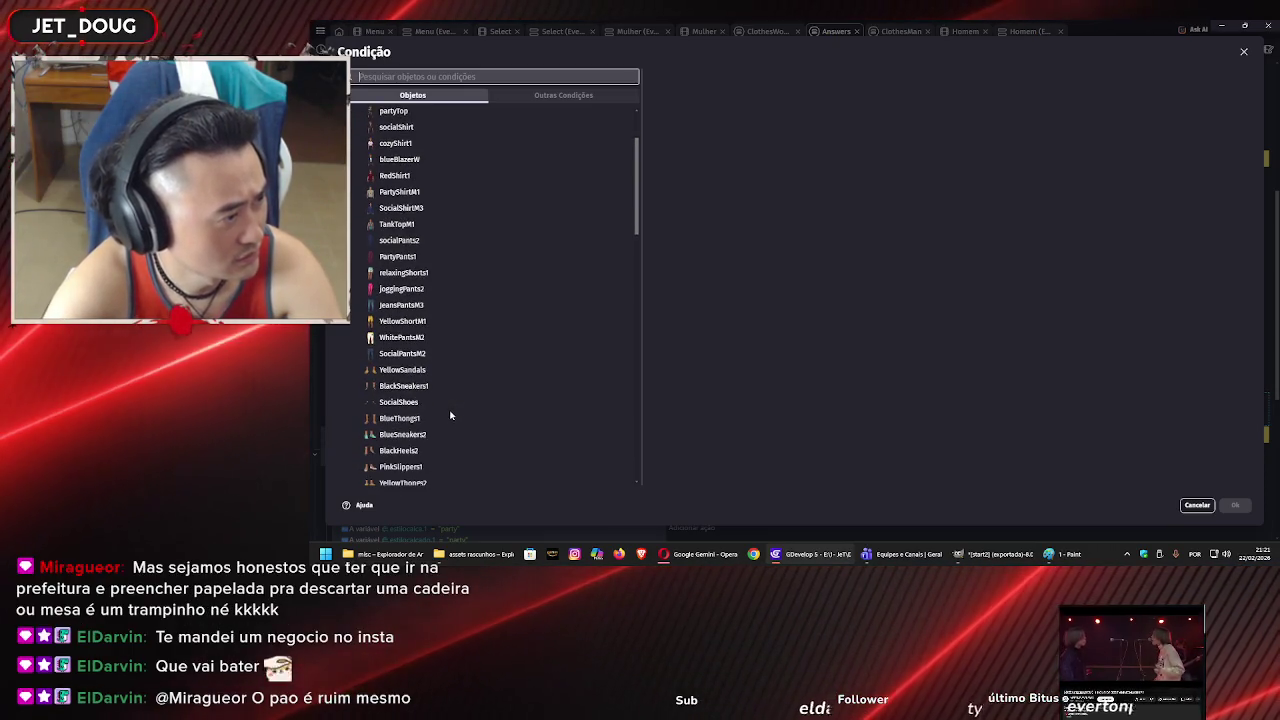
left_click(469, 257)
scroll(790, 380, "down", 8)
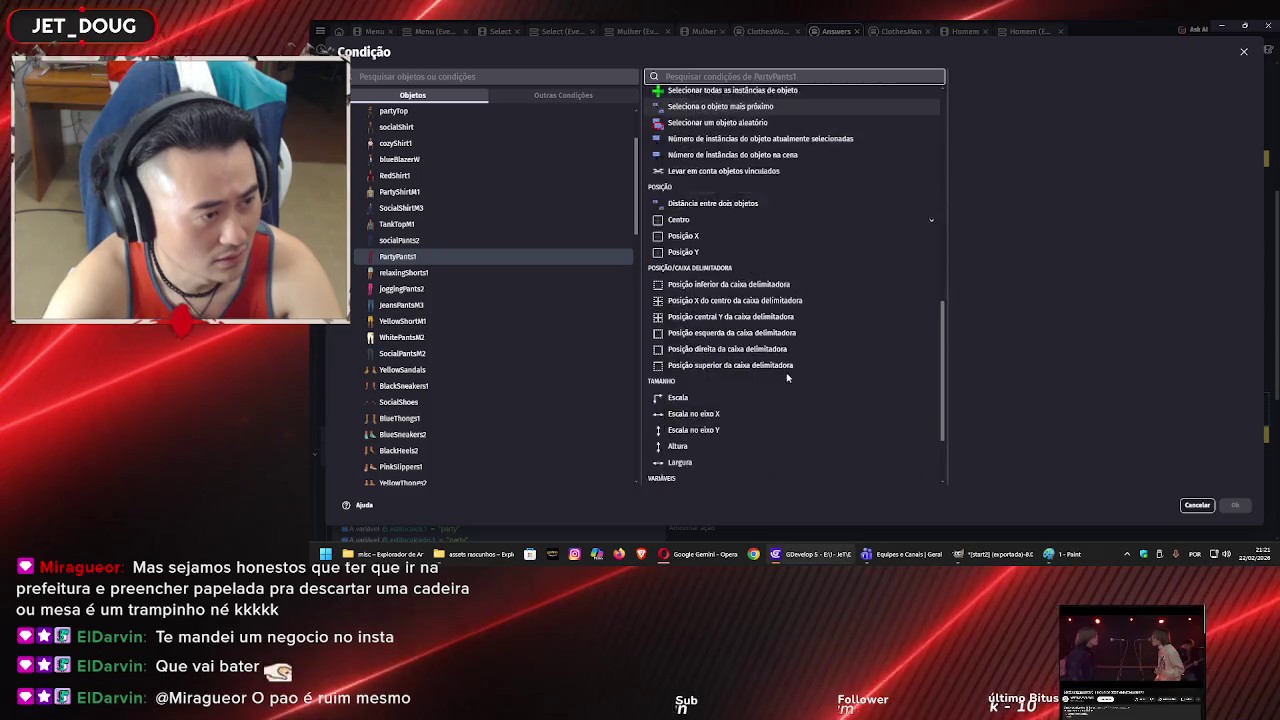
left_click(749, 448)
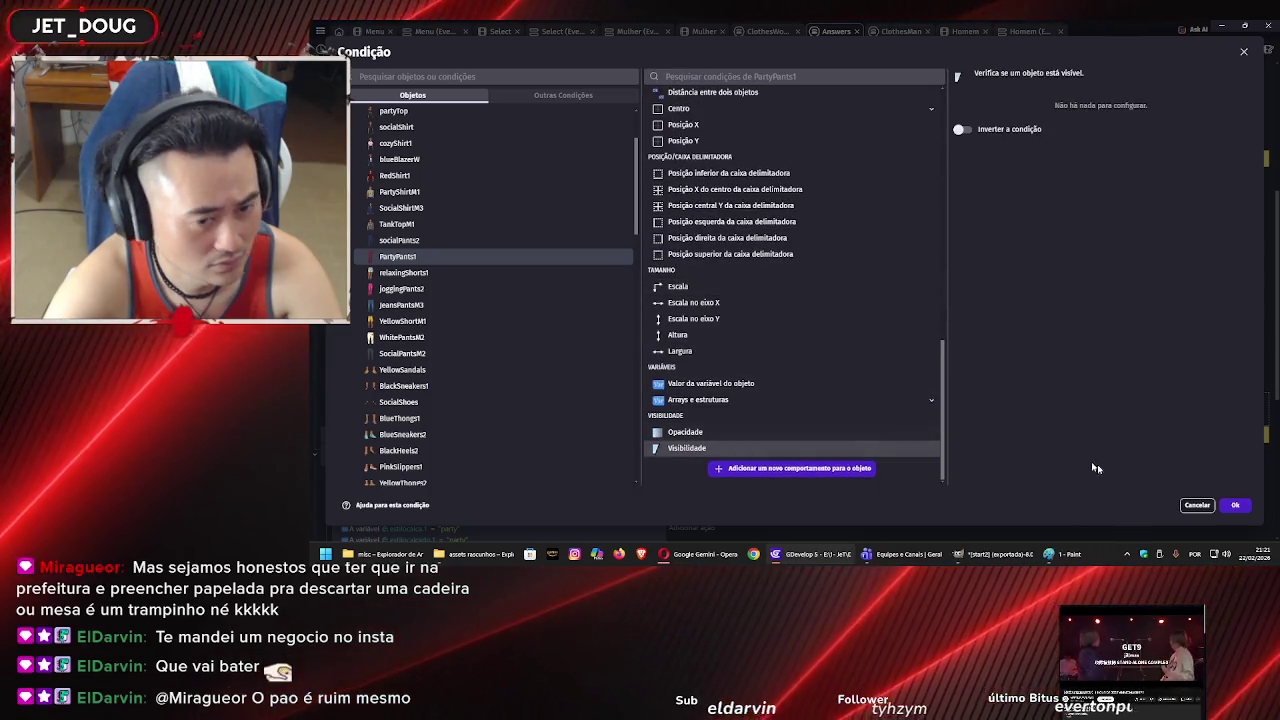
left_click(1236, 506)
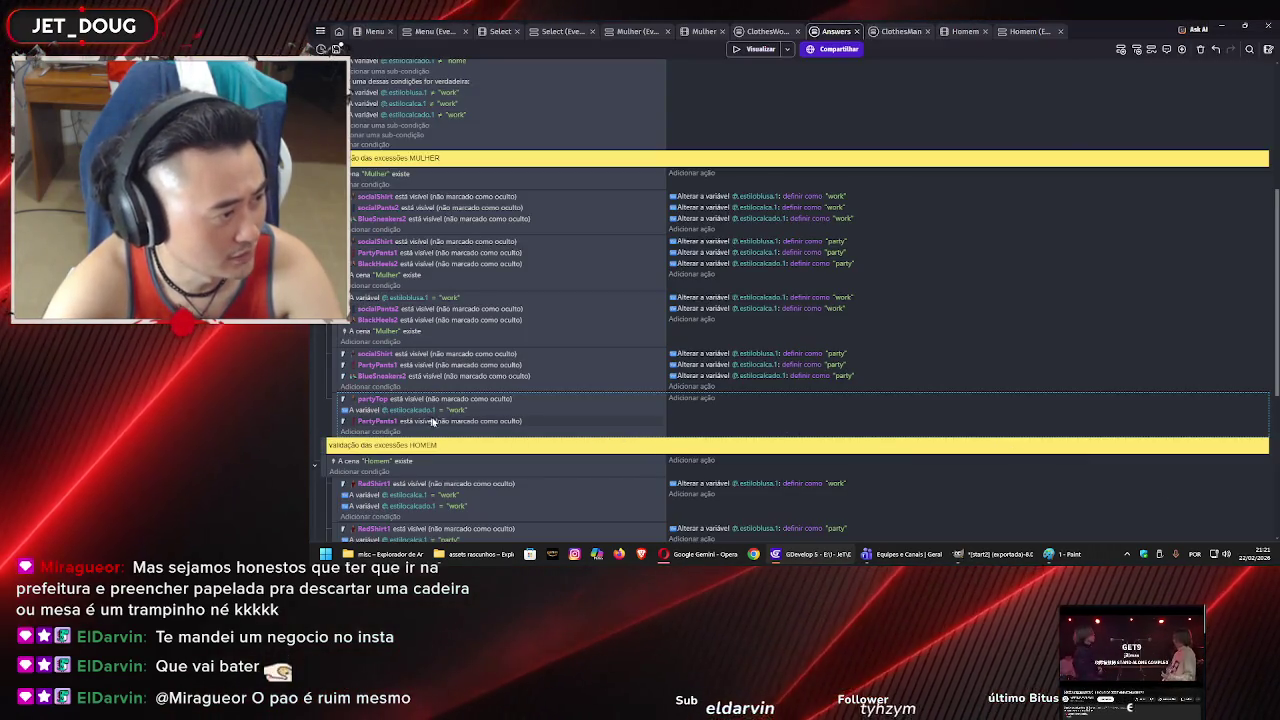
left_click(437, 422)
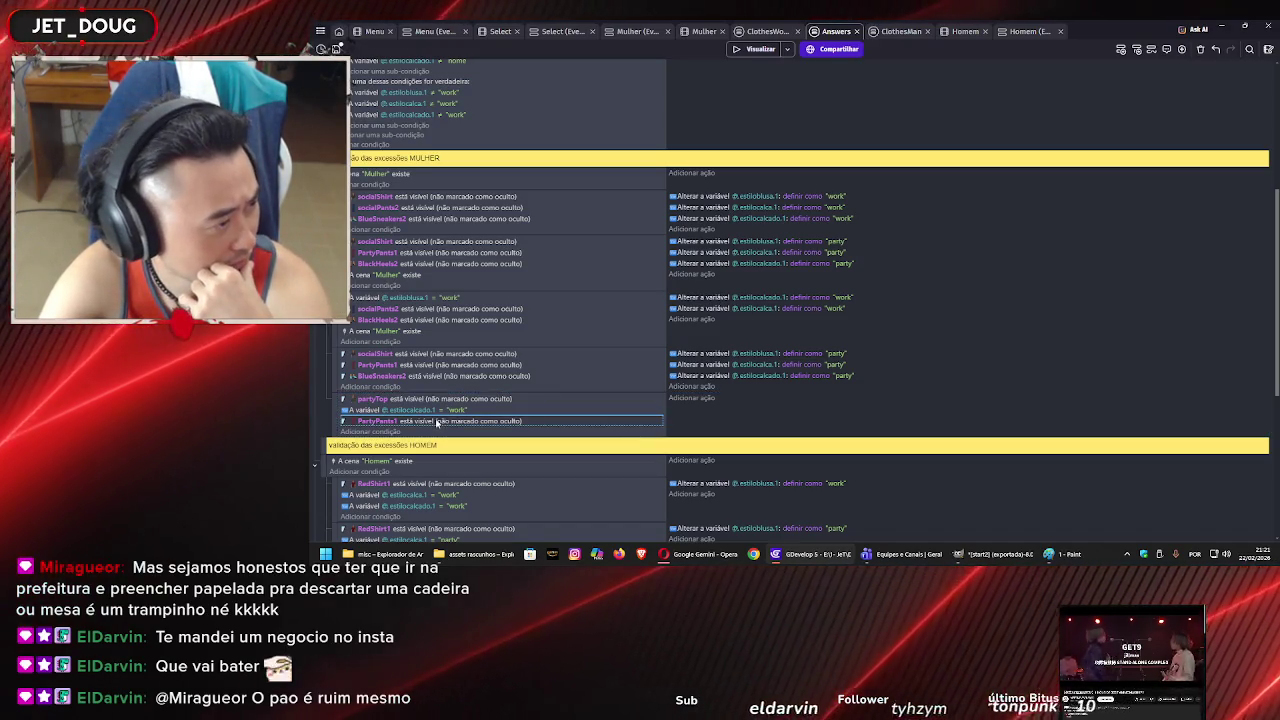
left_click_drag(437, 410, 437, 410)
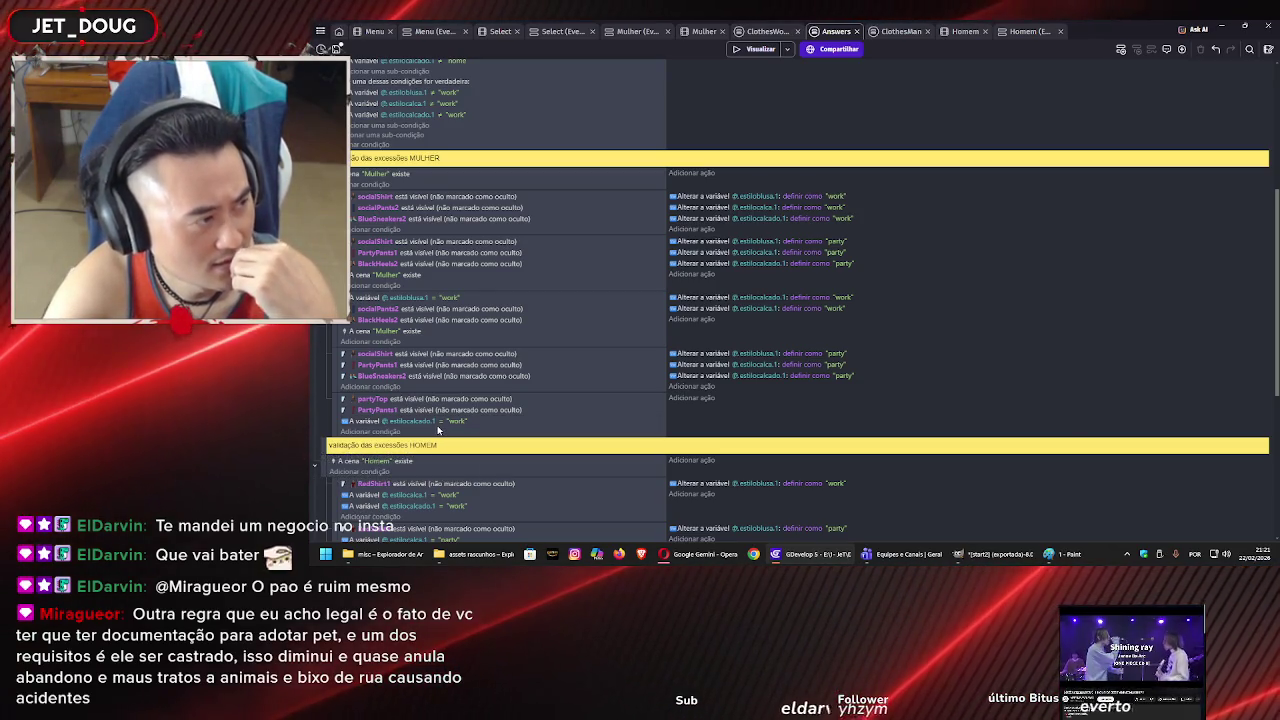
Add a BlueSneakers2 visibility condition to the same event and select the shoe-variable condition.
left_click(370, 424)
left_click(370, 431)
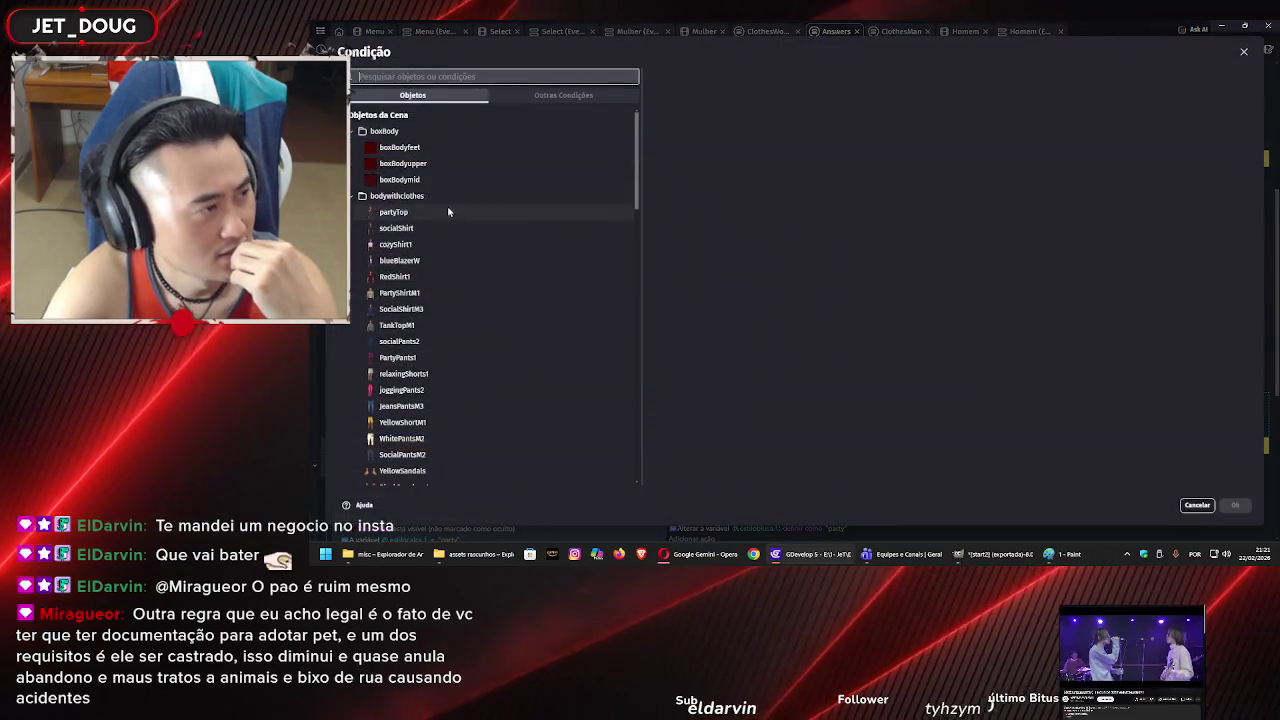
scroll(447, 205, "down", 5)
left_click(443, 333)
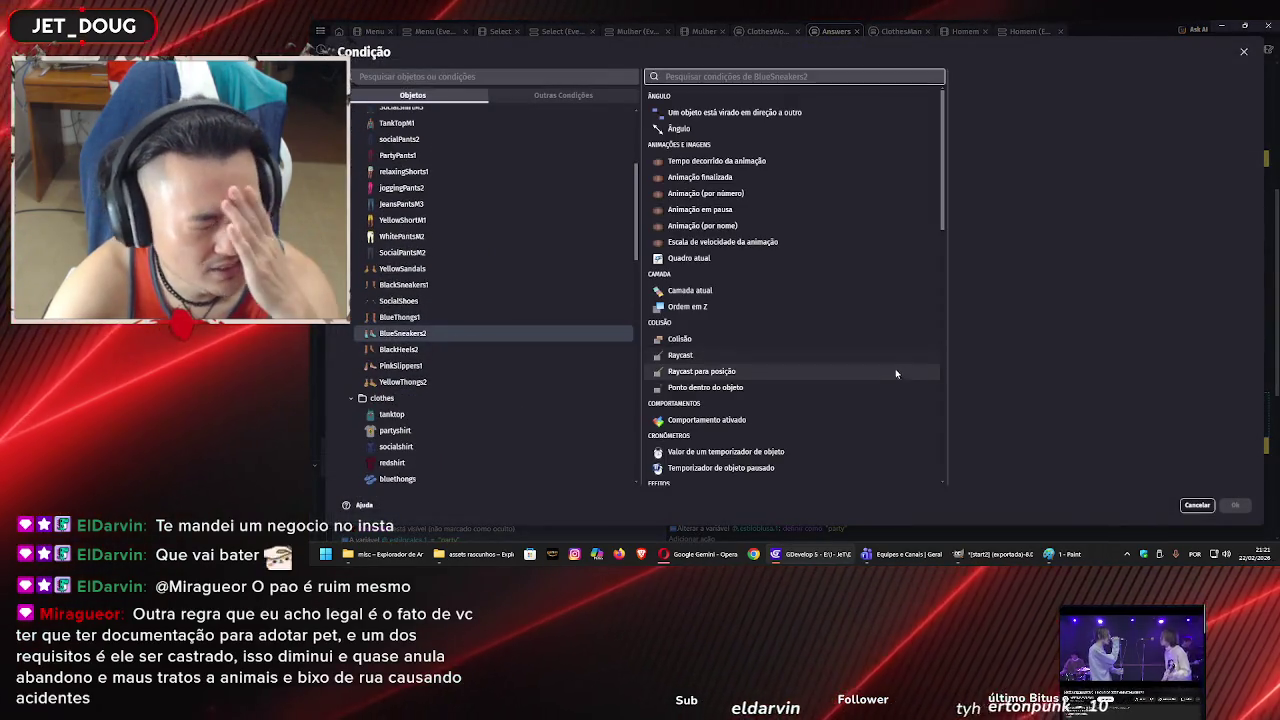
scroll(745, 380, "down", 10)
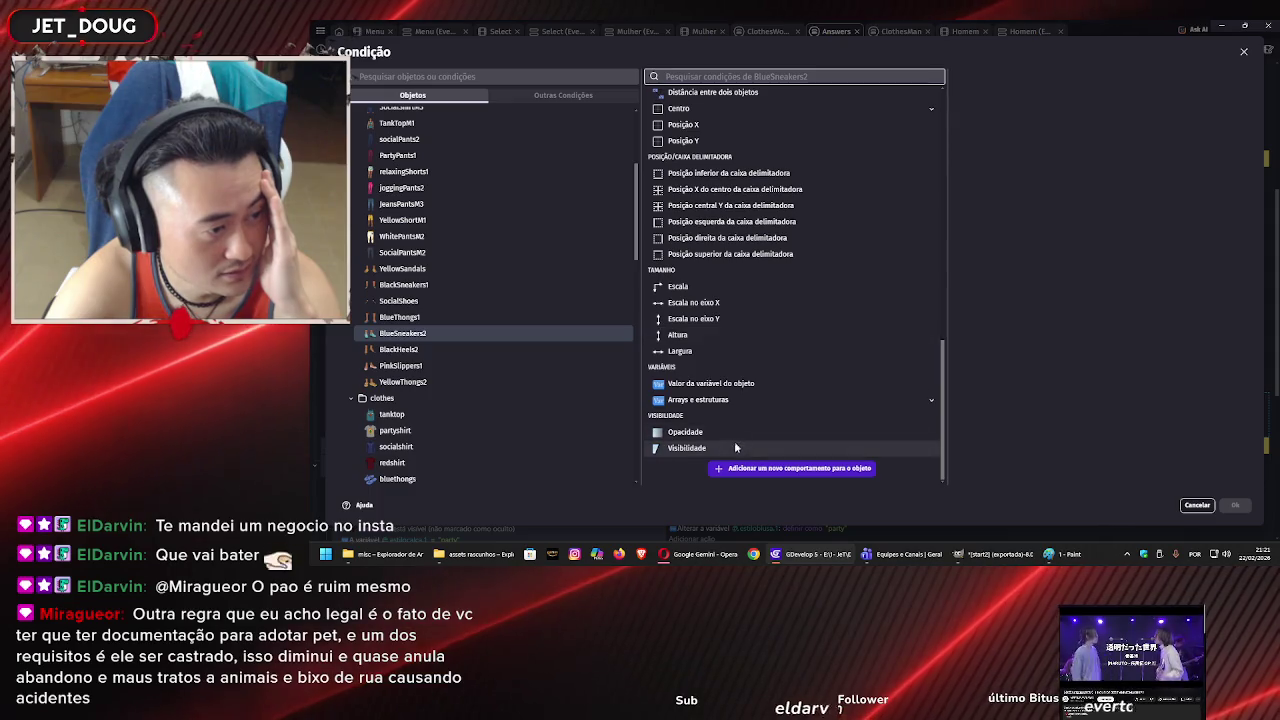
left_click(736, 447)
left_click(1238, 505)
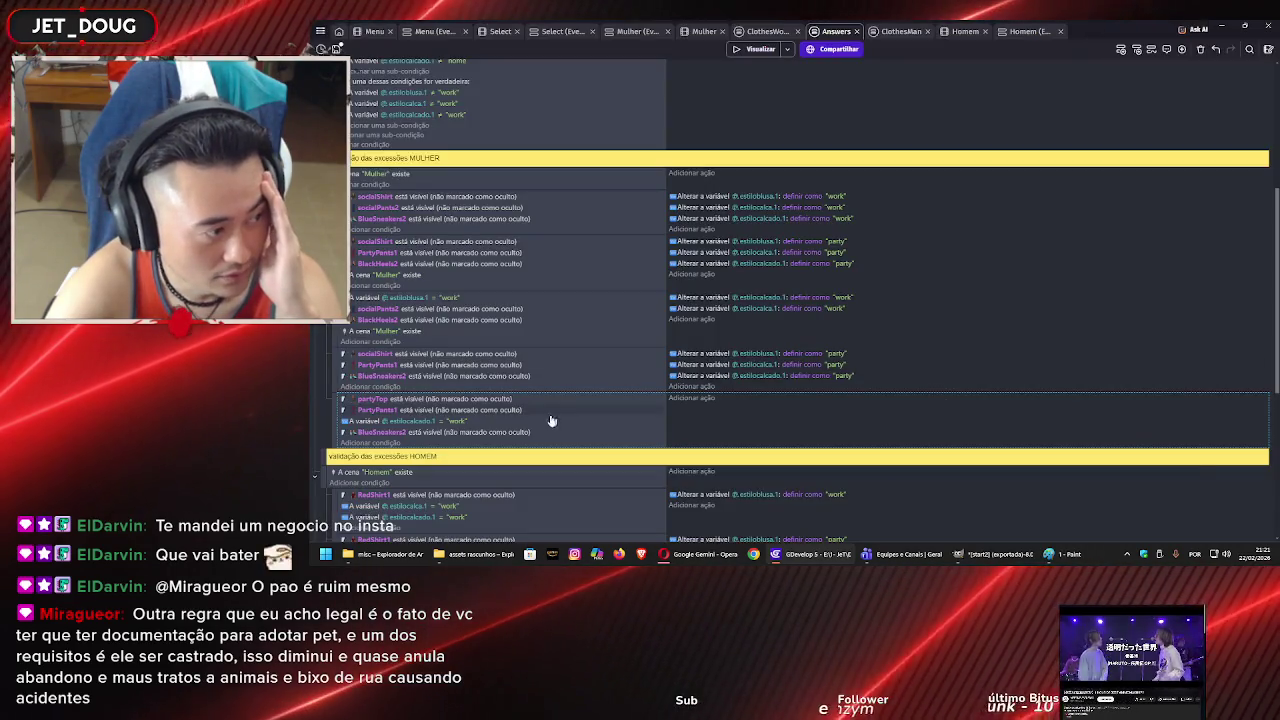
left_click(358, 422)
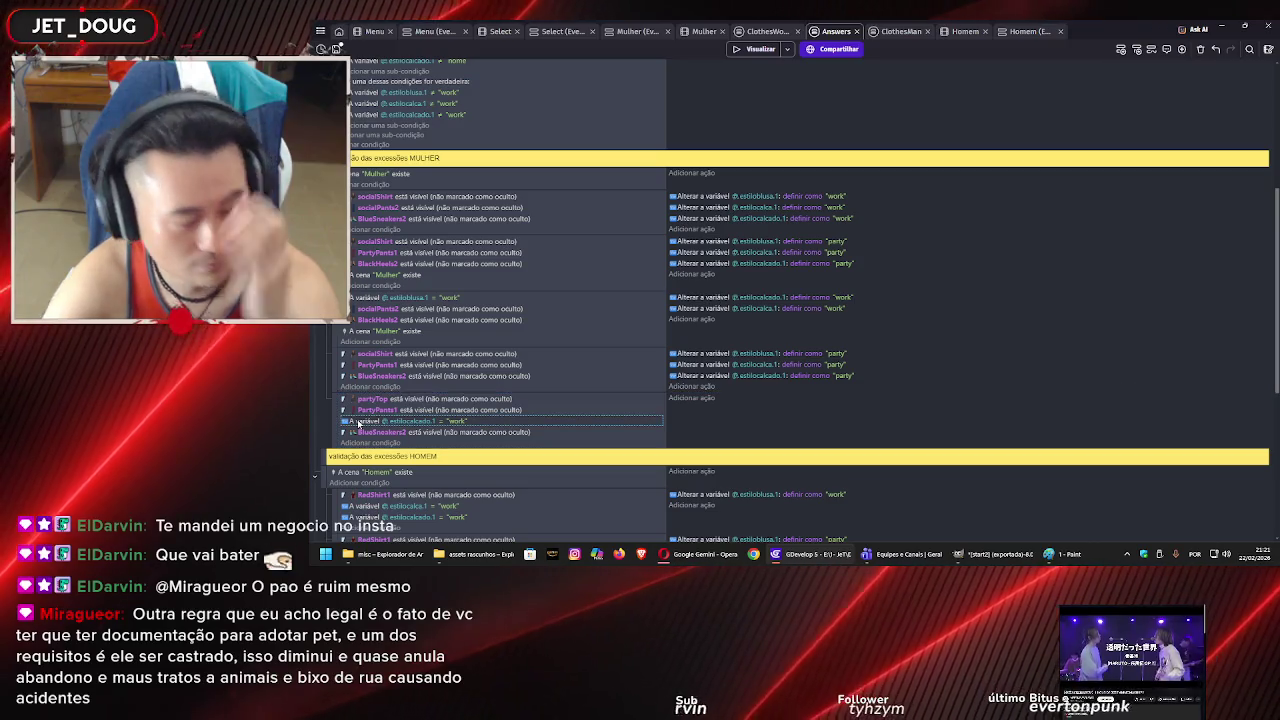
Remove the estilocalcado.1 = "work" check and paste the three "party" style actions into the event.
key("Delete")
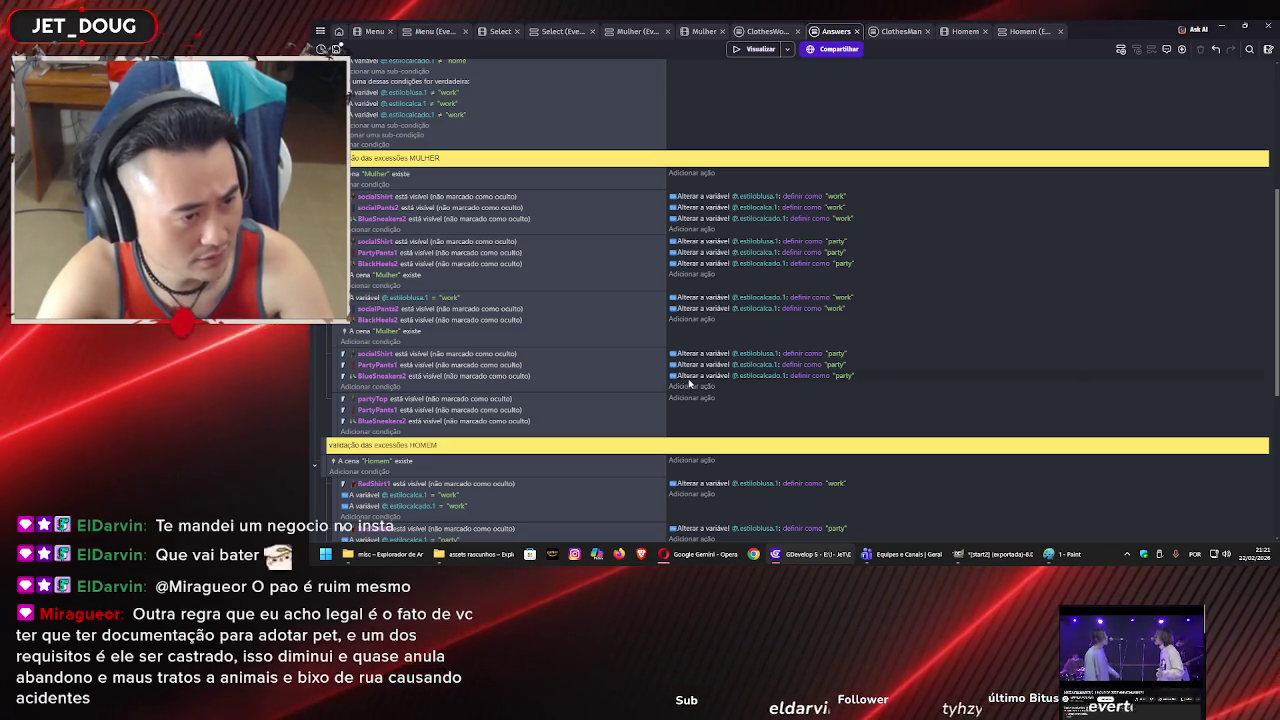
left_click(690, 375)
left_click(701, 354, "shift")
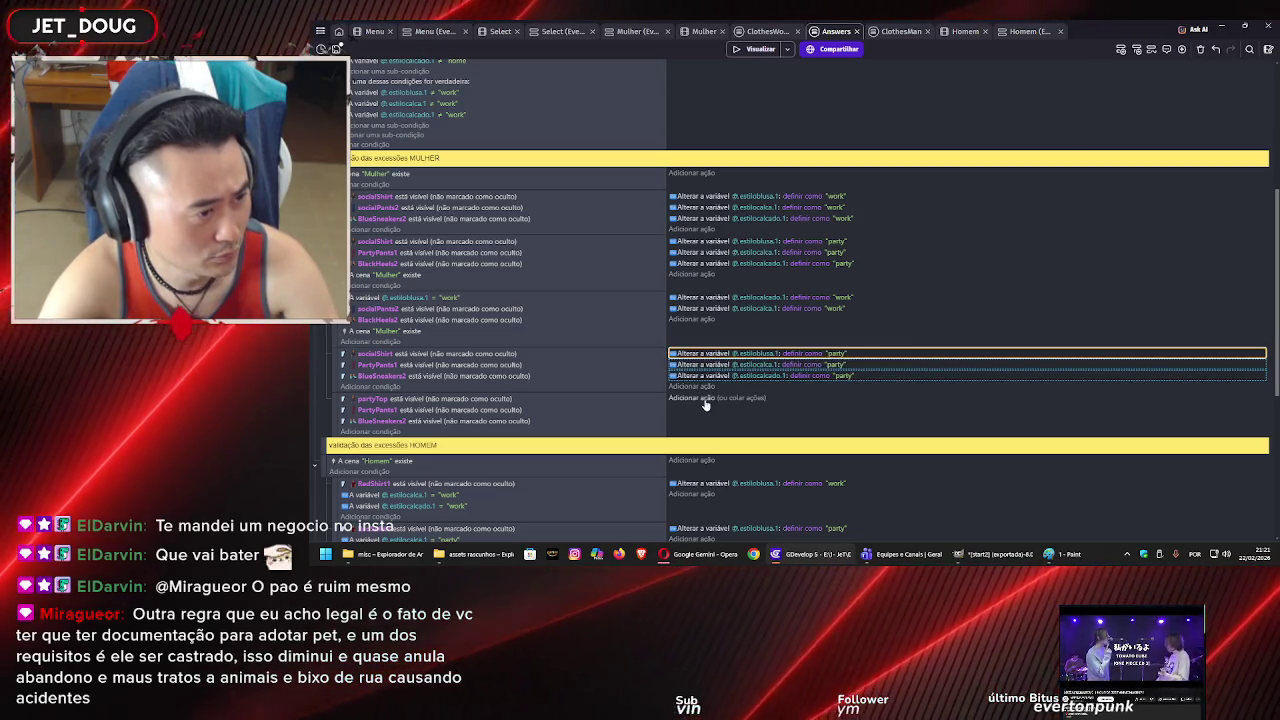
left_click(705, 400)
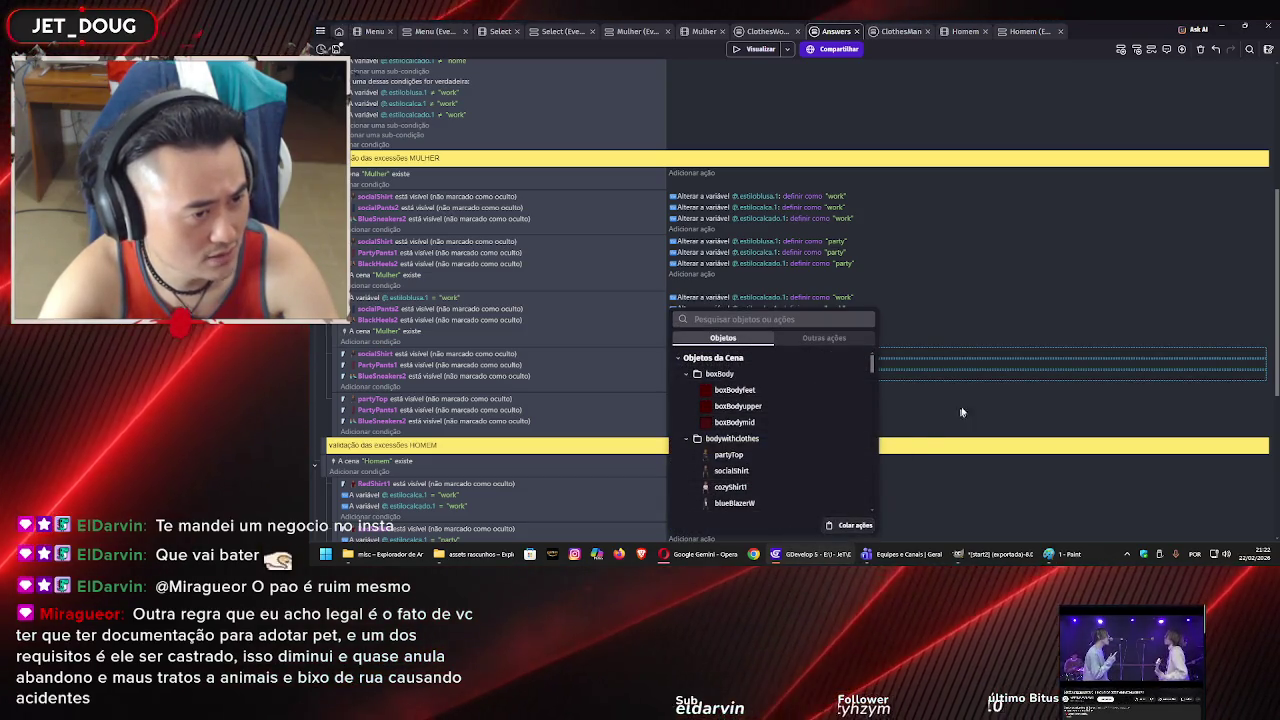
key("ctrl+v")
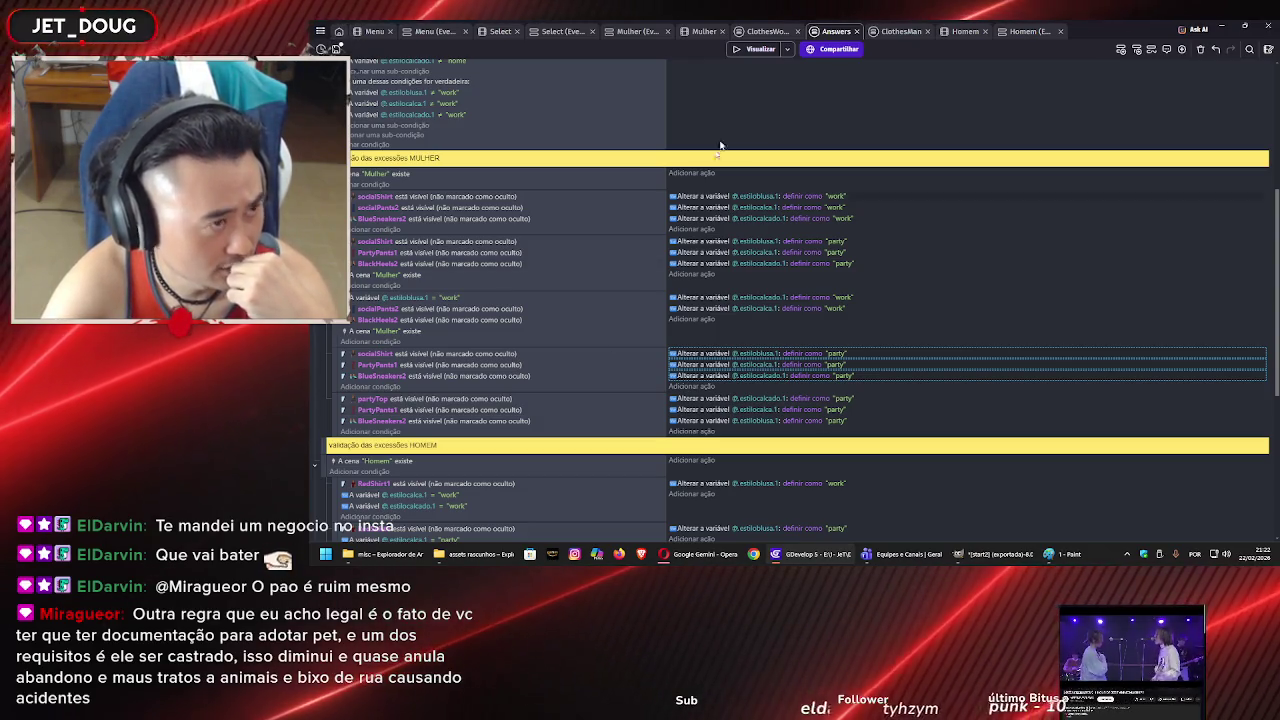
Save and preview the game, dressing the character in black shirt, maroon pants and teal sneakers.
left_click(751, 52)
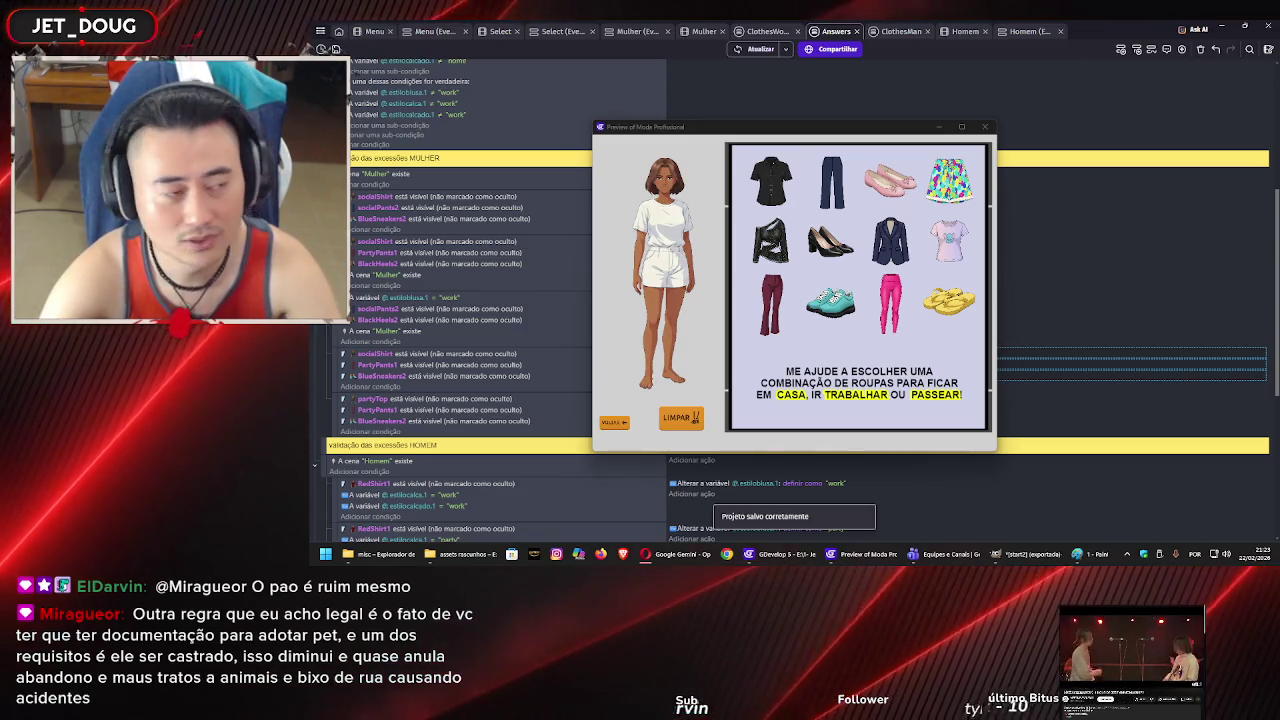
mouse_move(751, 127)
left_mouse_down()
mouse_move(777, 135)
mouse_move(782, 121)
left_mouse_up()
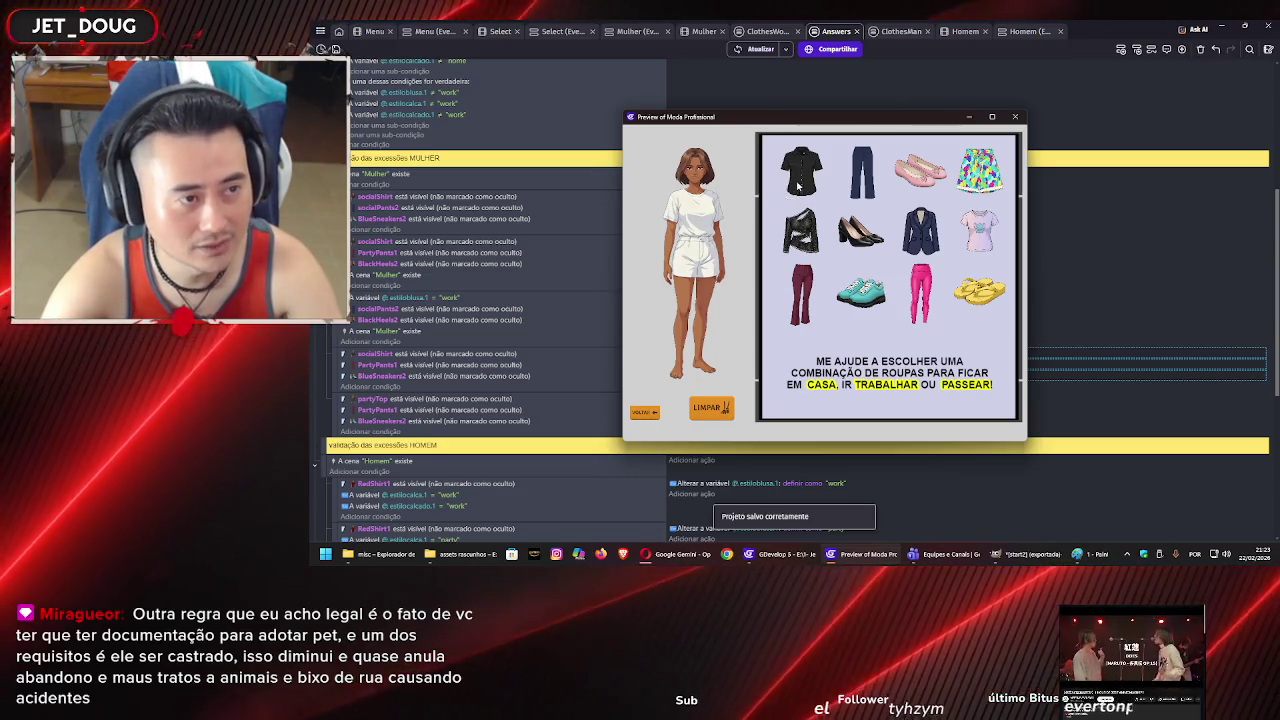
left_click_drag(798, 186, 703, 220)
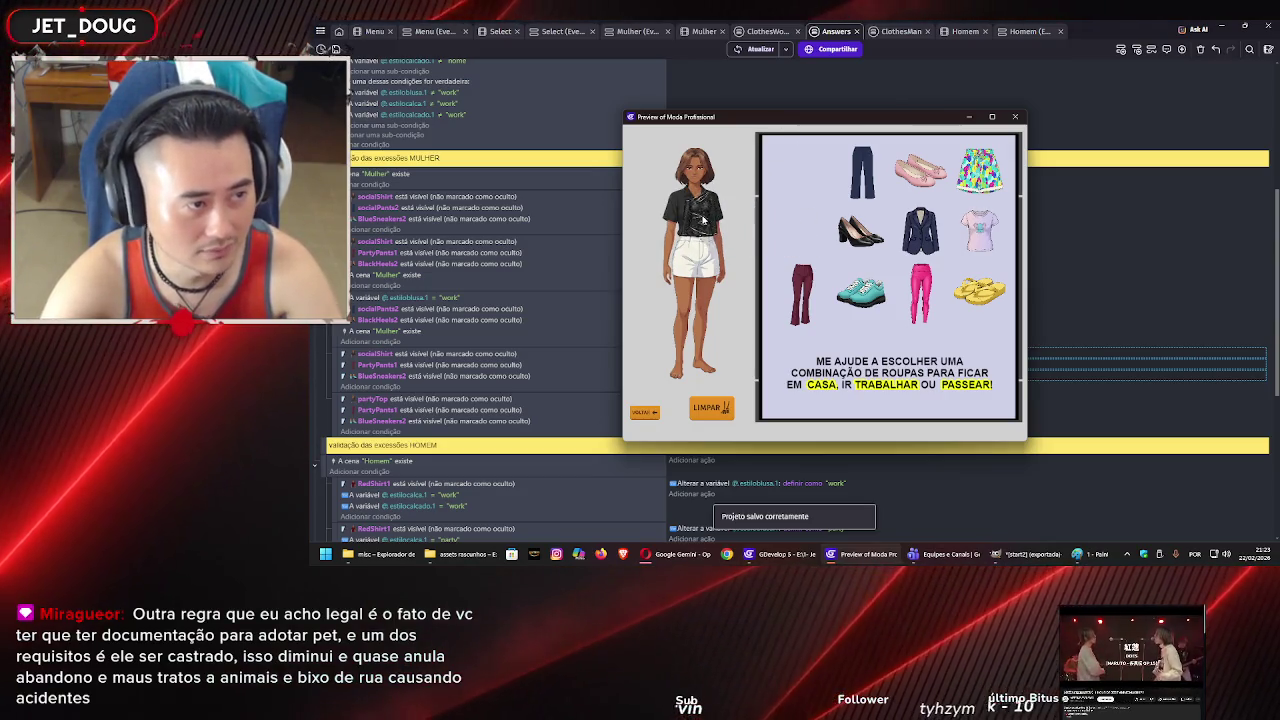
left_click_drag(801, 295, 698, 290)
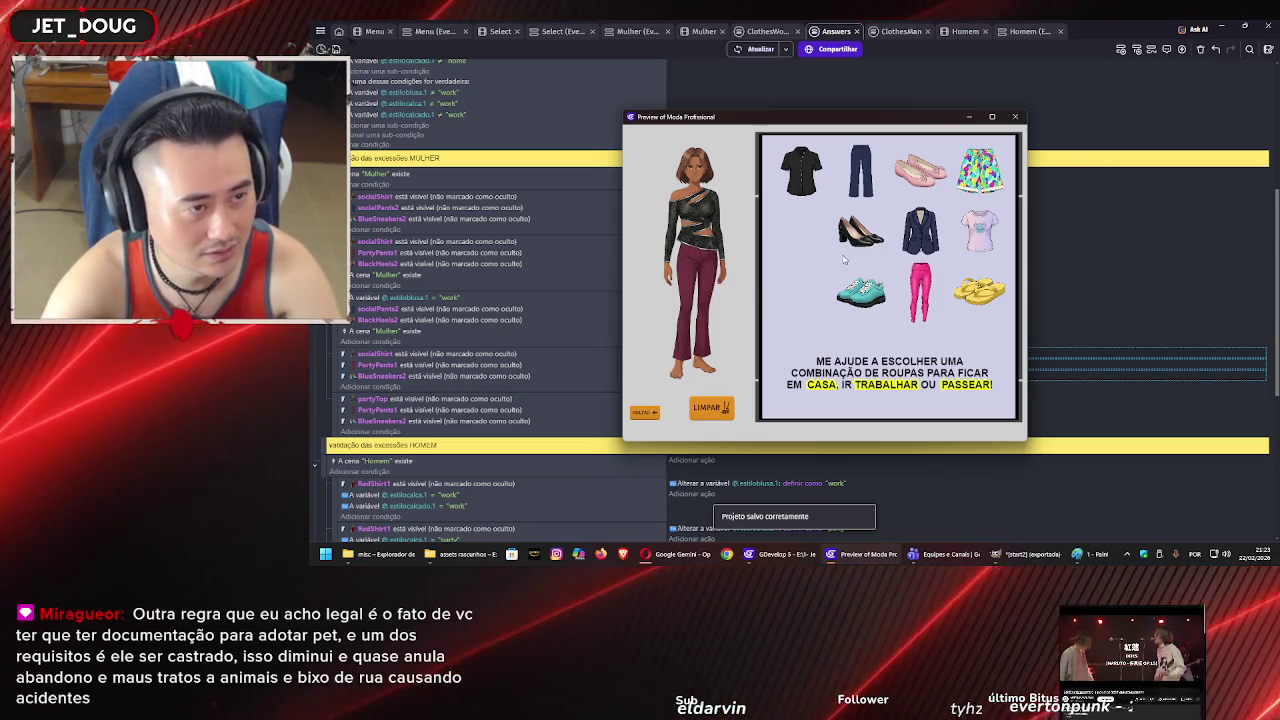
mouse_move(860, 292)
left_mouse_down()
mouse_move(705, 355)
mouse_move(693, 374)
left_mouse_up()
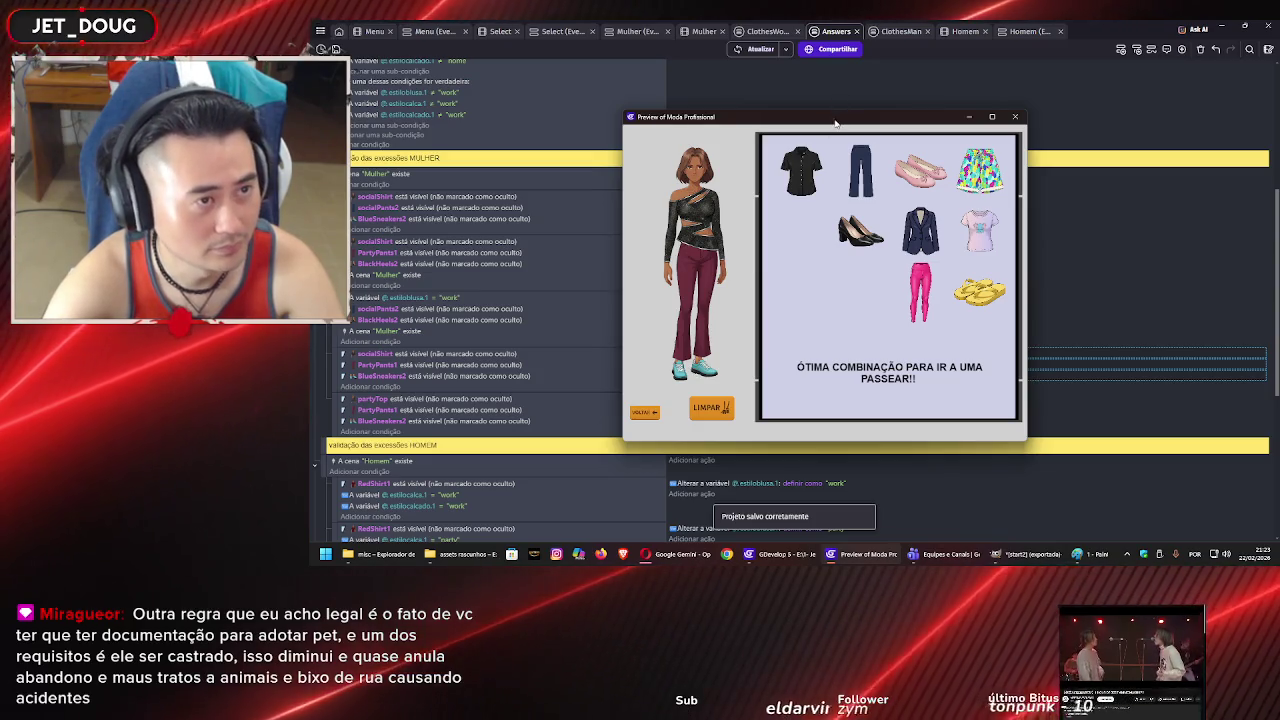
Swap the sneakers for the black heels, then clear the character's outfit.
left_click_drag(837, 122, 957, 52)
left_click_drag(981, 160, 816, 298)
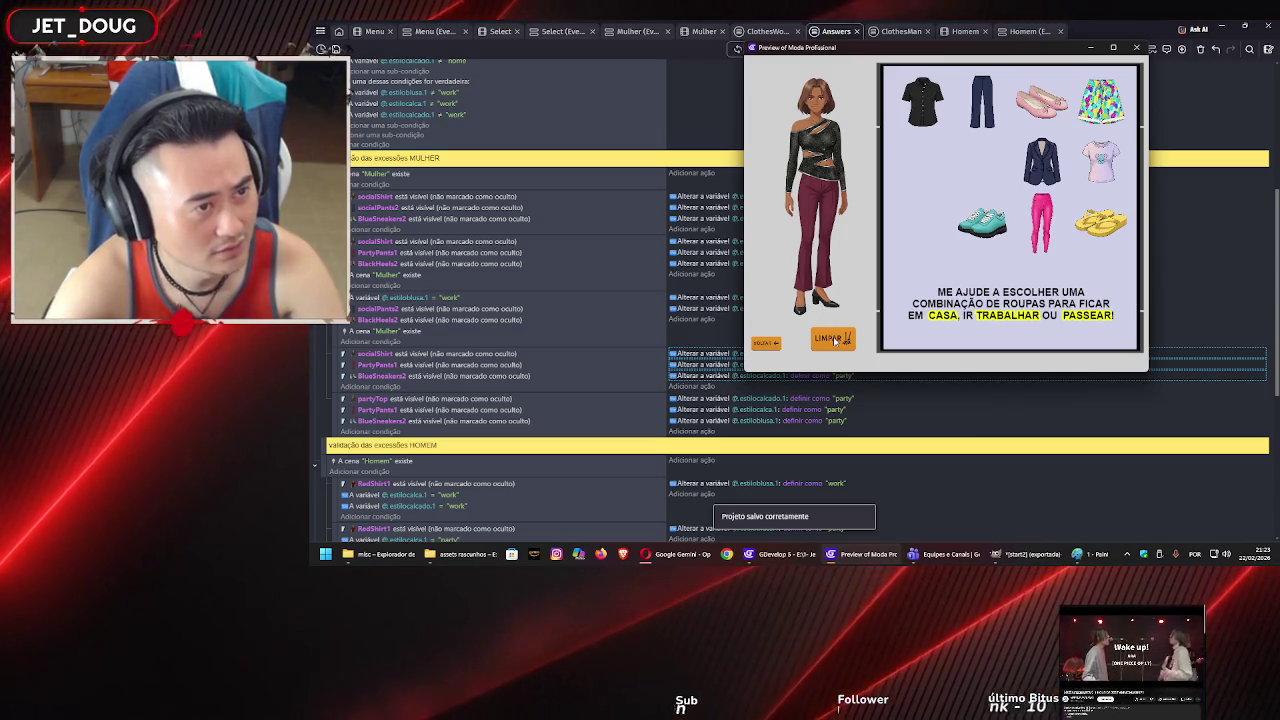
left_click(835, 340)
Close the preview, look over the ClothesWoman shoe events, and return to the Answers sheet.
left_click(1136, 47)
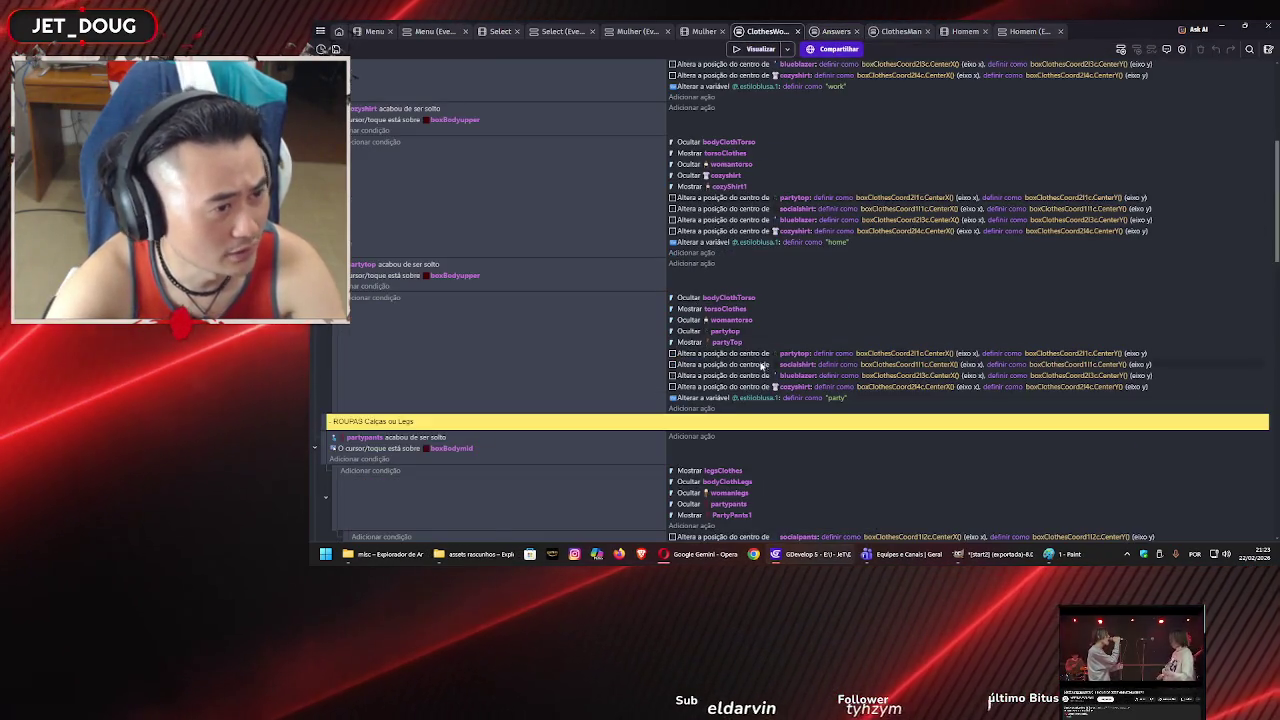
scroll(762, 366, "down", 5)
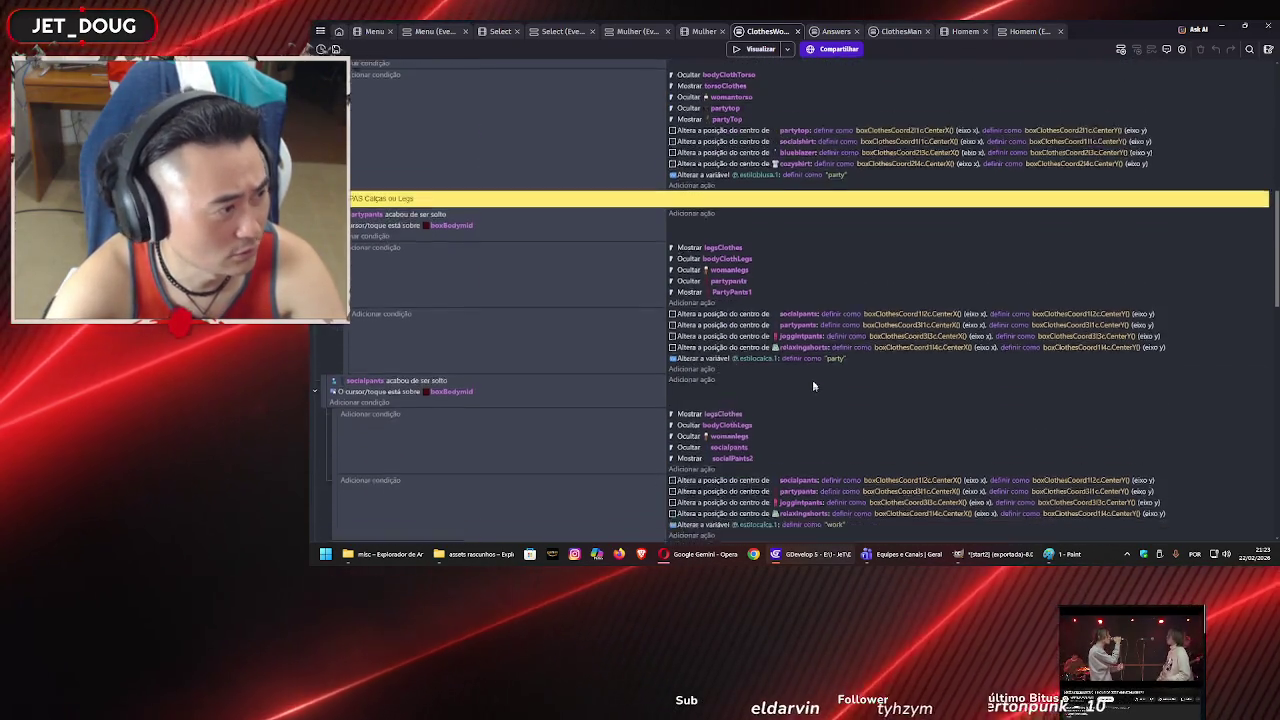
scroll(812, 380, "down", 15)
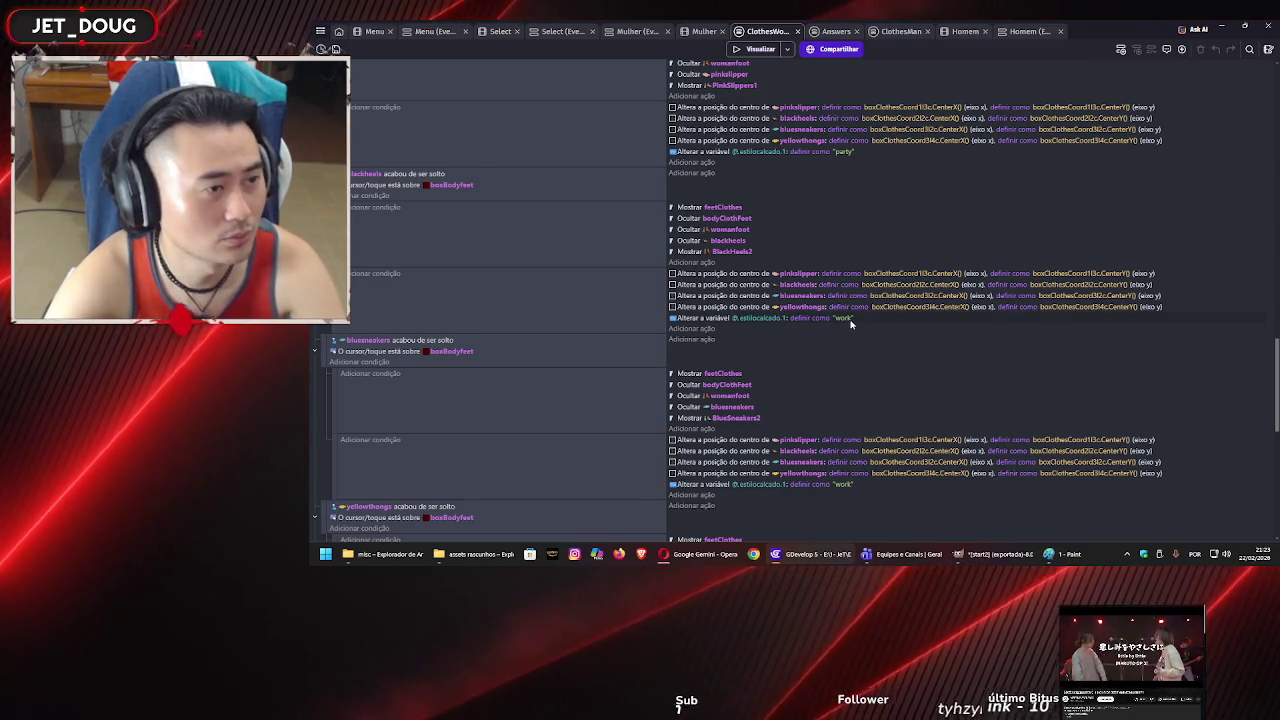
left_click(828, 37)
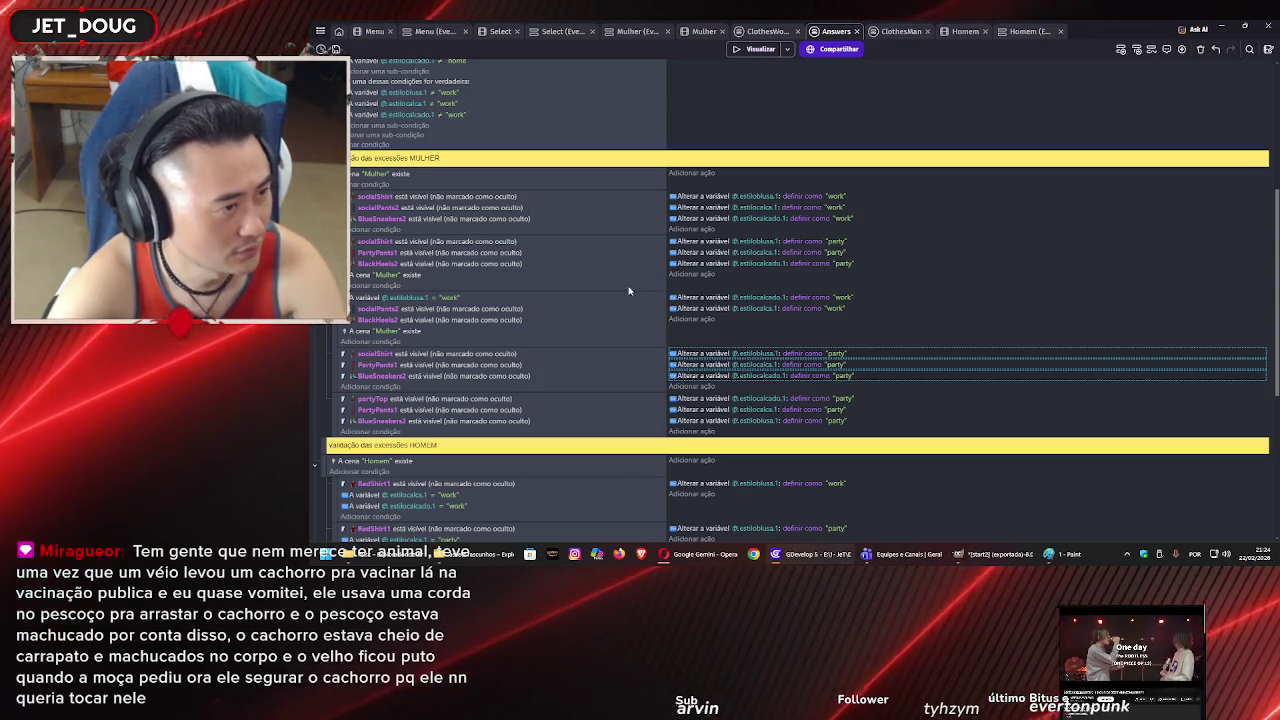
Copy the partyTop party event with BlackHeels2 replacing BlueSneakers2, save, and relaunch the preview.
left_click(881, 430)
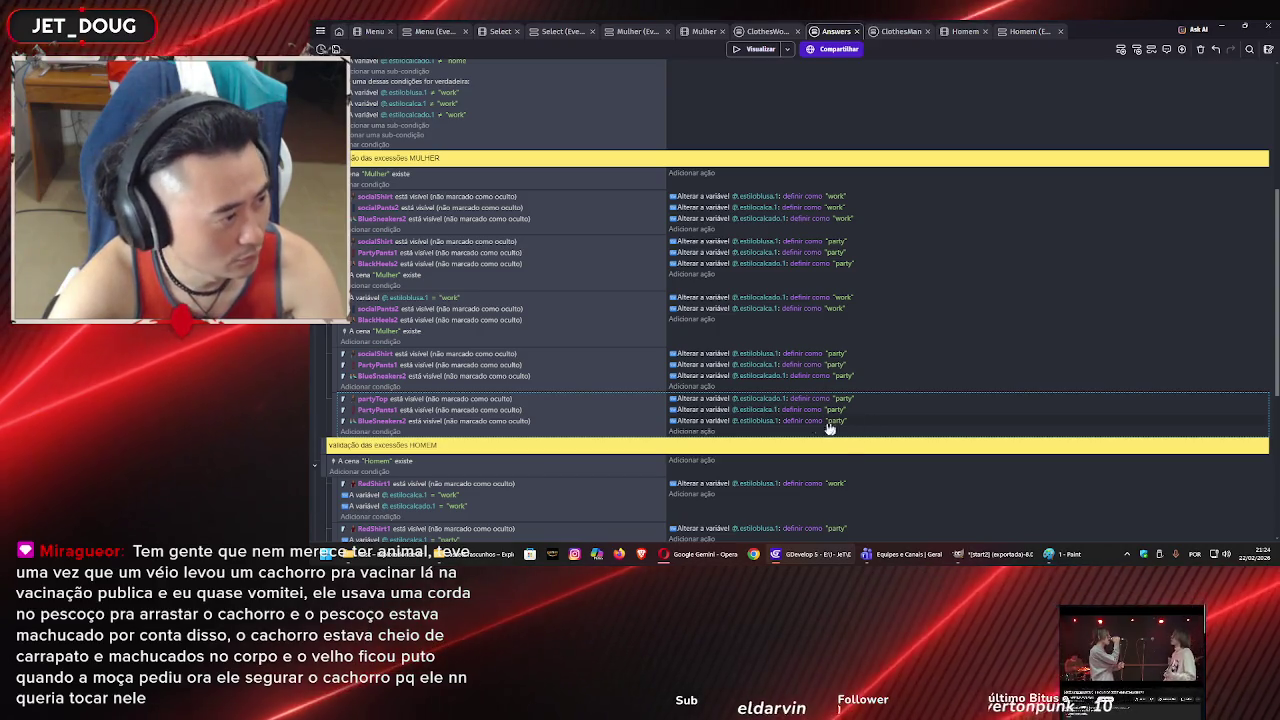
key("ctrl+v")
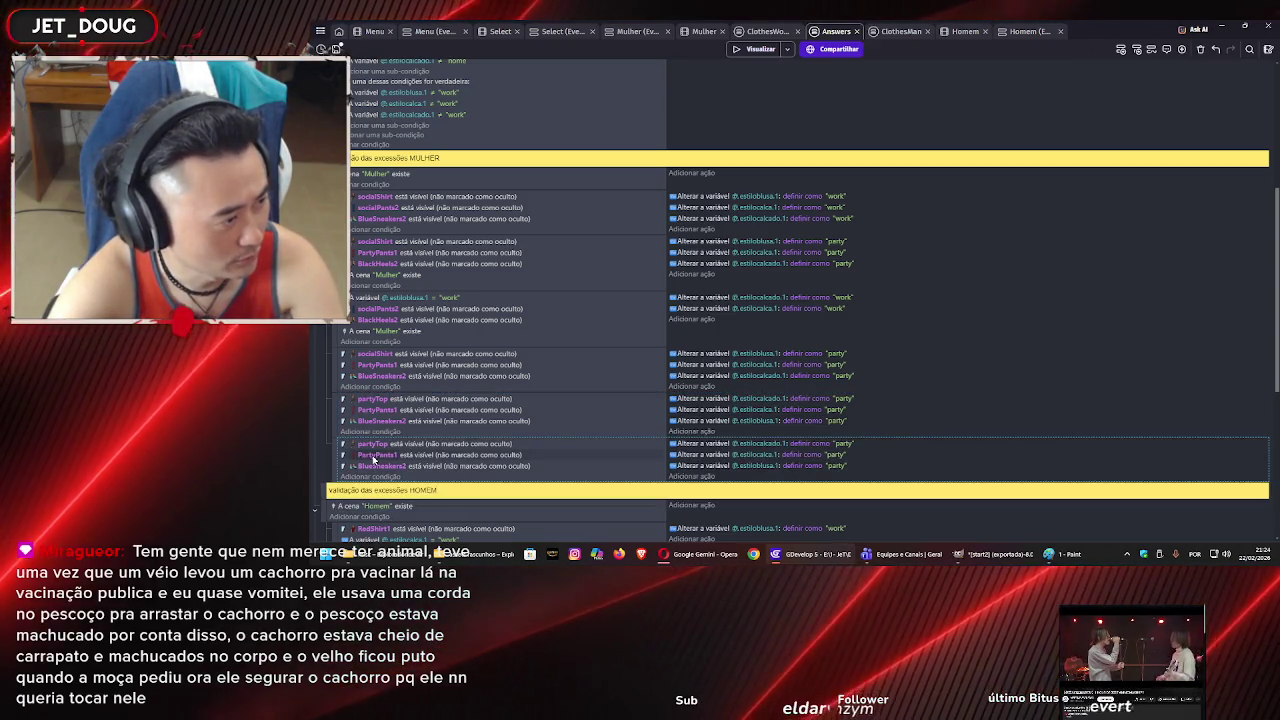
left_click(367, 465)
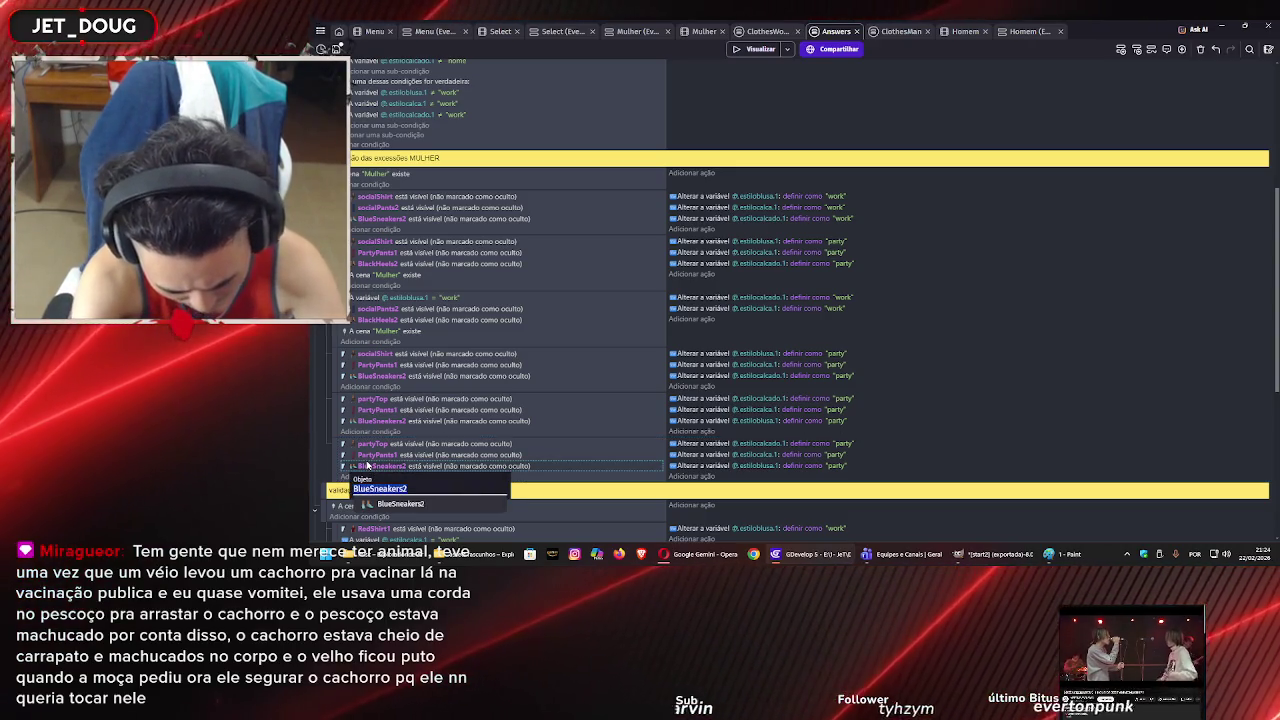
type("black")
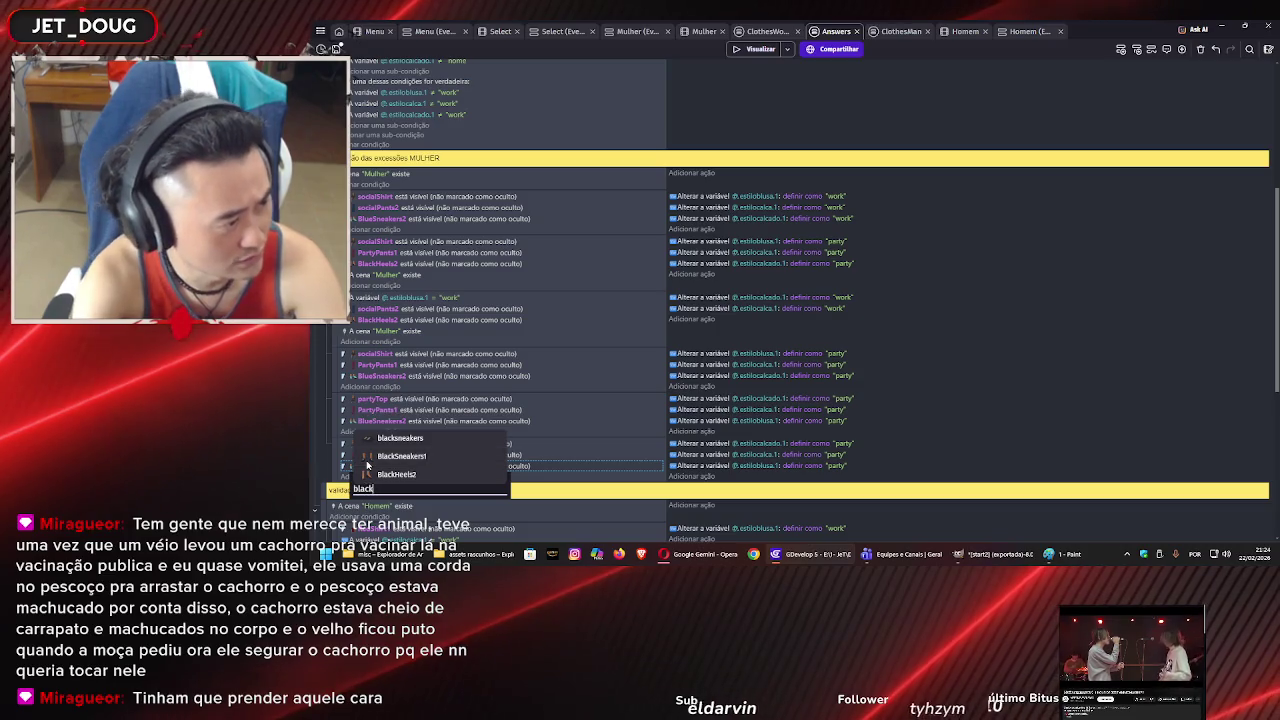
key("Down")
key("Down")
key("Return")
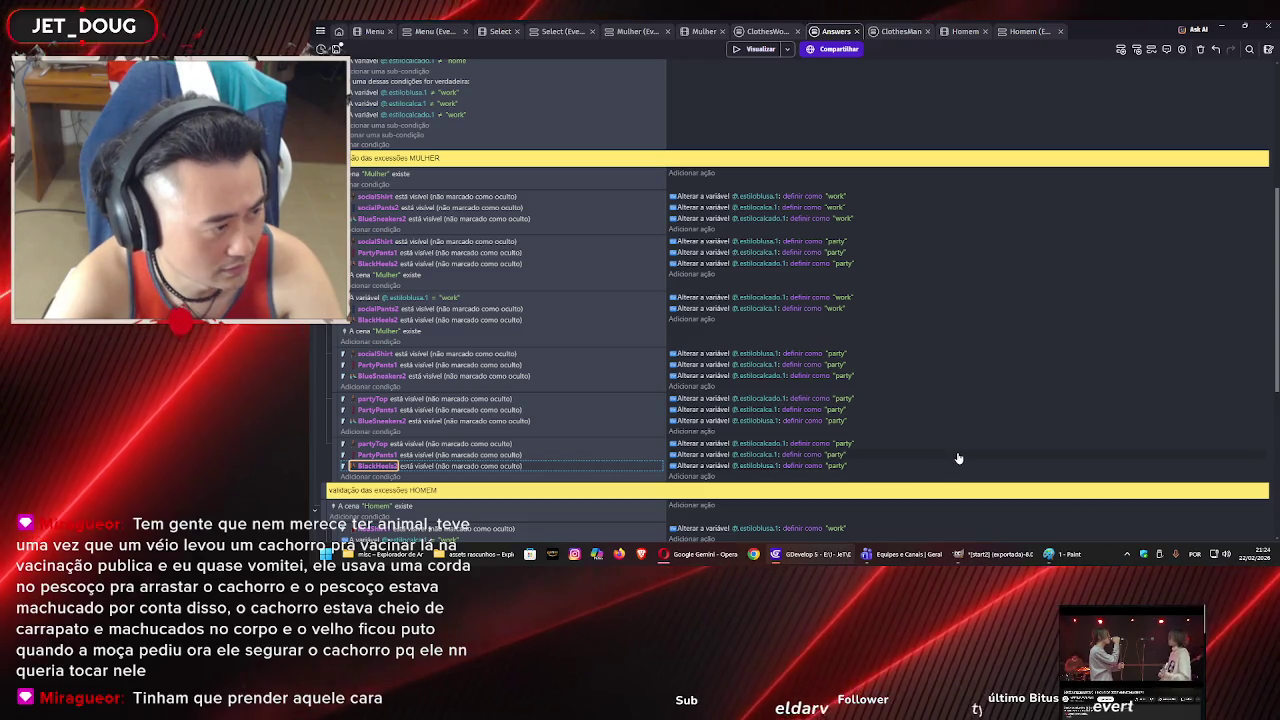
key("ctrl+s")
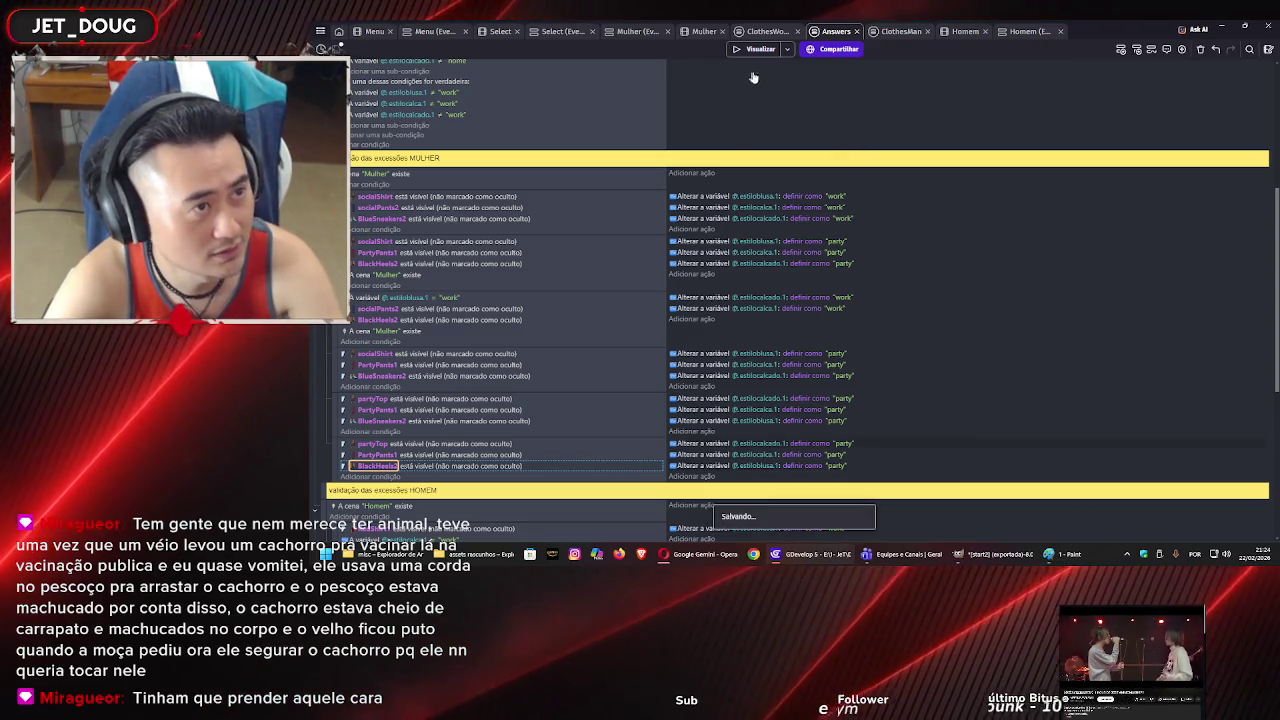
left_click(759, 51)
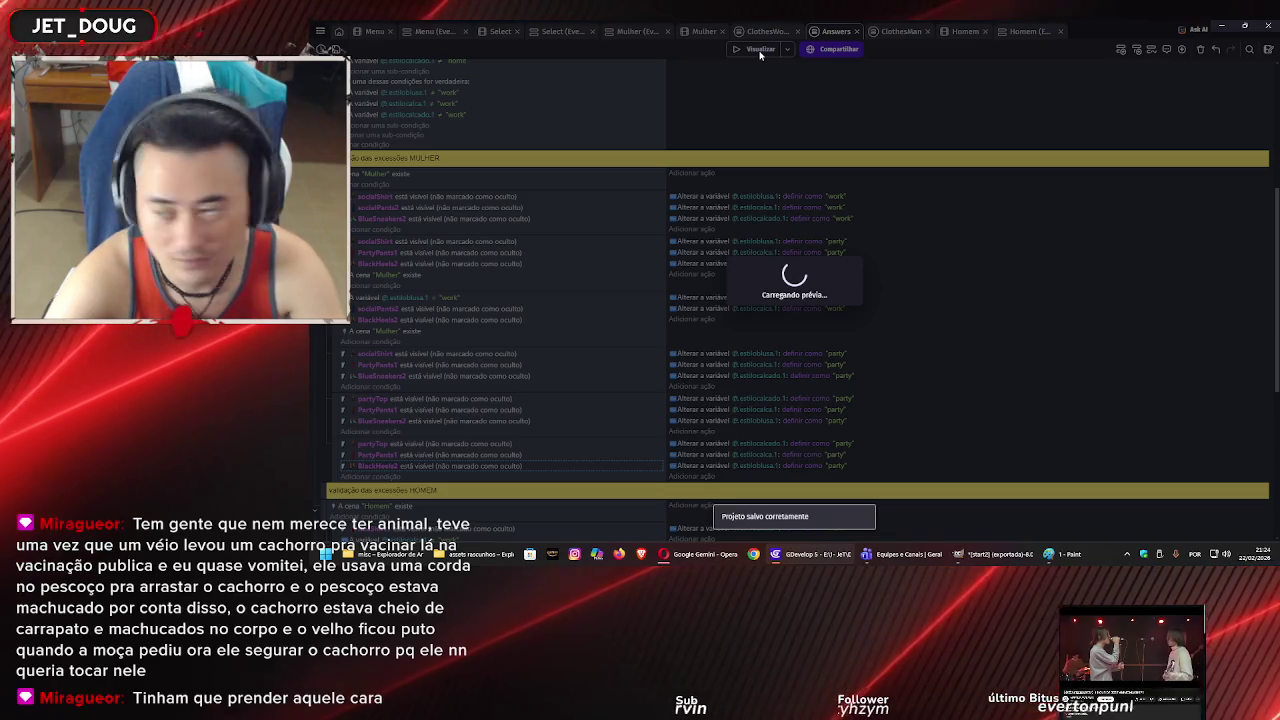